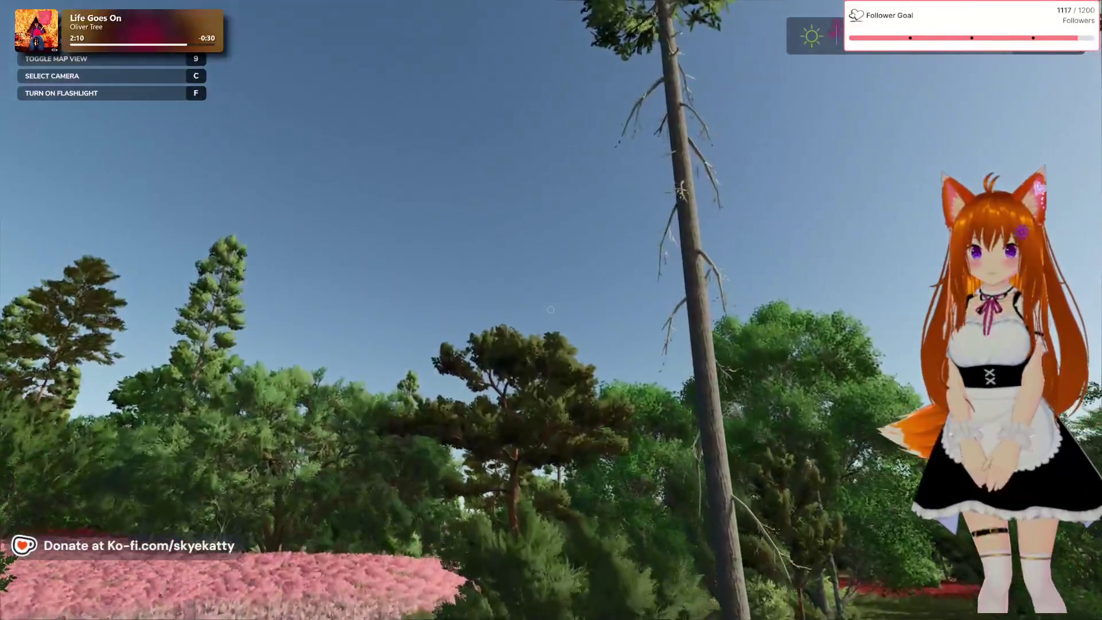
# - Walk from the forest, past the pink flowers, and across the red poppy field
pyautogui.press('w')
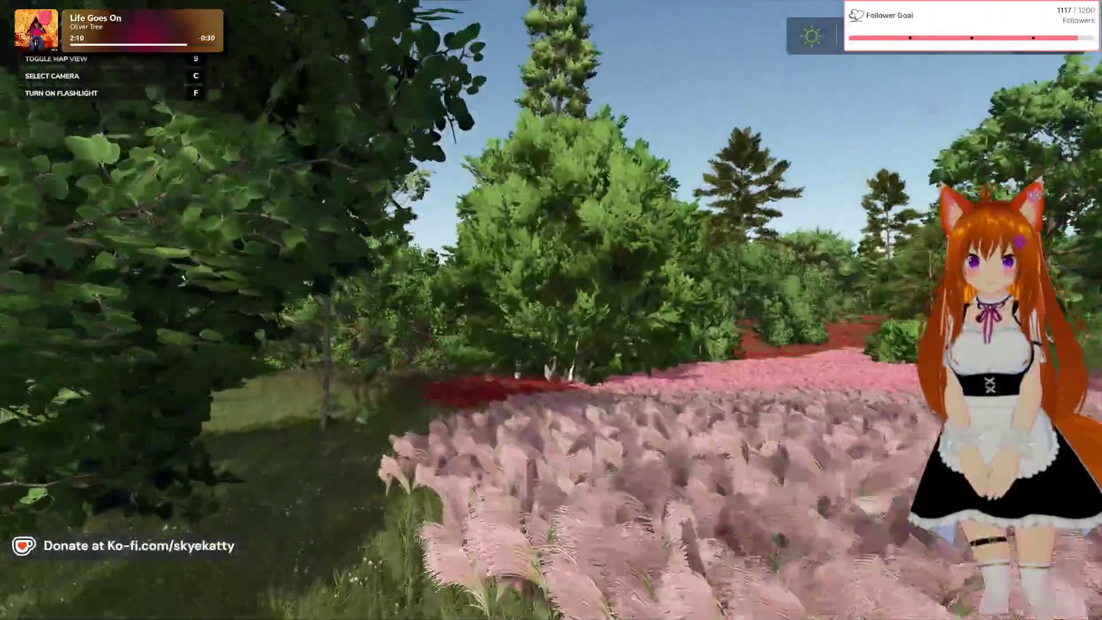
pyautogui.press('w')
pyautogui.press('w')
pyautogui.press('w')
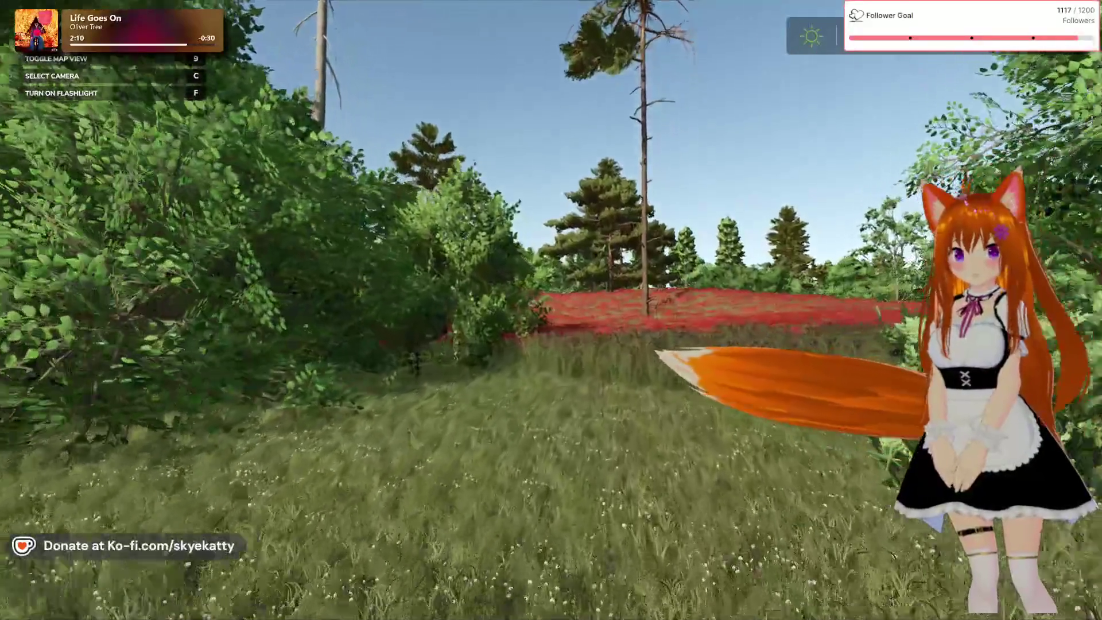
pyautogui.press('w')
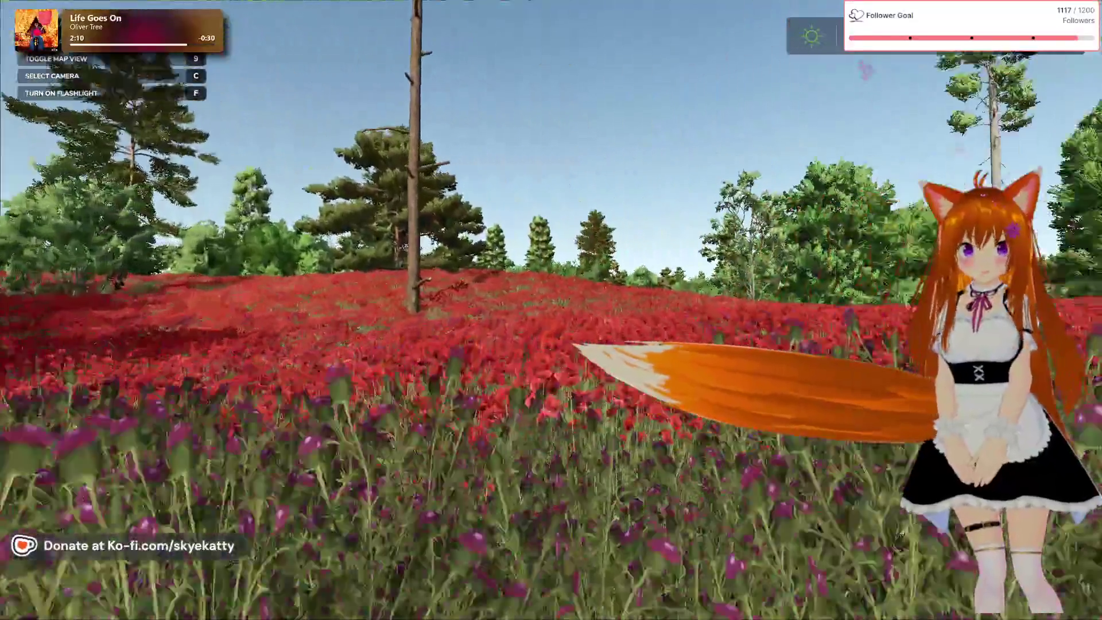
pyautogui.press('w')
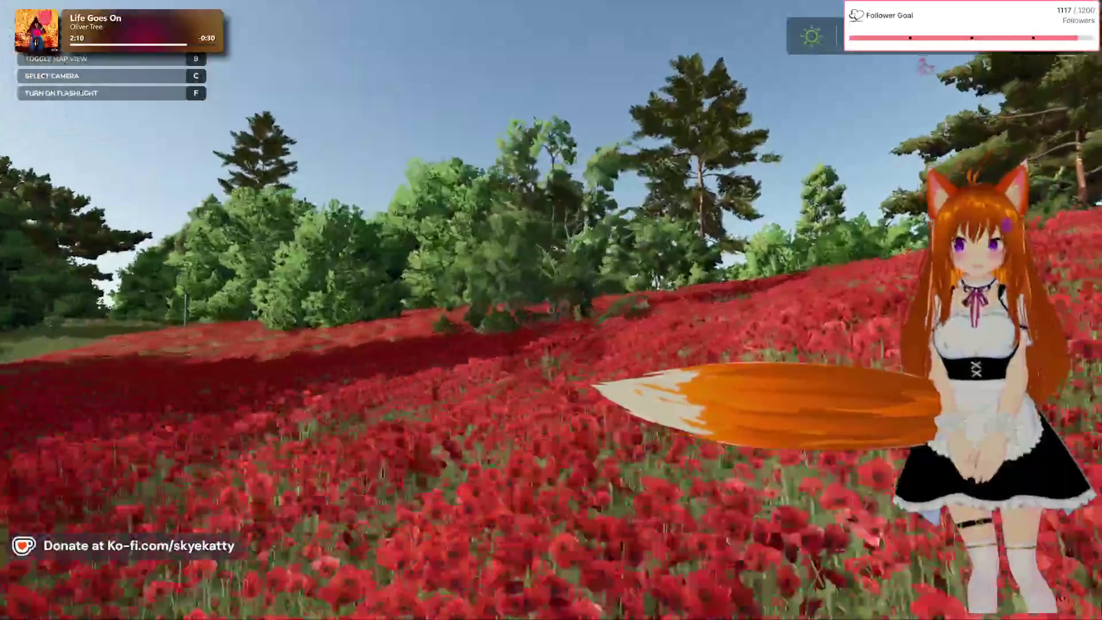
pyautogui.press('w')
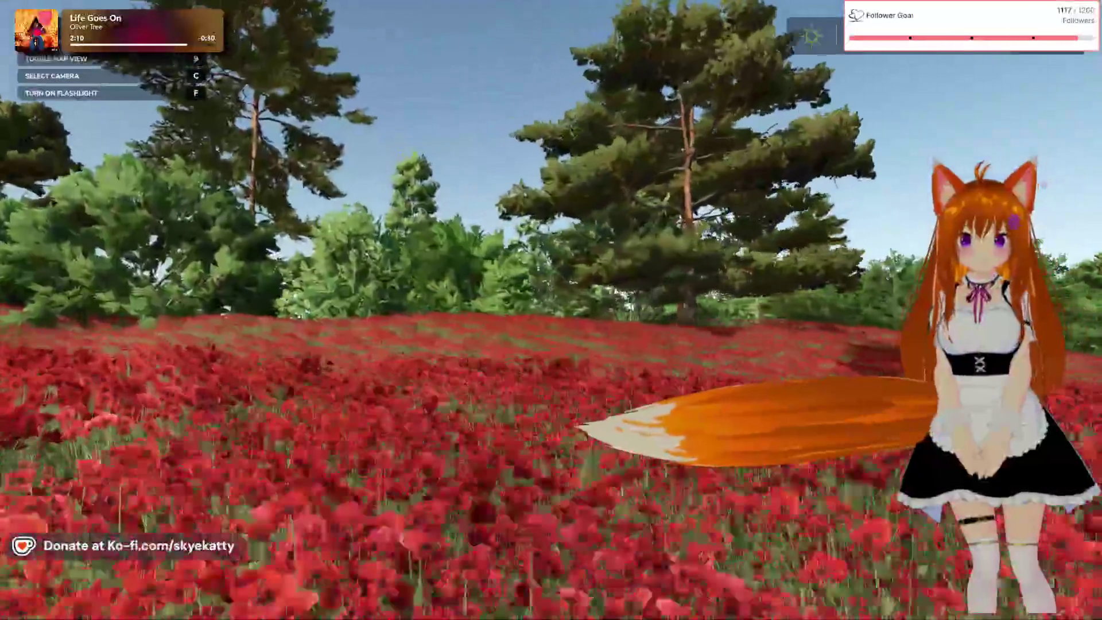
pyautogui.press('w')
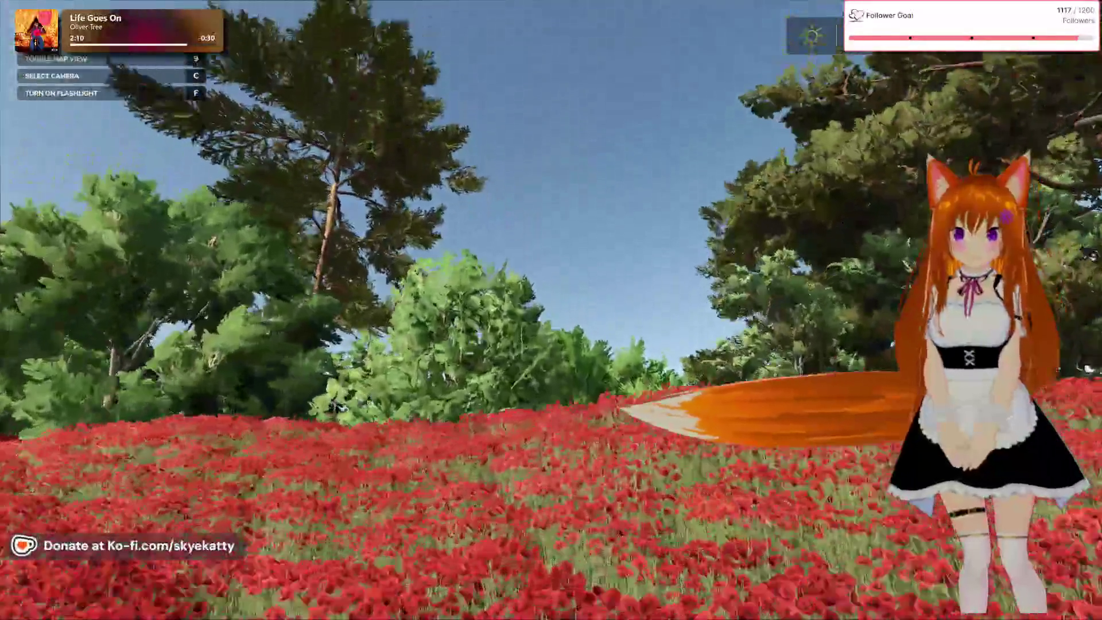
# - Push through the large bush and past the pink grass and birch trees to the building
pyautogui.press('w')
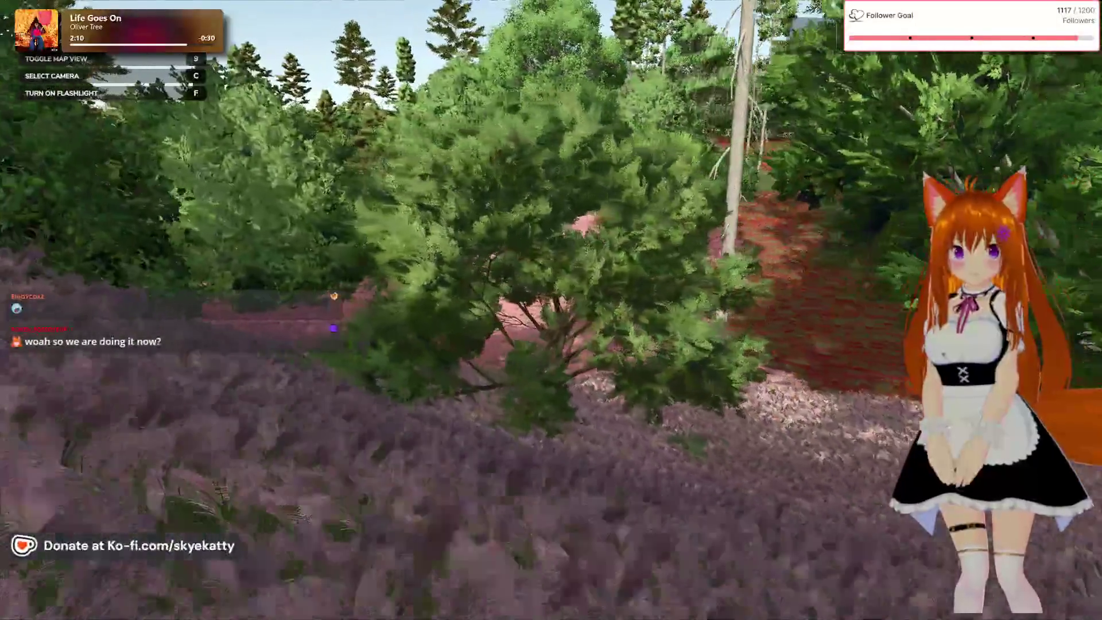
pyautogui.press('w')
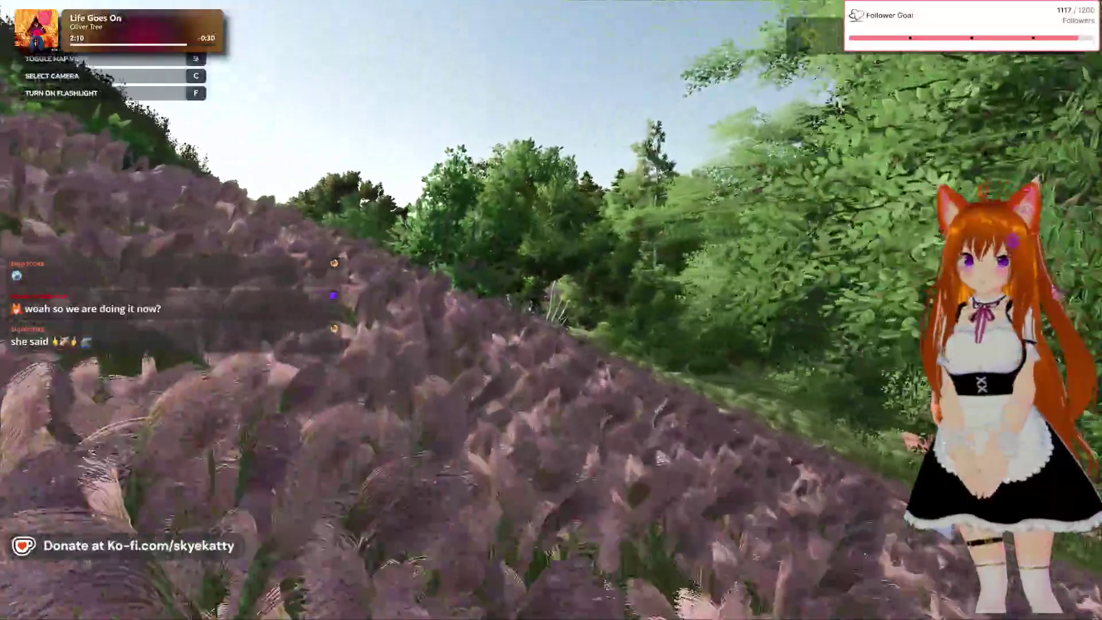
pyautogui.press('w')
pyautogui.press('w')
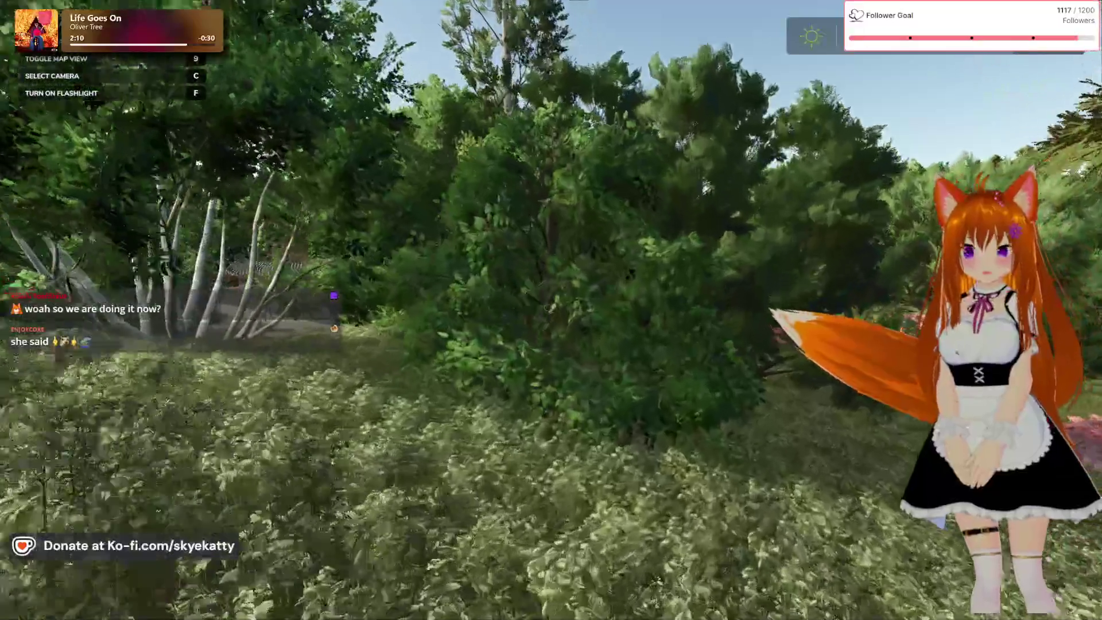
pyautogui.press('w')
pyautogui.press('w')
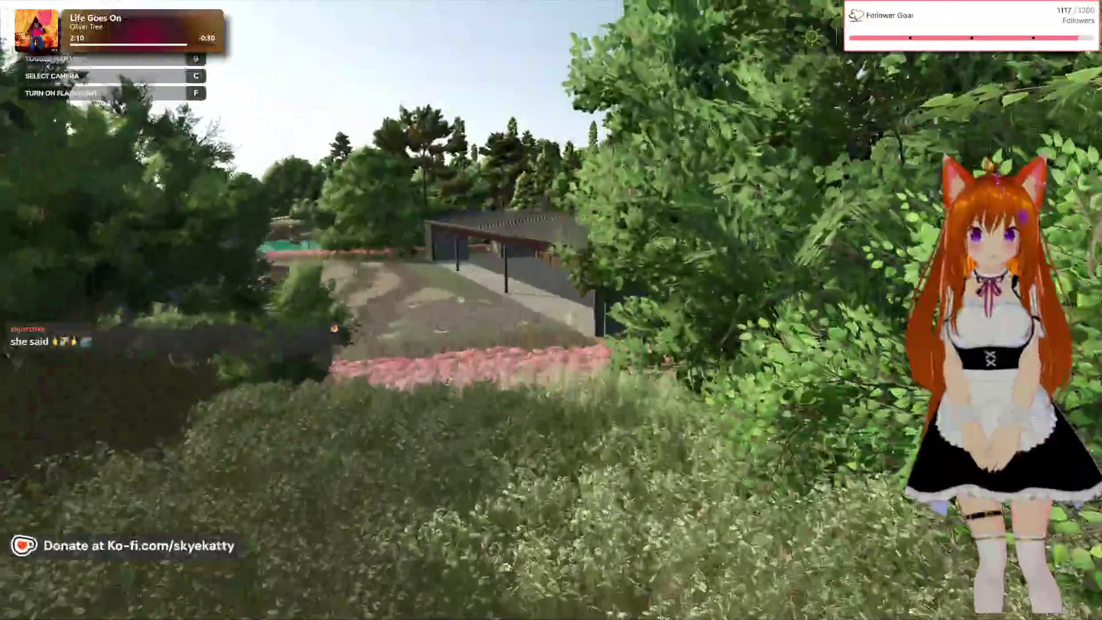
pyautogui.press('w')
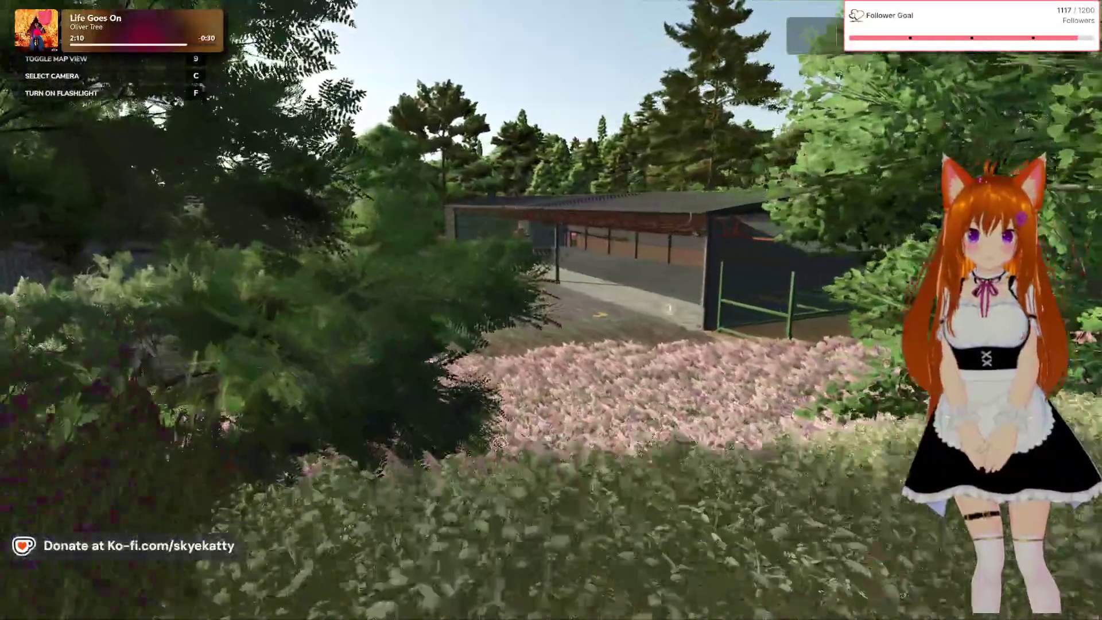
pyautogui.press('w')
pyautogui.press('w')
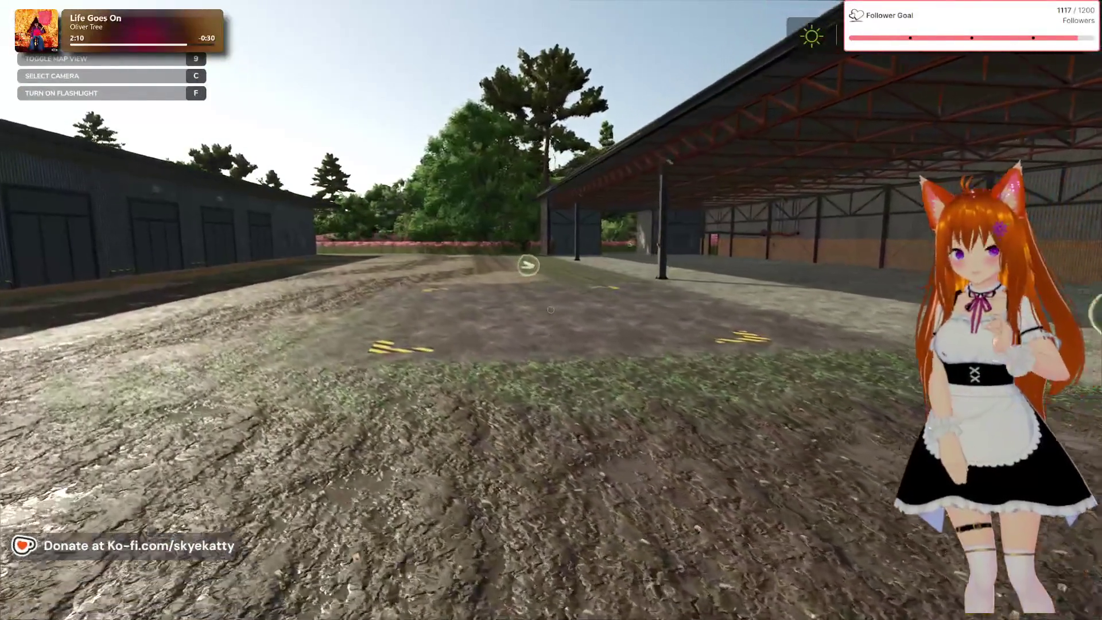
# - Walk through the open shed and back to the yard, then bring up the Loan System menu
pyautogui.press('w')
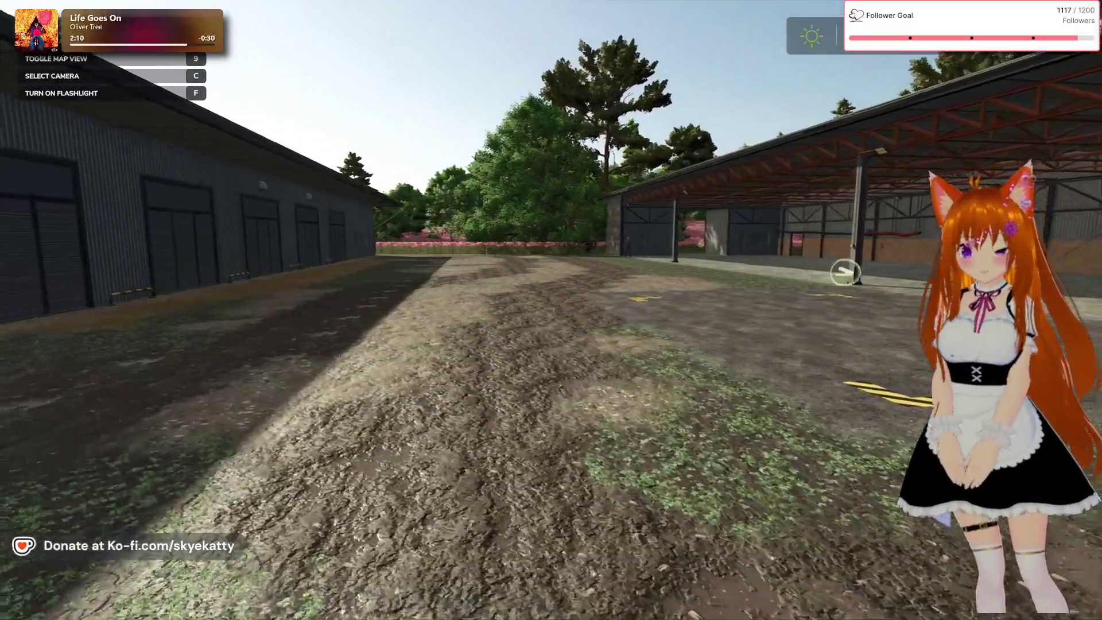
pyautogui.press('w')
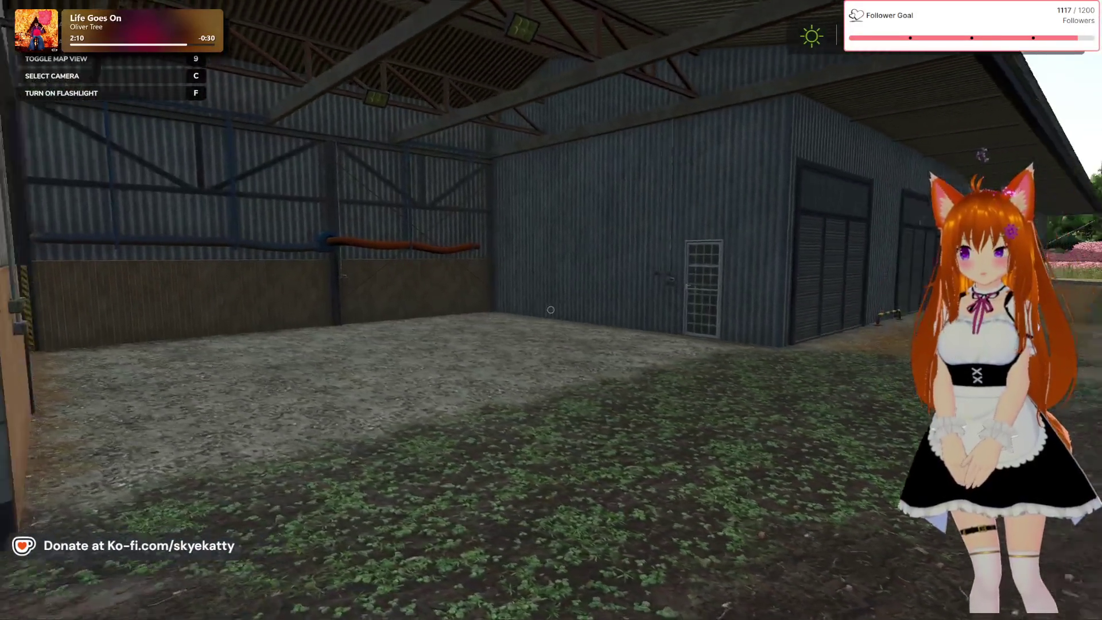
pyautogui.press('w')
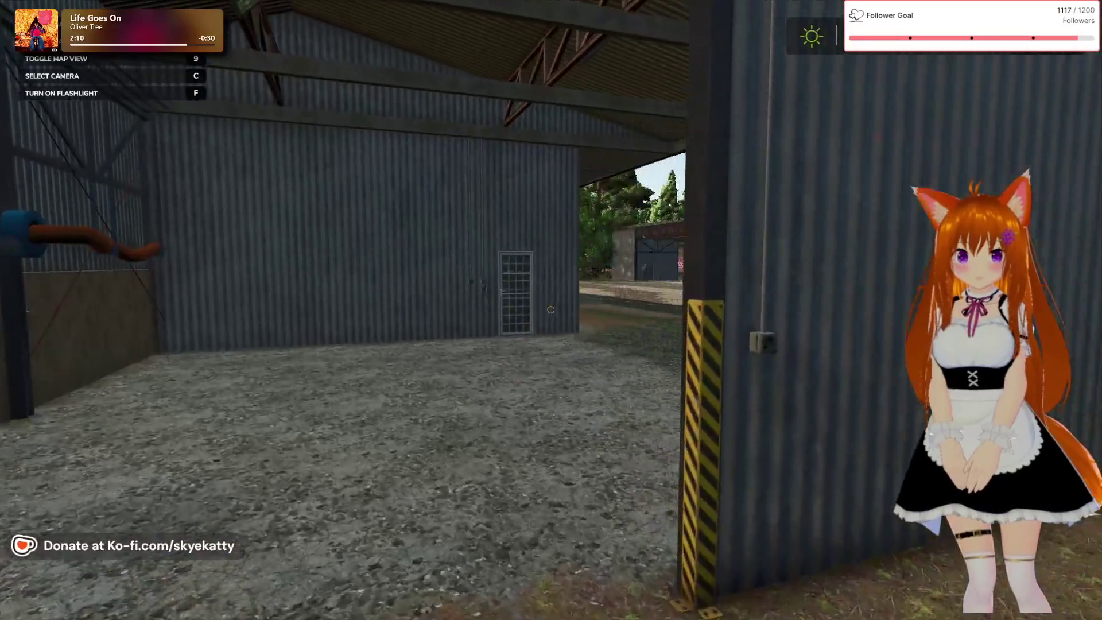
pyautogui.press('w')
pyautogui.press('w')
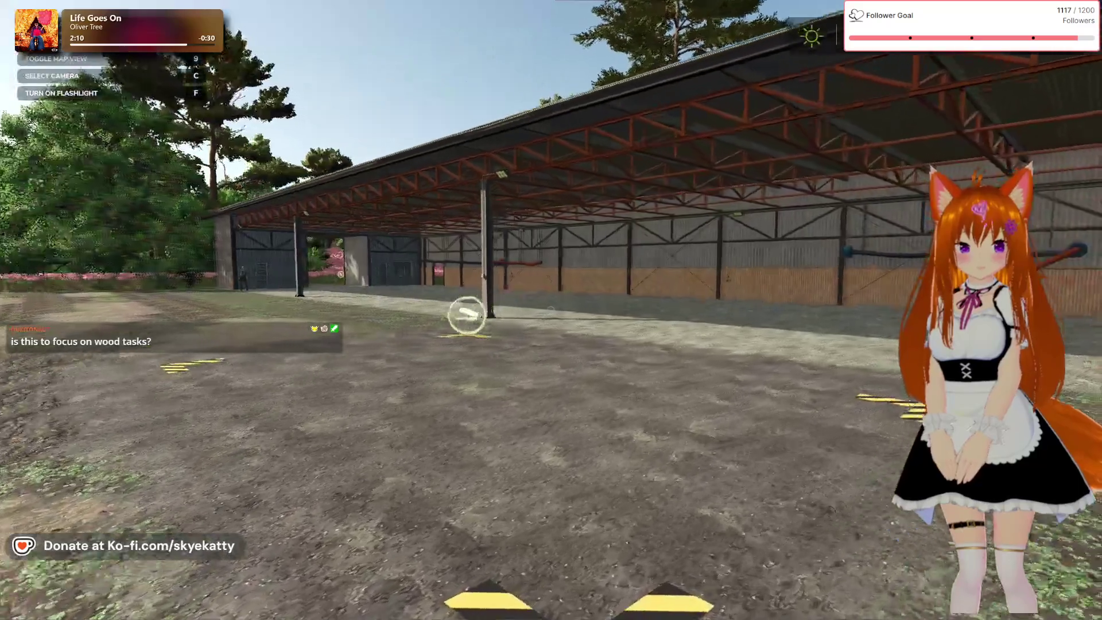
pyautogui.press('w')
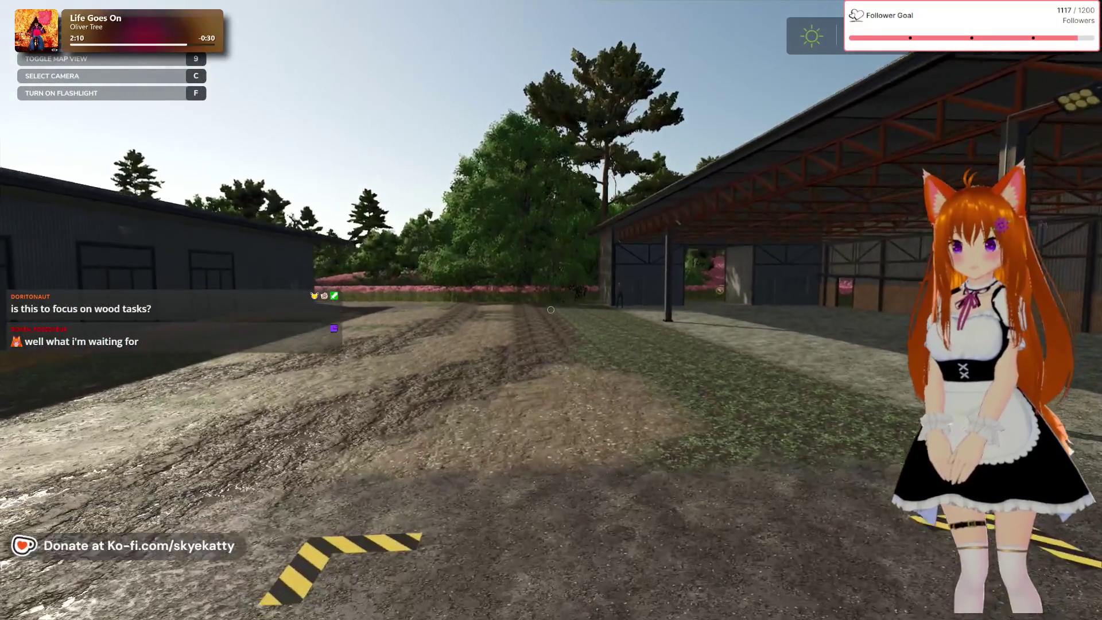
pyautogui.press('s')
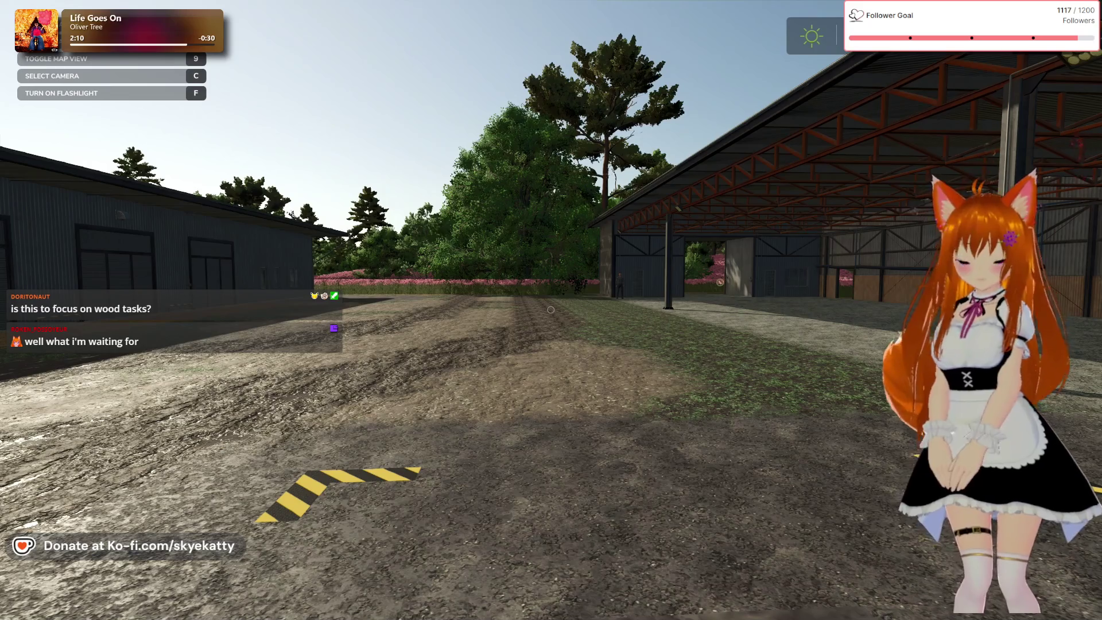
pyautogui.press('Escape')
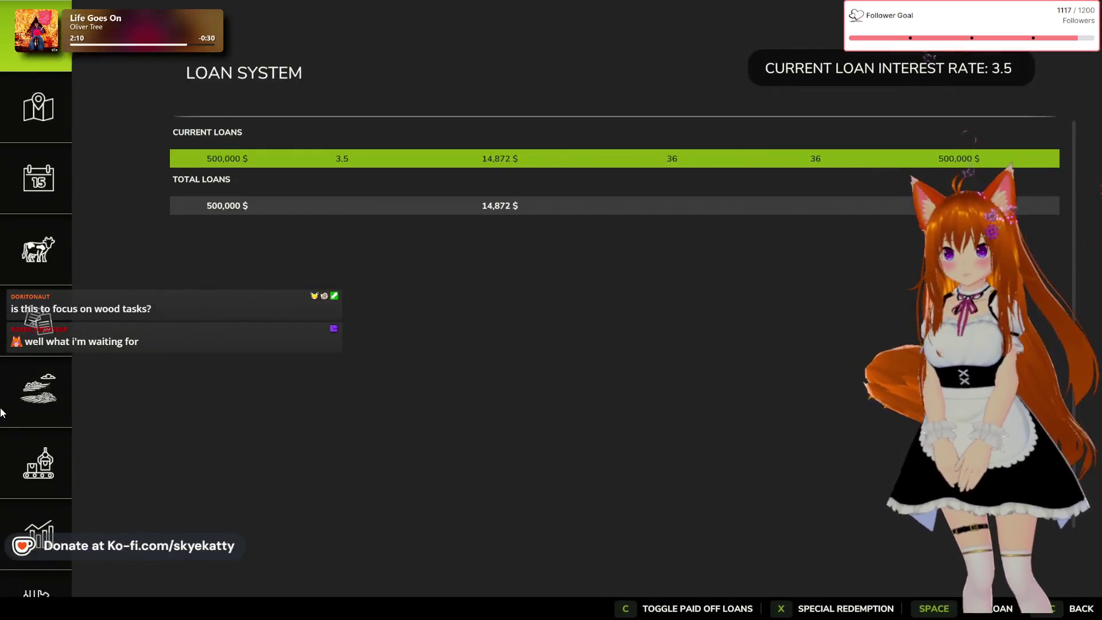
# - Show the map overview, zoom it, and page through the panels to the farmland ownership legend
pyautogui.click(29, 113)
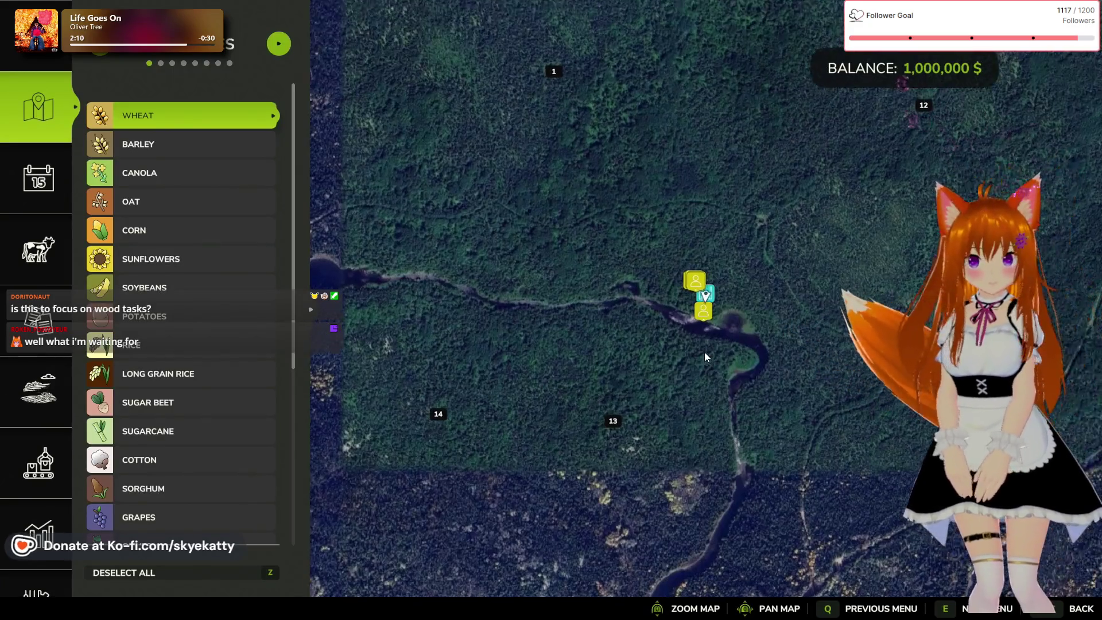
pyautogui.scroll(3)
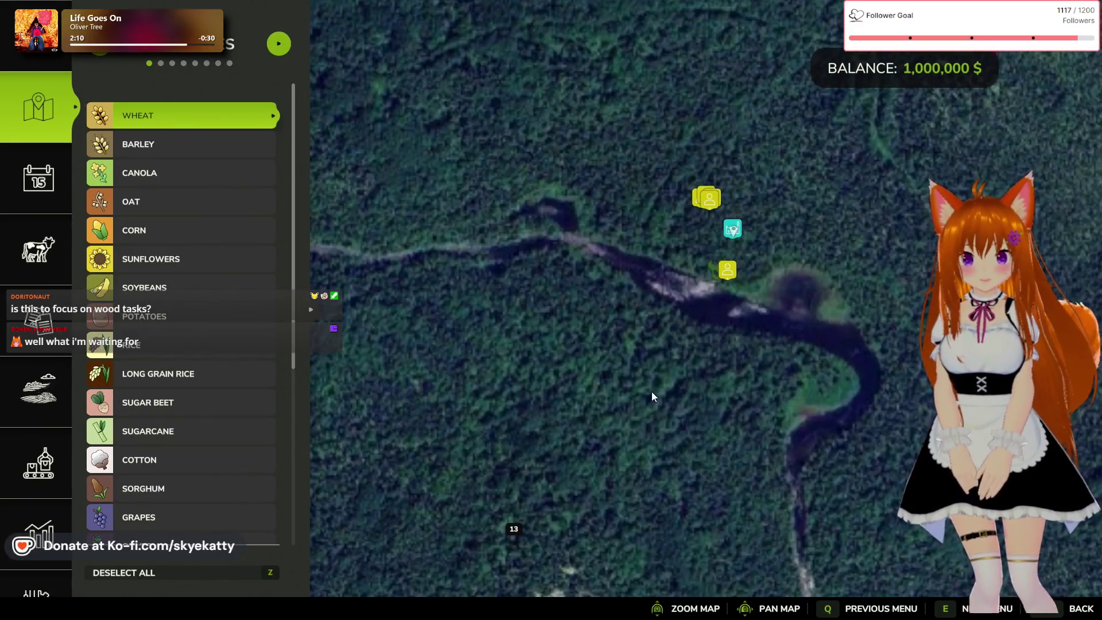
pyautogui.scroll(-3)
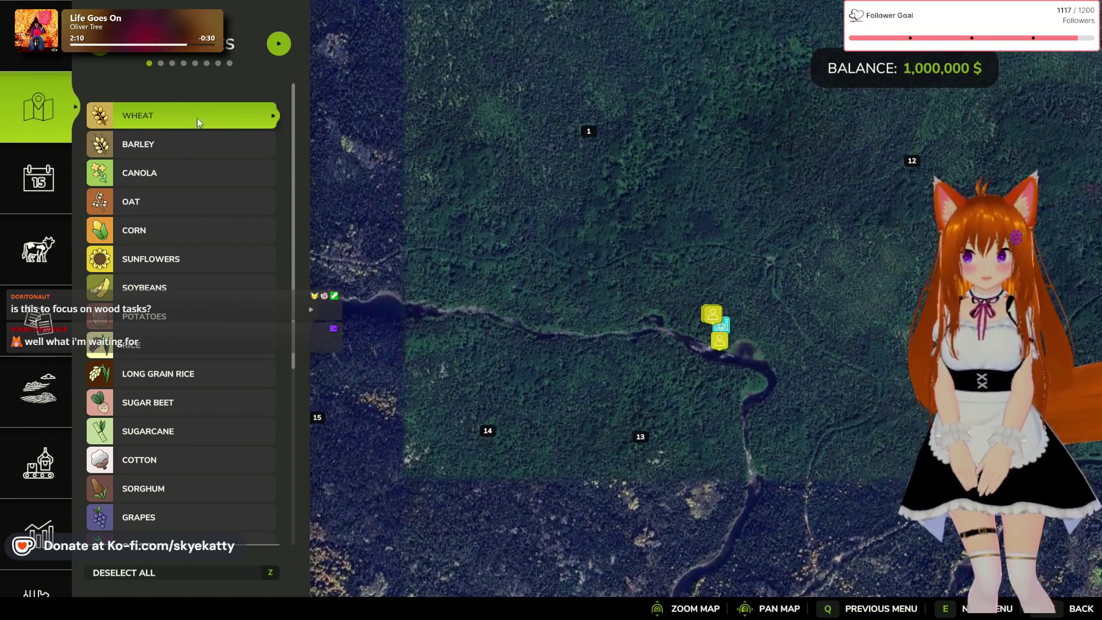
pyautogui.click(271, 46)
pyautogui.click(270, 47)
pyautogui.click(270, 46)
pyautogui.click(271, 47)
pyautogui.click(99, 46)
pyautogui.click(99, 46)
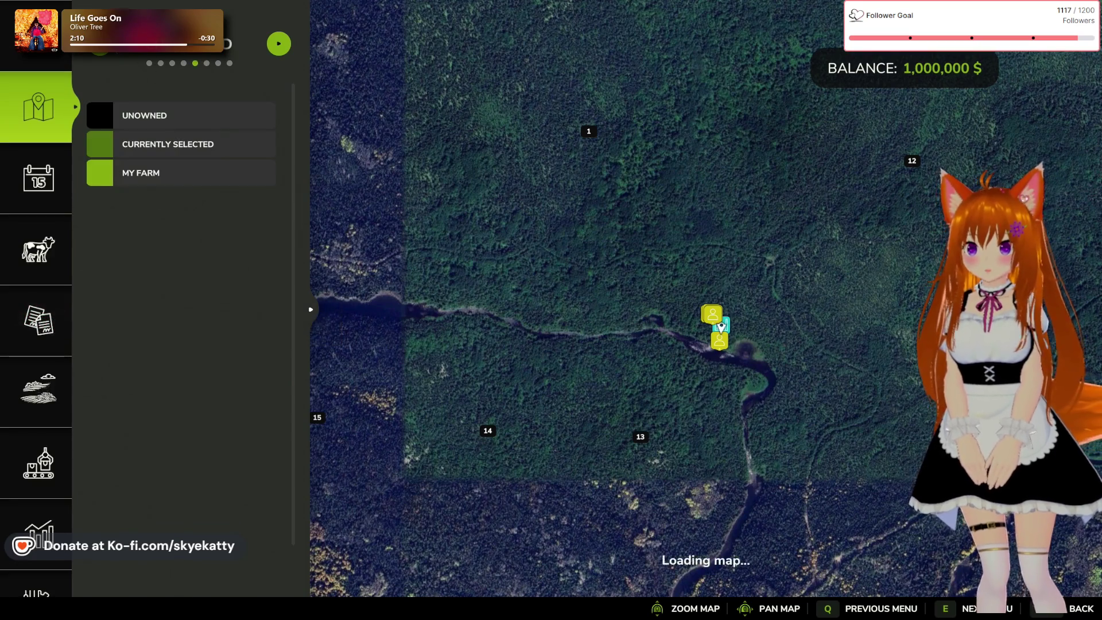
# - Pan the satellite map to fields 13–19 and the bottom edge, then exit to the farmyard
pyautogui.moveTo(894, 442); pyautogui.dragTo(833, 357)
pyautogui.scroll(-3)
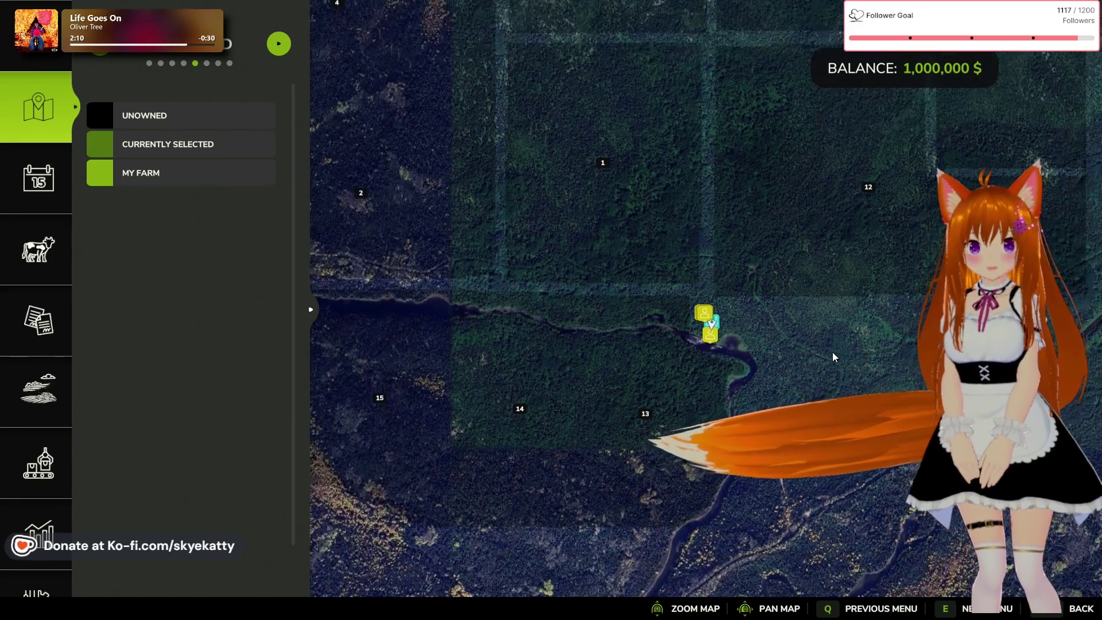
pyautogui.press('w')
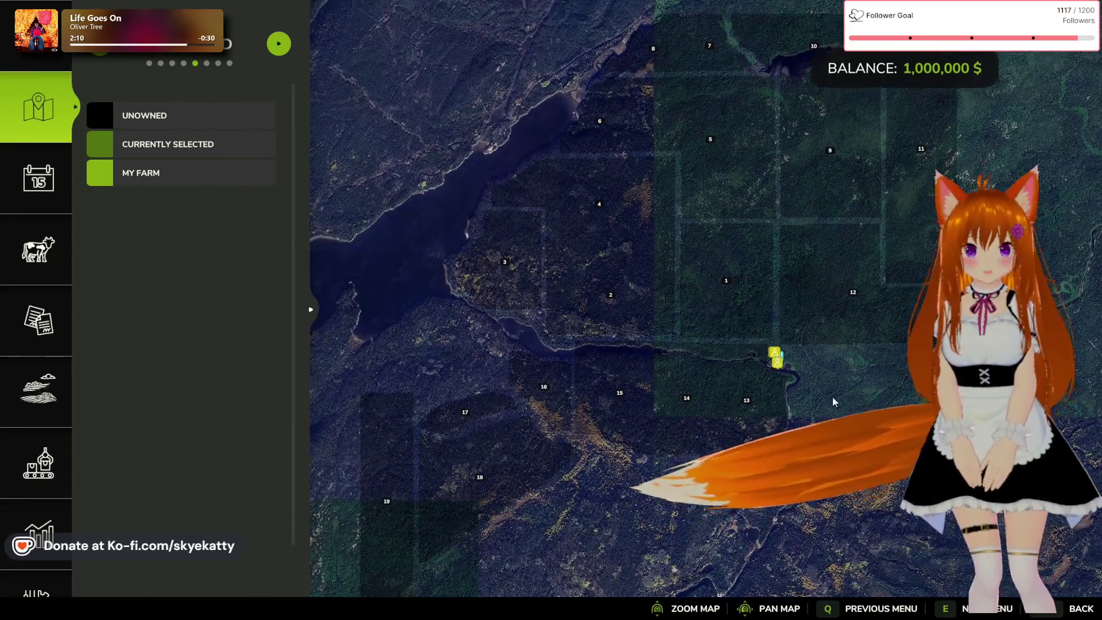
pyautogui.press('s')
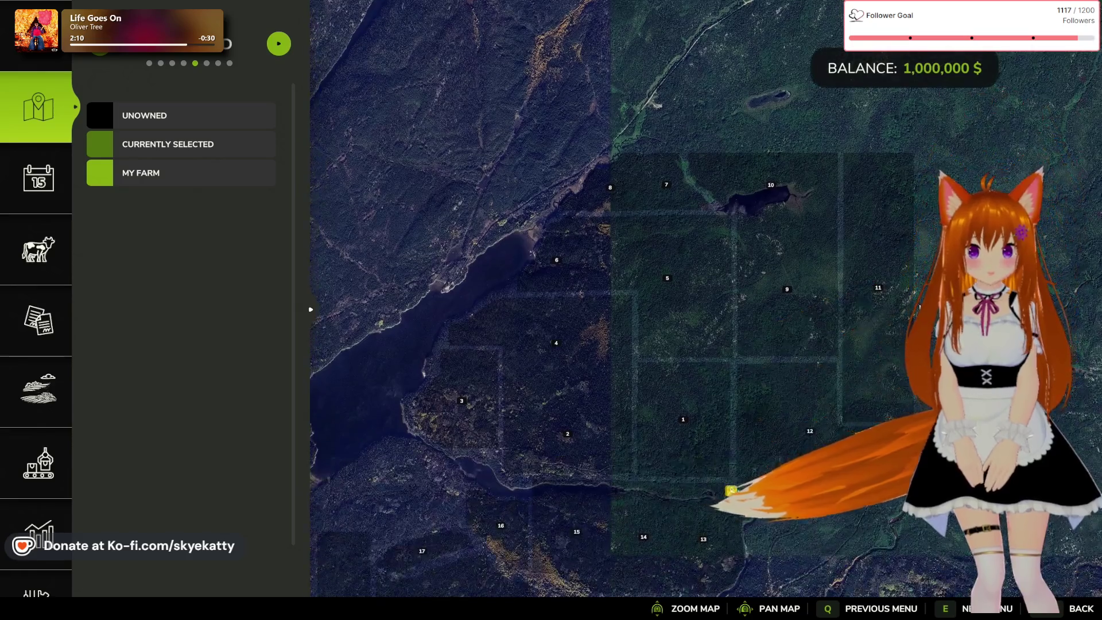
pyautogui.press('s')
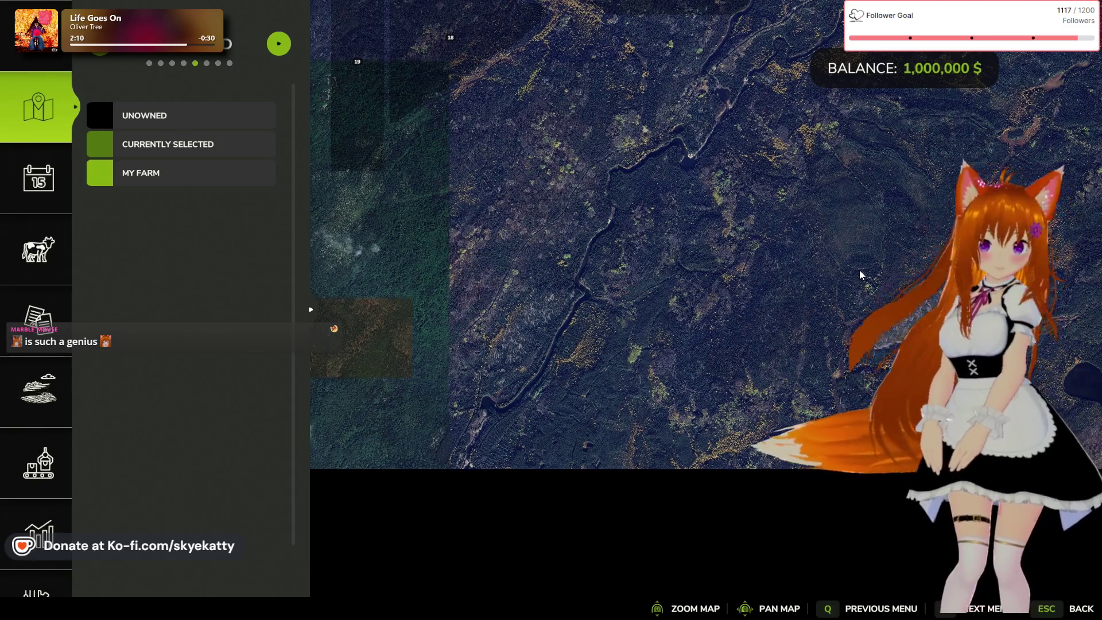
pyautogui.press('w')
pyautogui.press('a')
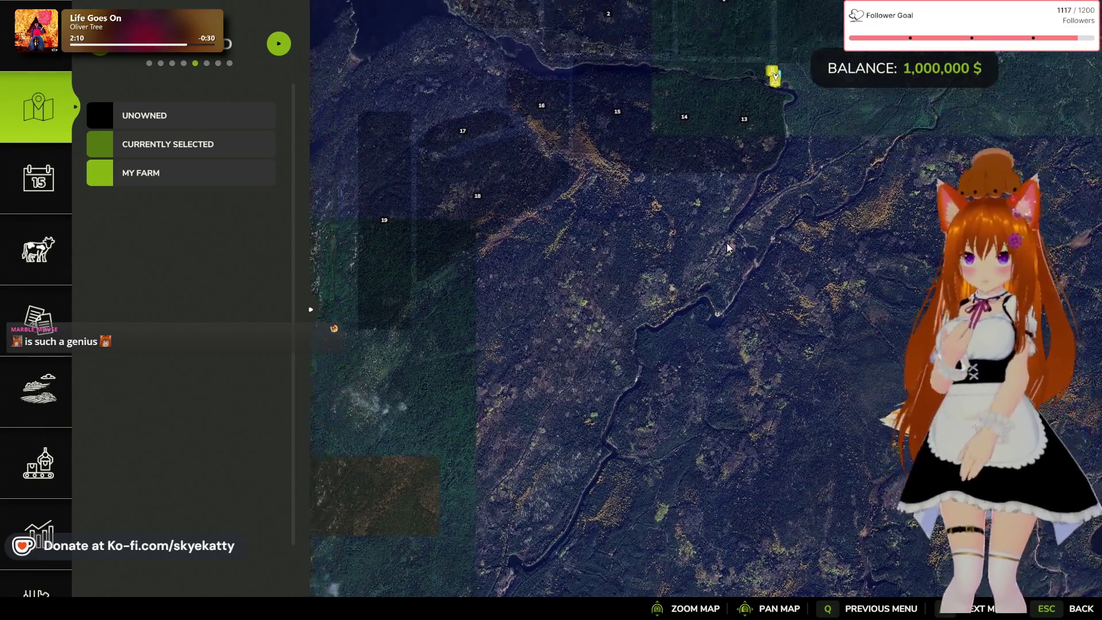
pyautogui.press('w')
pyautogui.press('d')
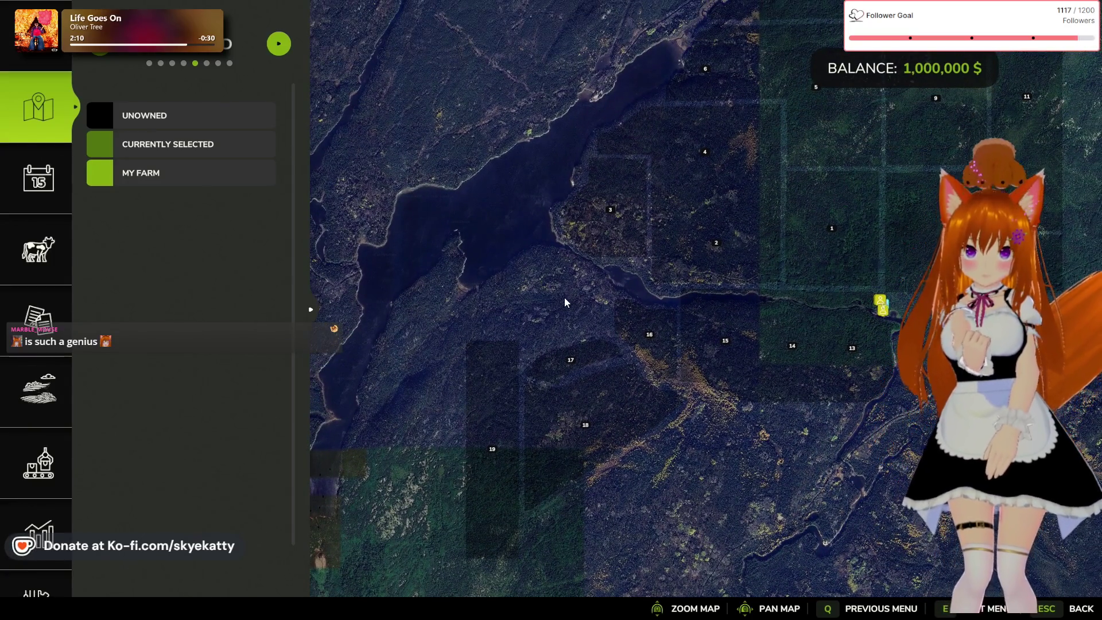
pyautogui.press('Escape')
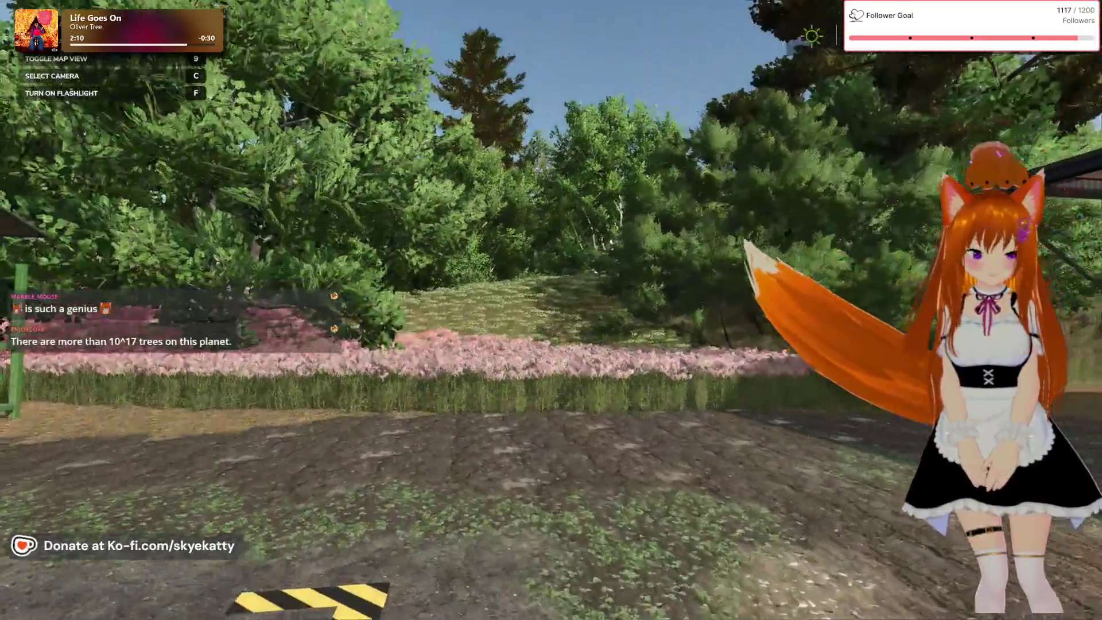
# - Walk through the pink flower field and up the grassy hillside, briefly checking the map
pyautogui.press('w')
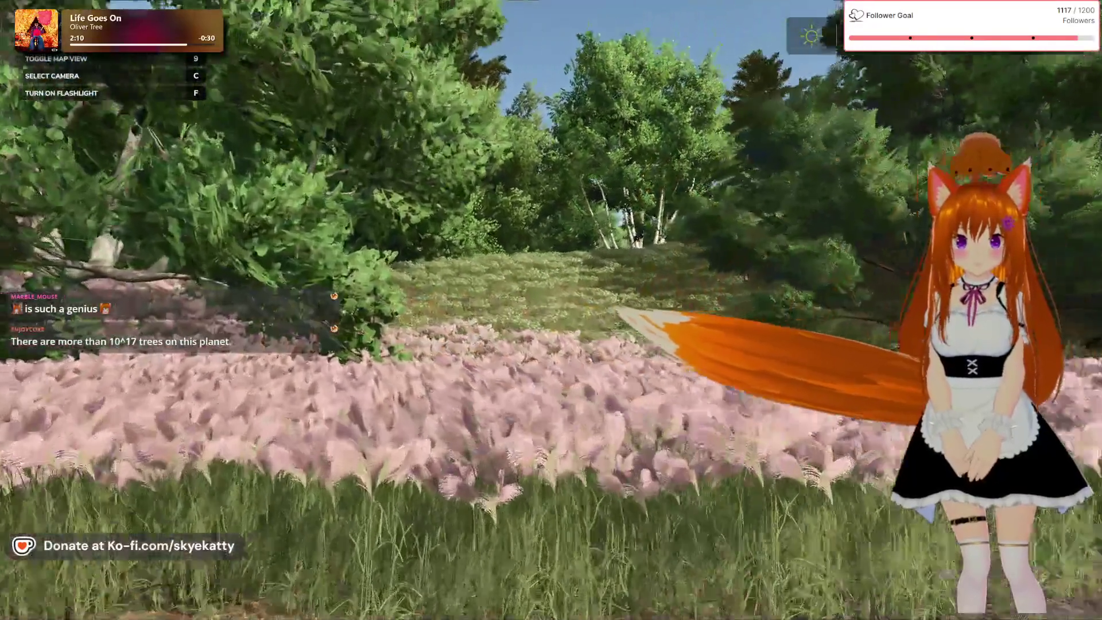
pyautogui.press('w')
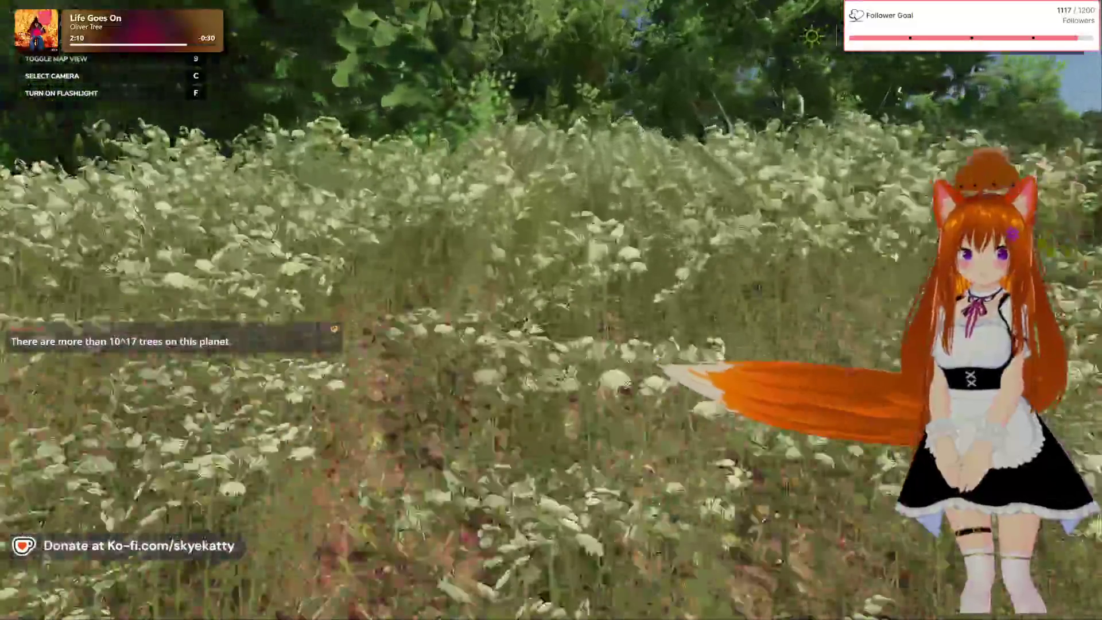
pyautogui.press('w')
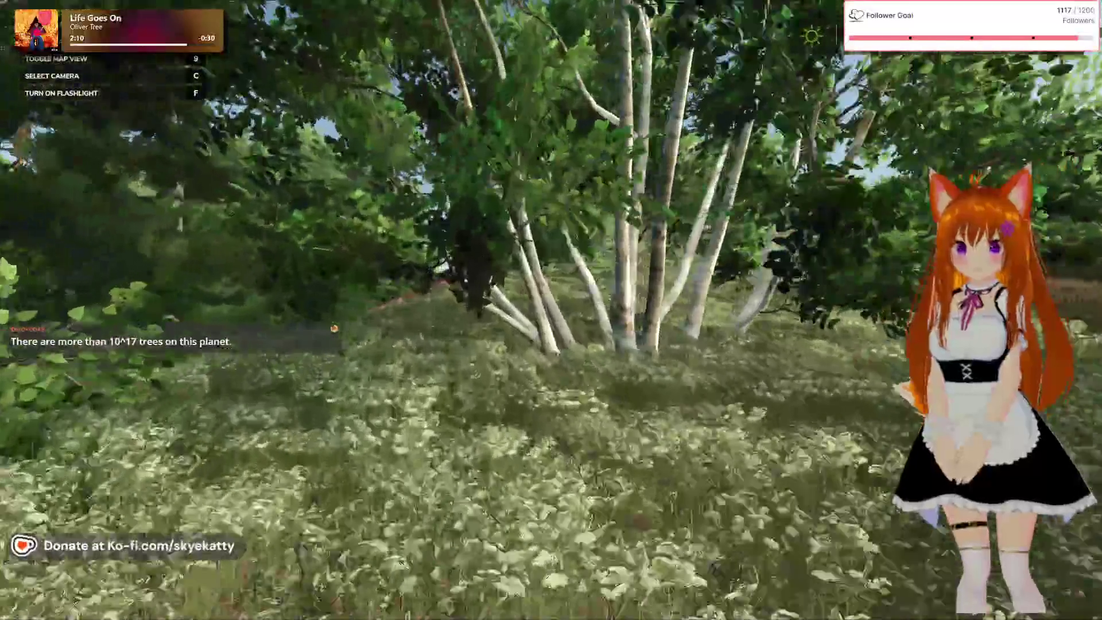
pyautogui.press('w')
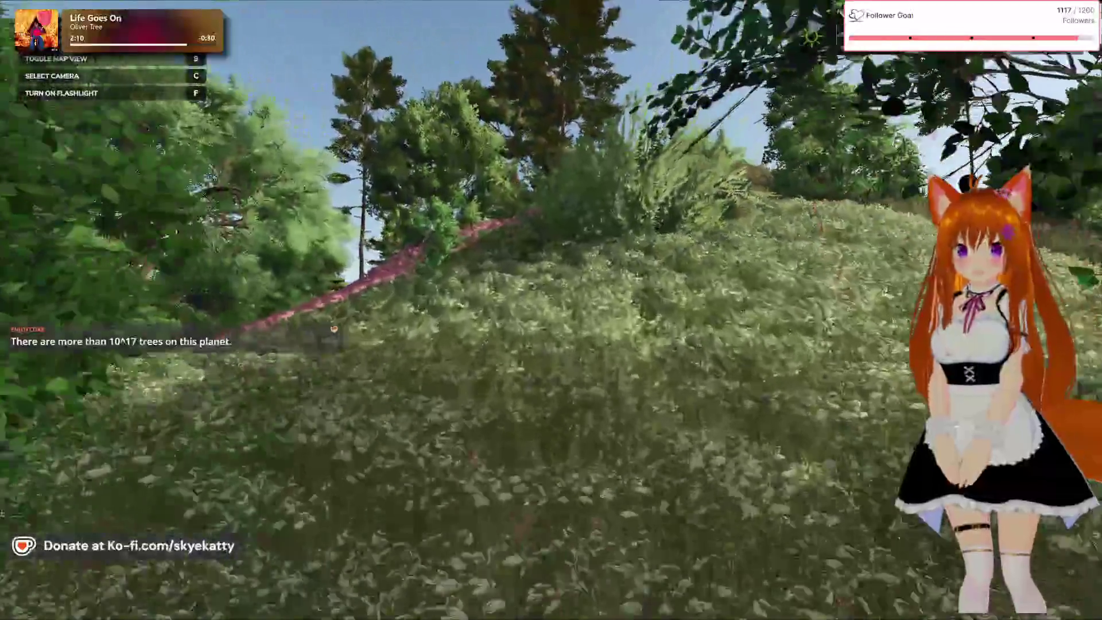
pyautogui.press('w')
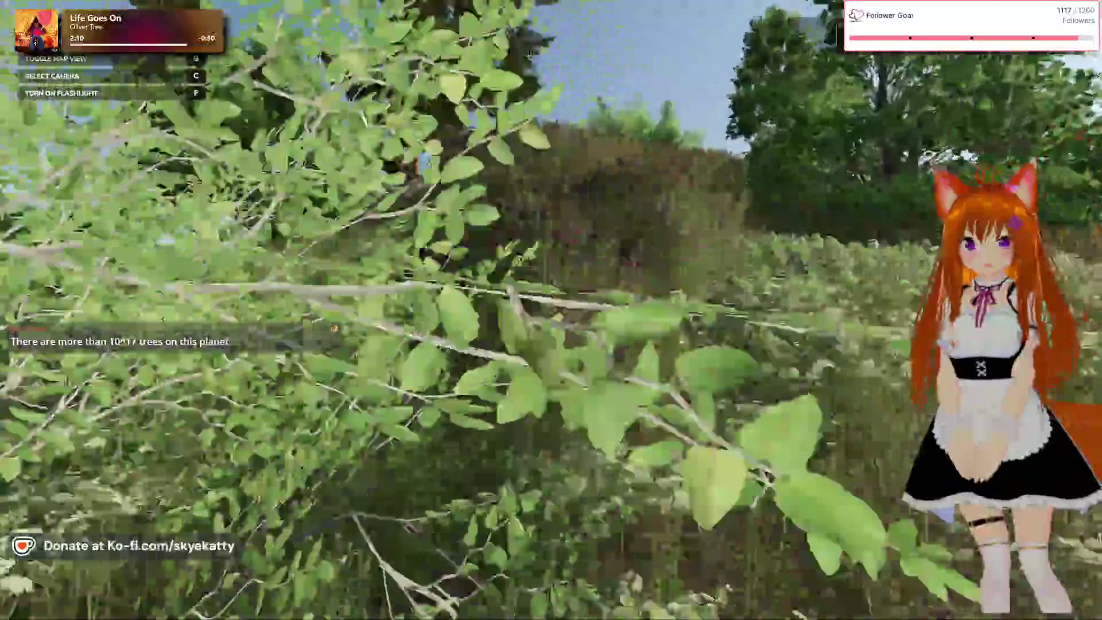
pyautogui.press('w')
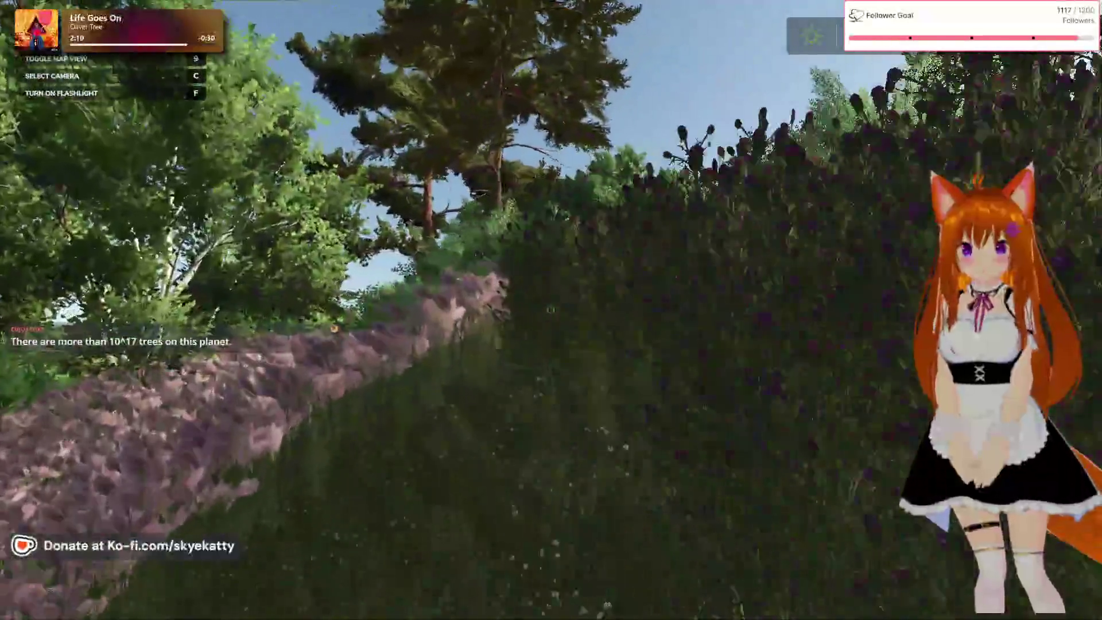
pyautogui.press('w')
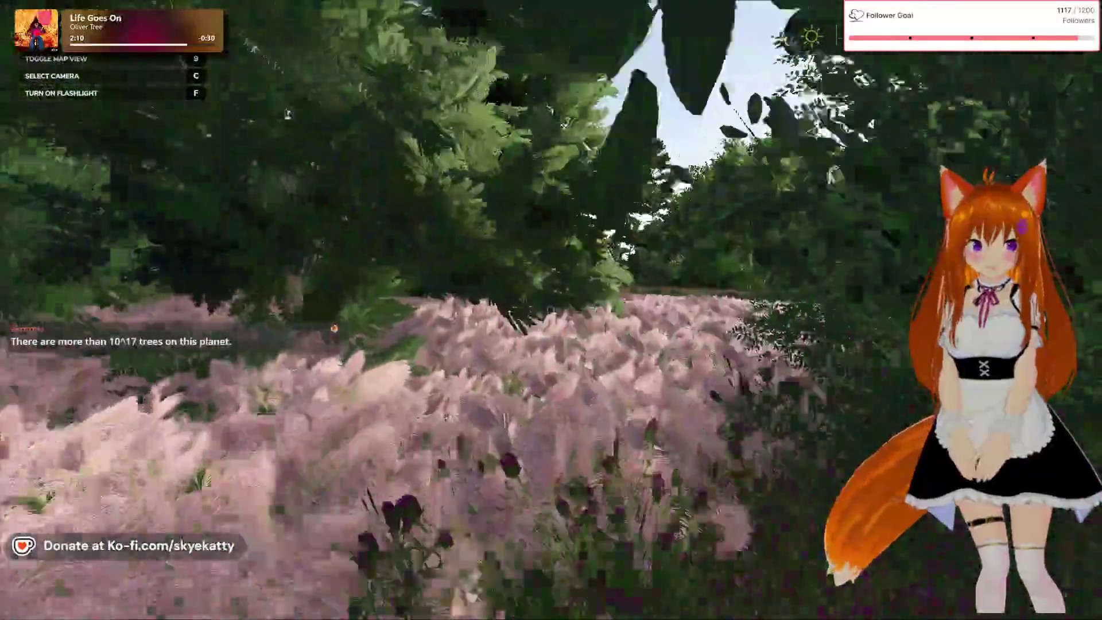
pyautogui.press('w')
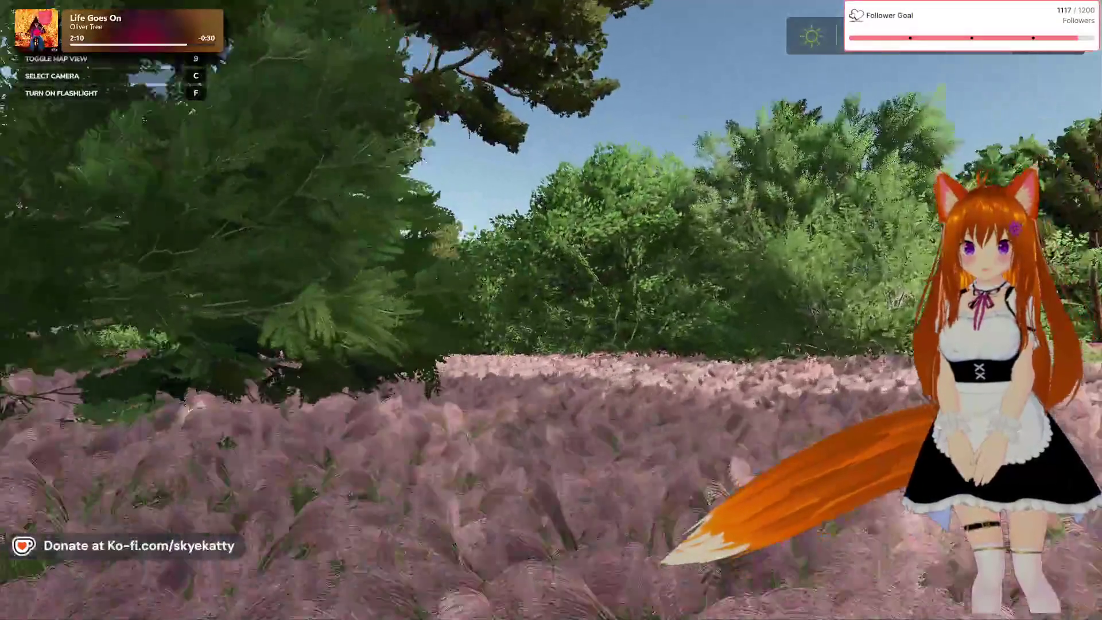
pyautogui.press('Escape')
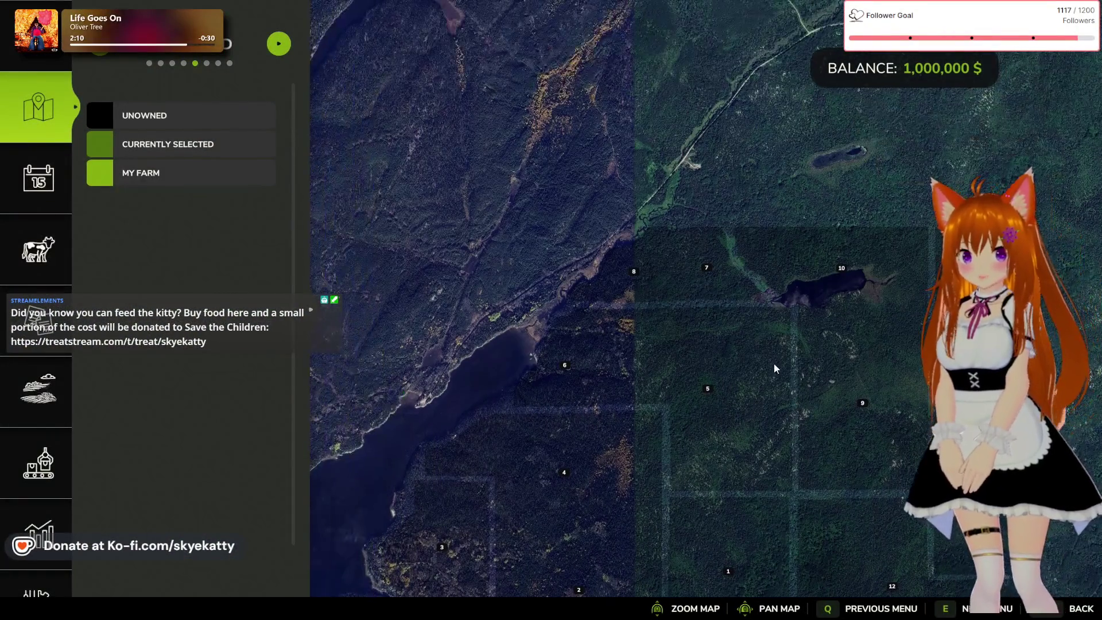
pyautogui.press('Escape')
# - Walk past the birch trees and through the bushes toward the house and sheds
pyautogui.press('w')
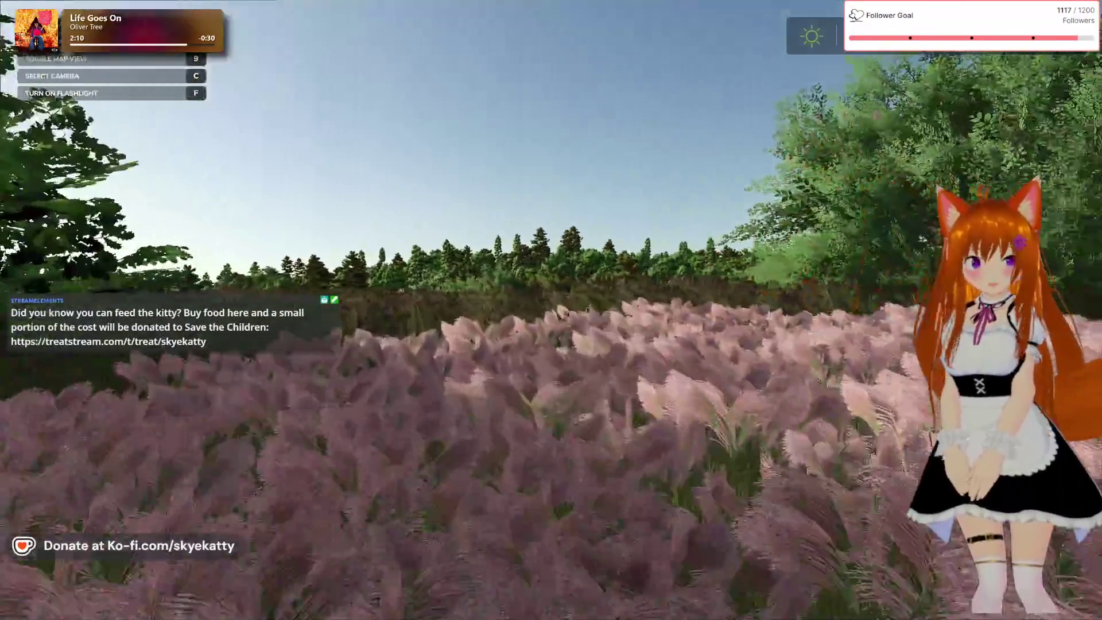
pyautogui.press('w')
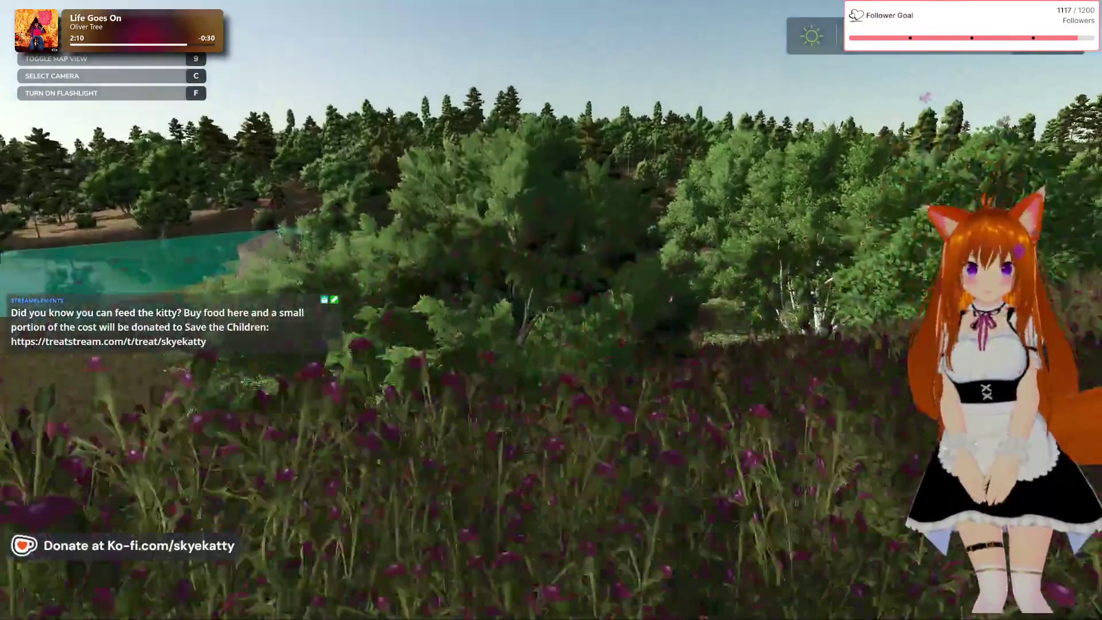
pyautogui.press('w')
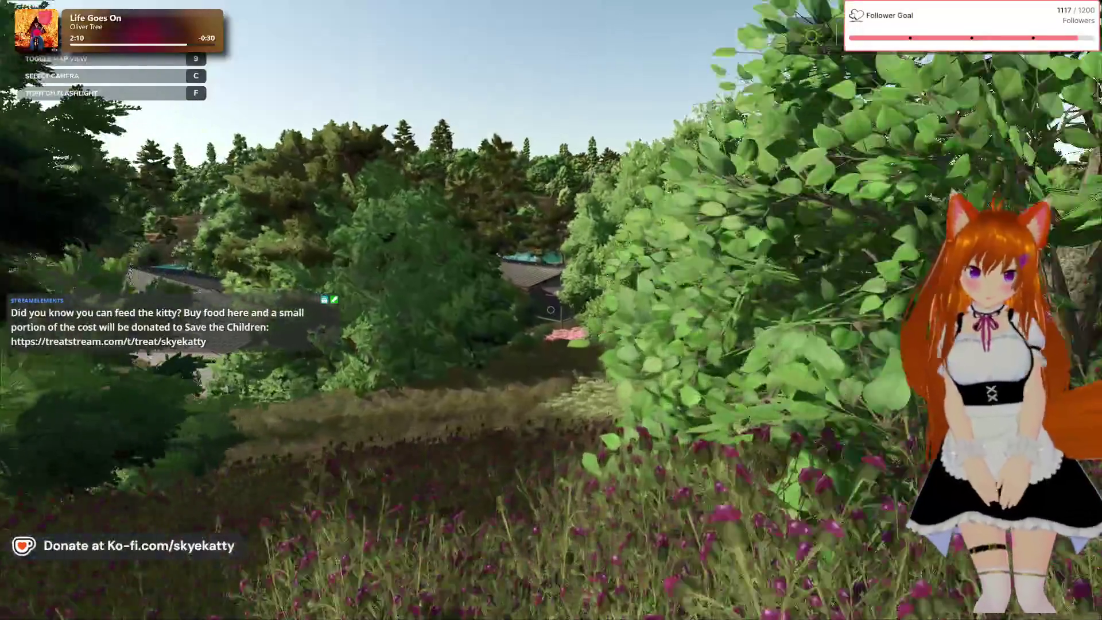
pyautogui.press('w')
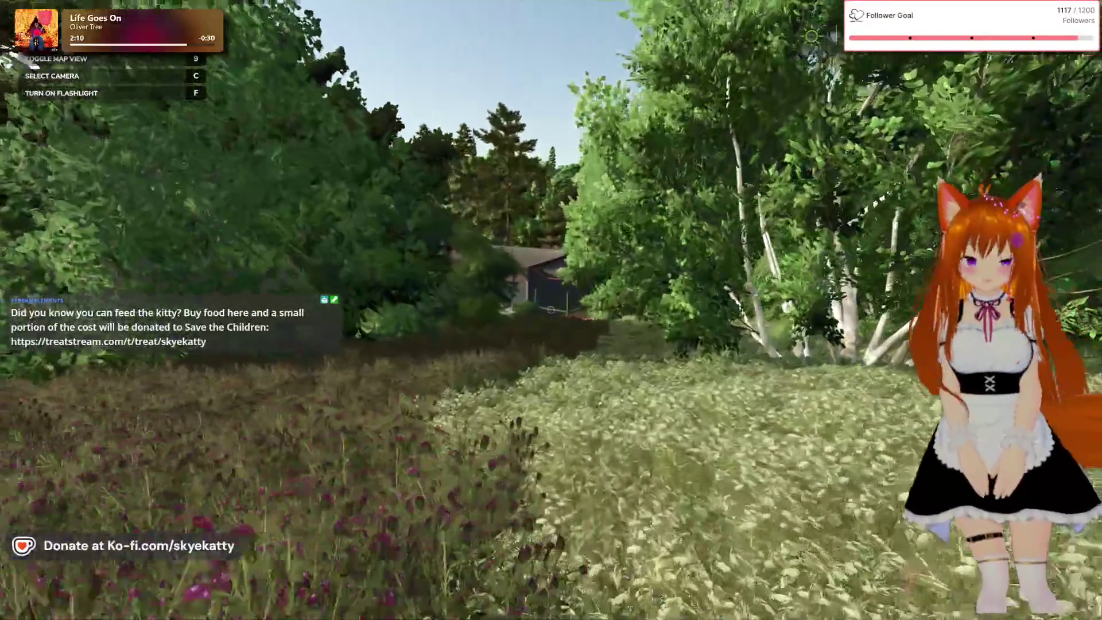
pyautogui.press('w')
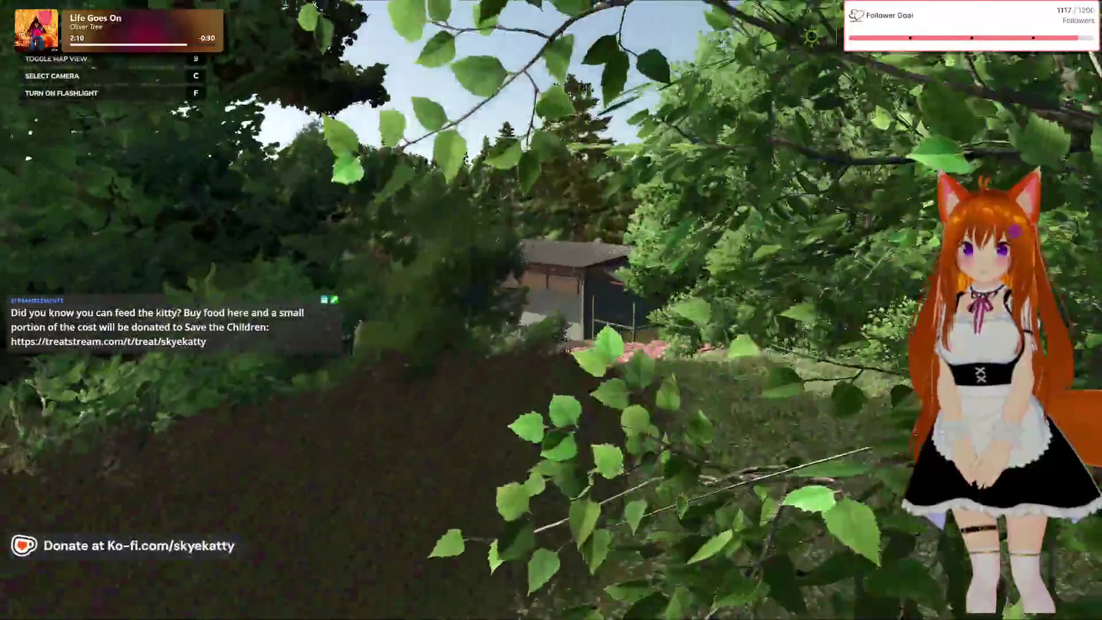
pyautogui.press('w')
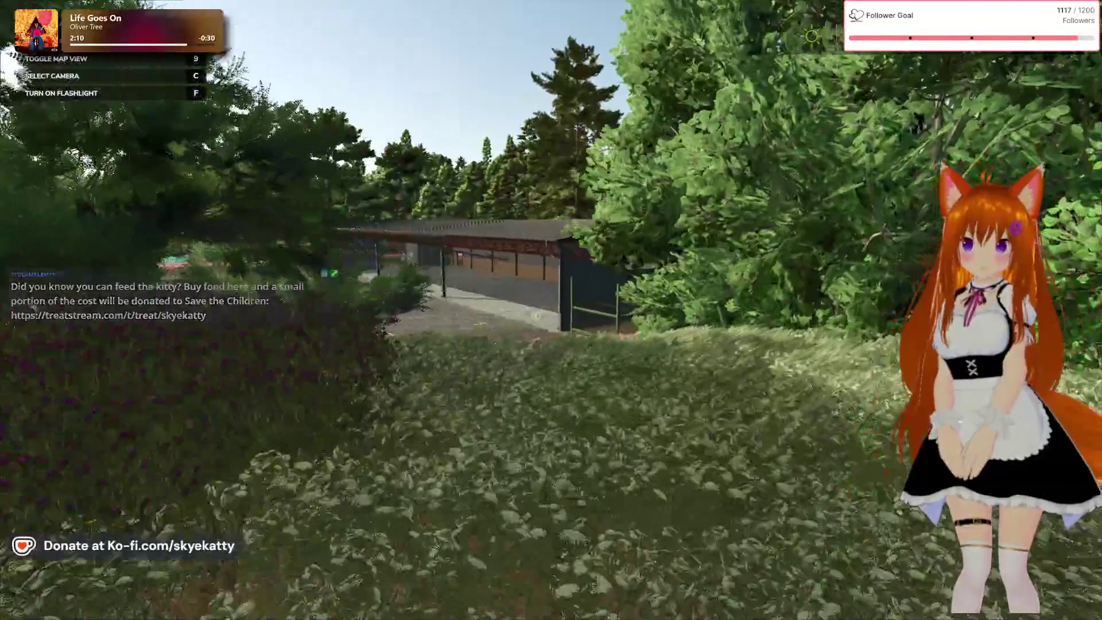
pyautogui.press('w')
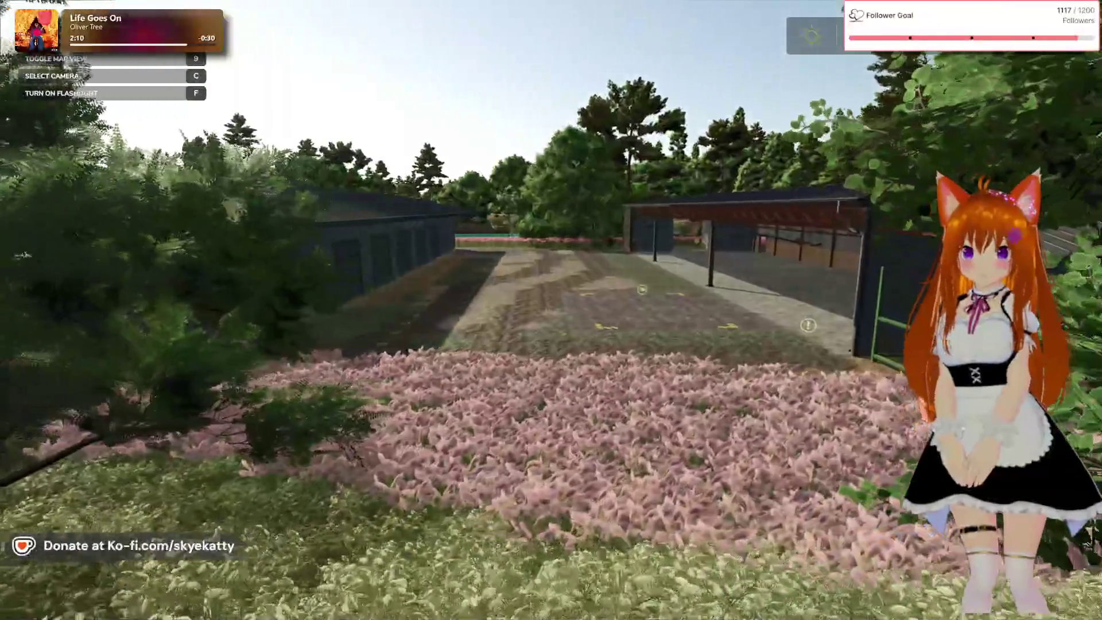
pyautogui.press('w')
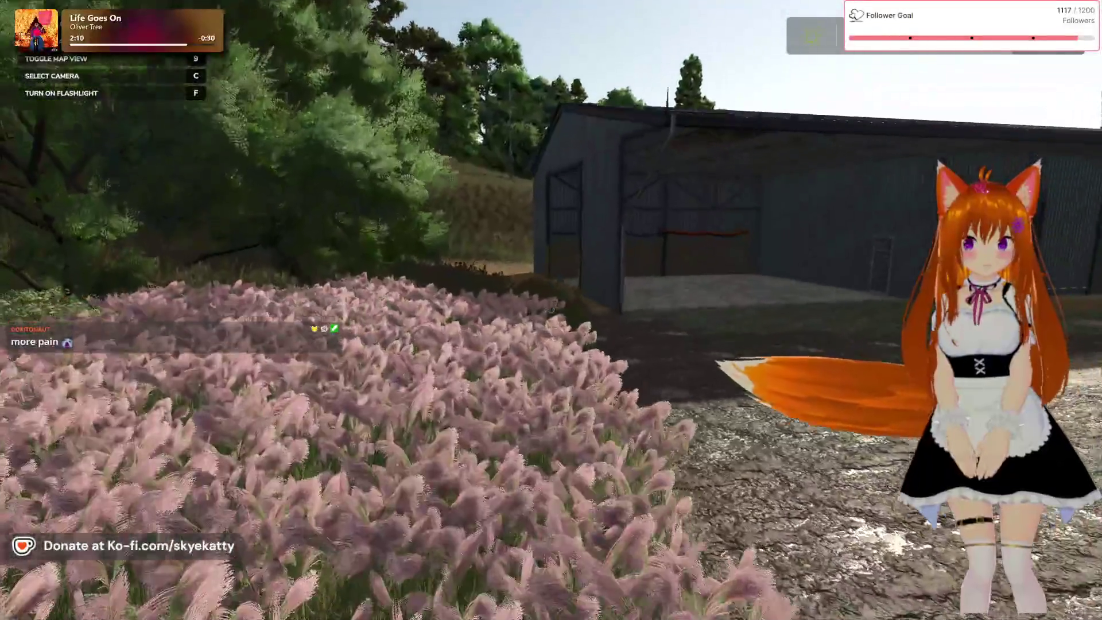
# - Follow the hedge to the long grey building, cross the bank into the field, and open the farmland map
pyautogui.press('w')
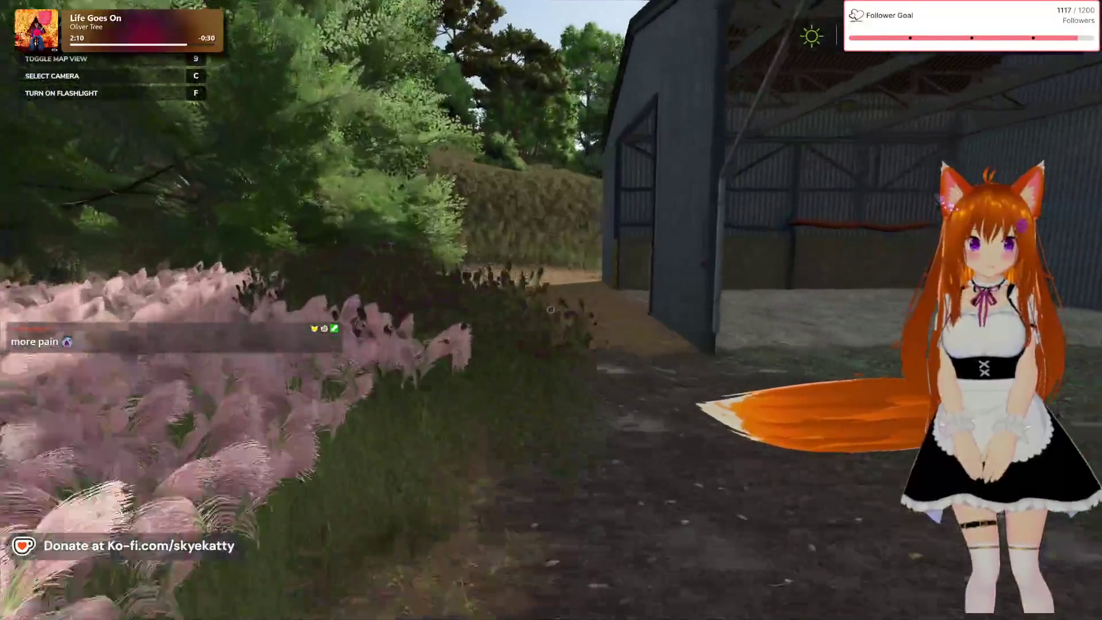
pyautogui.press('w')
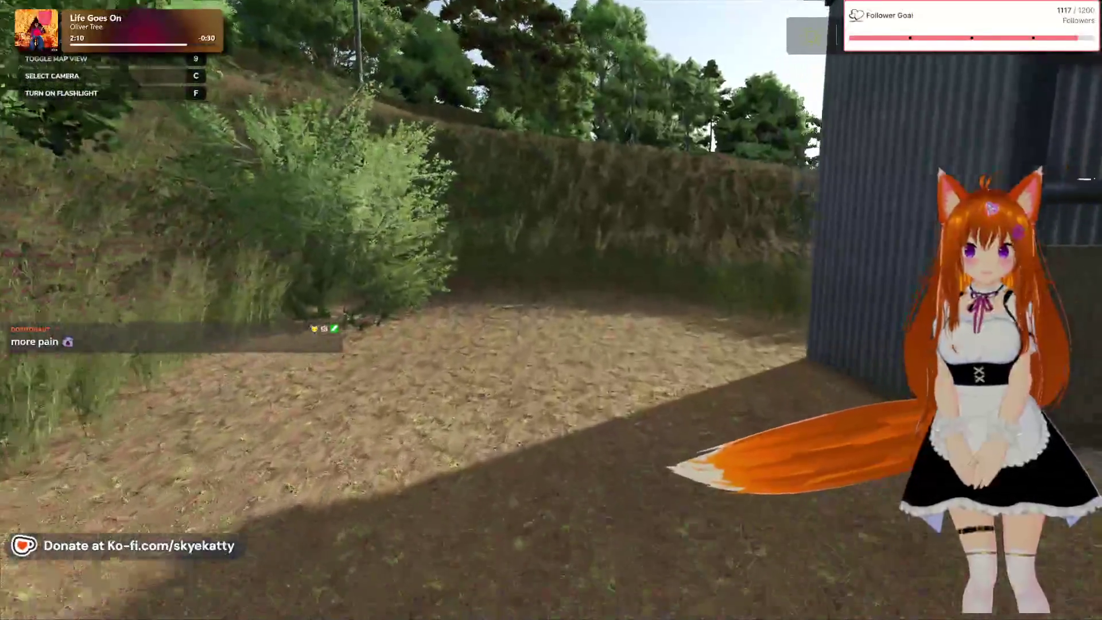
pyautogui.press('w')
pyautogui.press('w')
pyautogui.press('w')
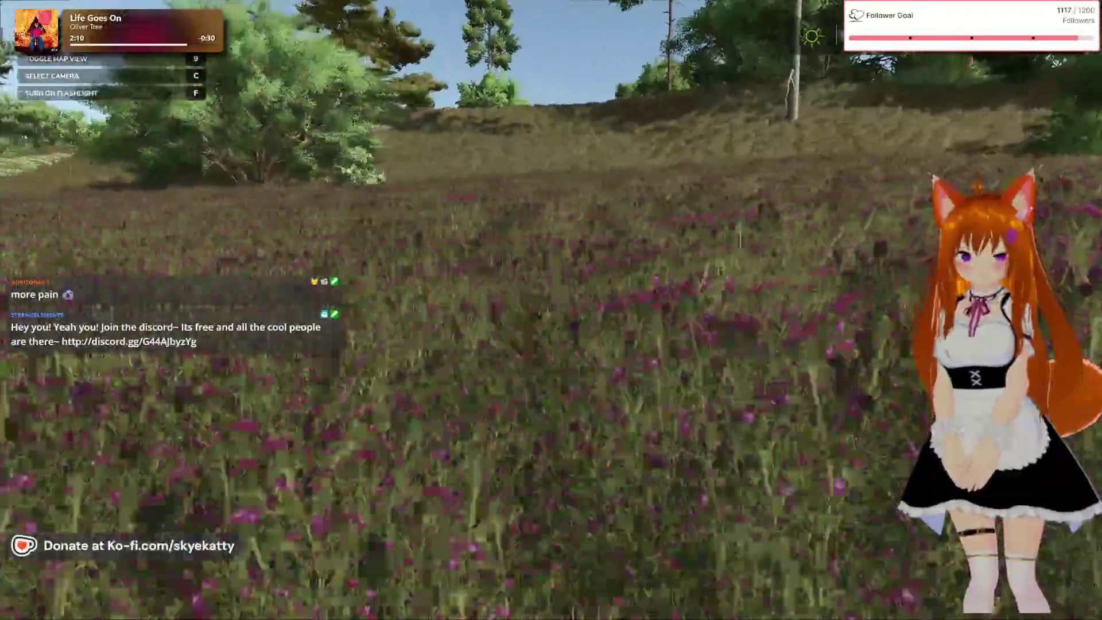
pyautogui.press('w')
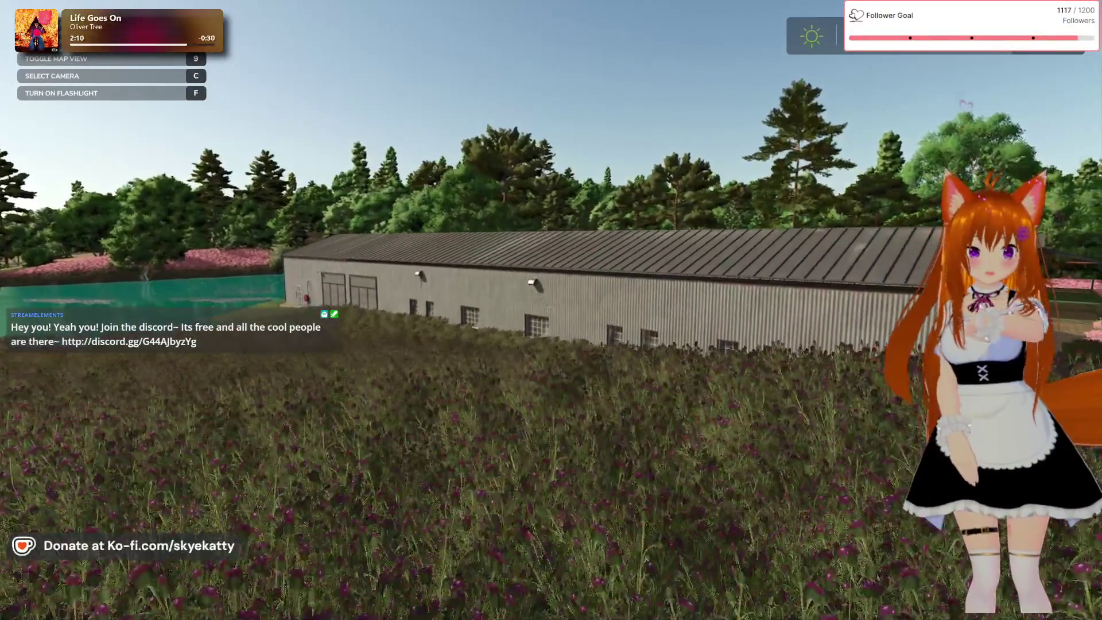
pyautogui.press('w')
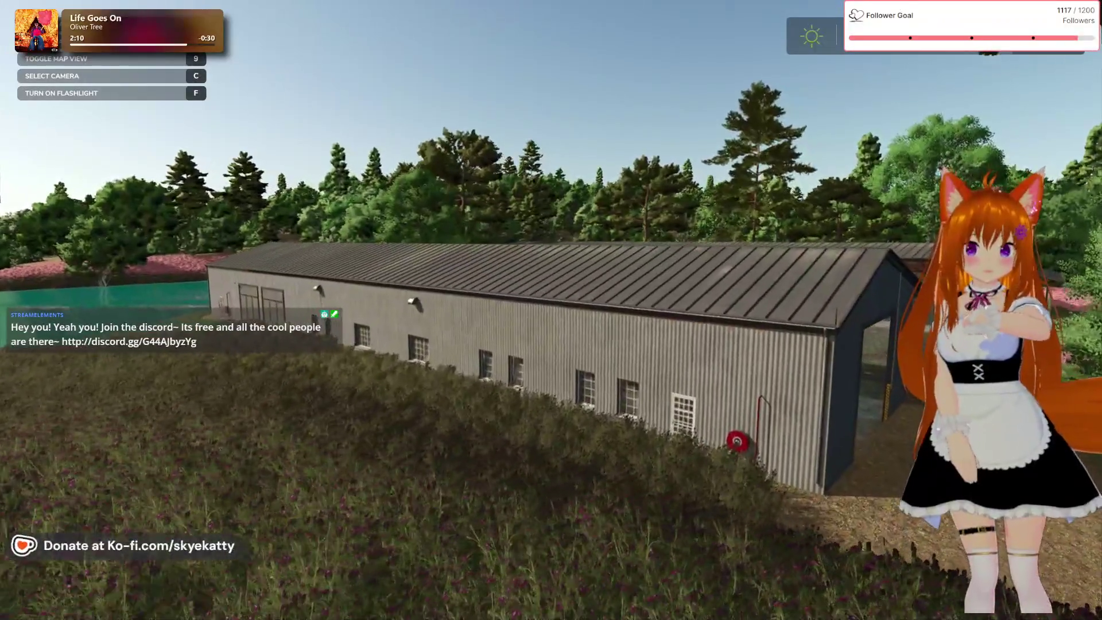
pyautogui.press('w')
pyautogui.press('w')
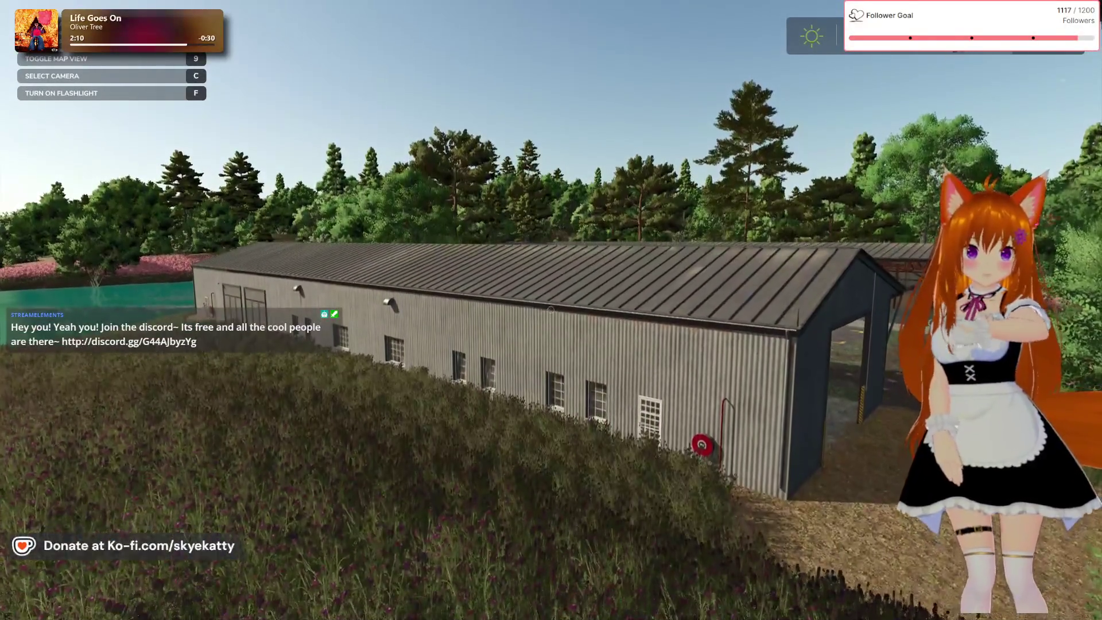
pyautogui.moveTo(550, 309)
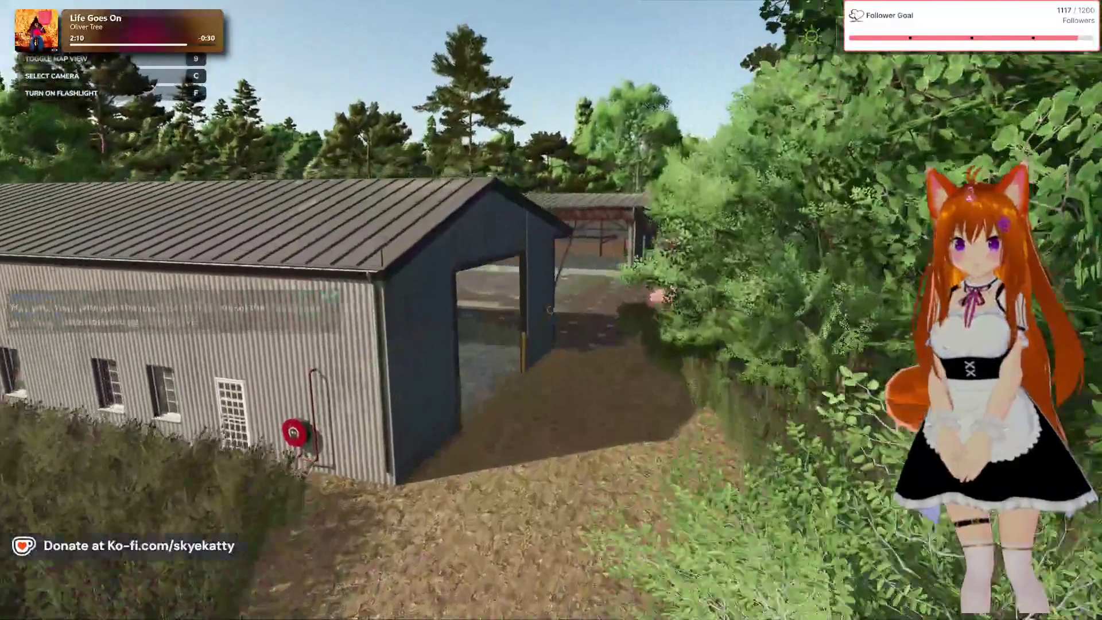
pyautogui.press('Escape')
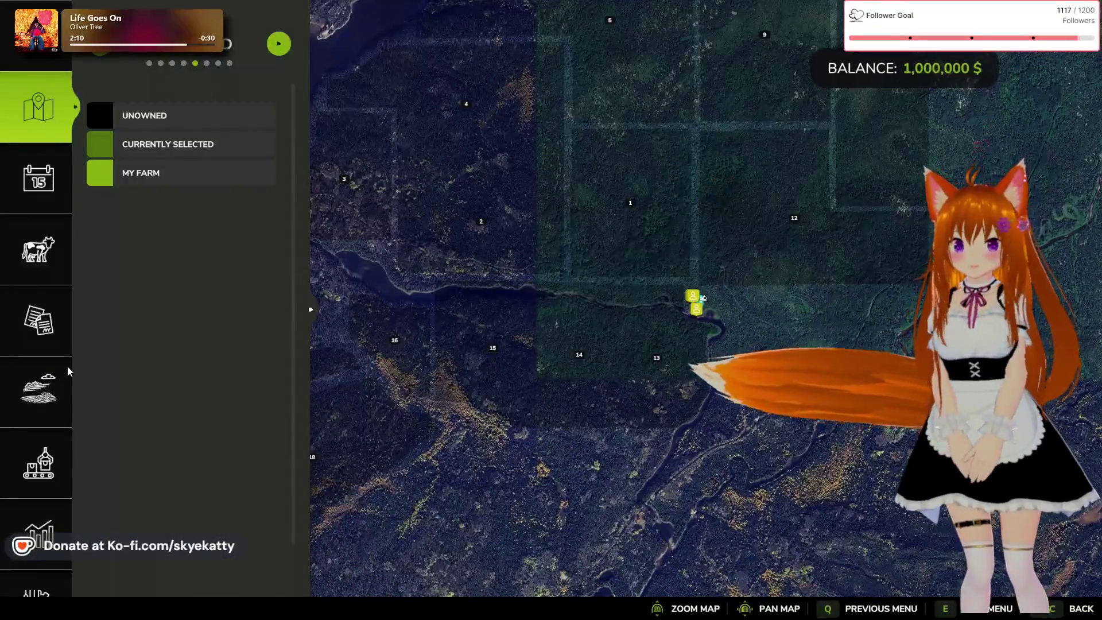
# - Pan the map over plots 13–19, the vehicles, and plots 4–8
pyautogui.moveTo(543, 260); pyautogui.dragTo(562, 279)
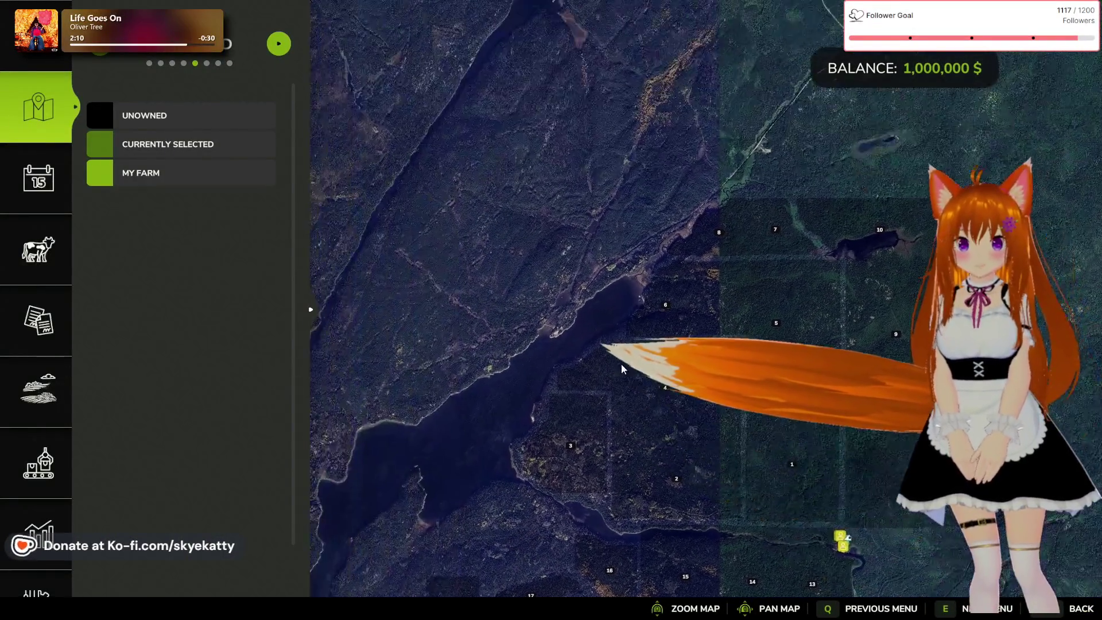
pyautogui.moveTo(614, 356); pyautogui.dragTo(692, 421)
pyautogui.moveTo(741, 326); pyautogui.dragTo(632, 228)
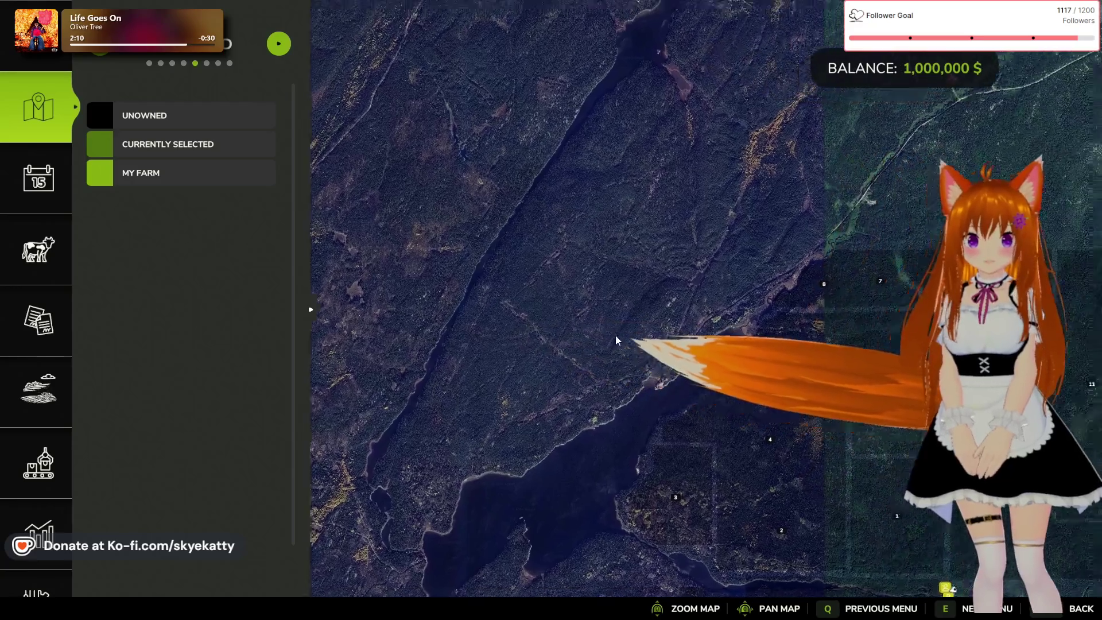
pyautogui.moveTo(675, 332); pyautogui.dragTo(503, 217)
pyautogui.moveTo(631, 459); pyautogui.dragTo(538, 275)
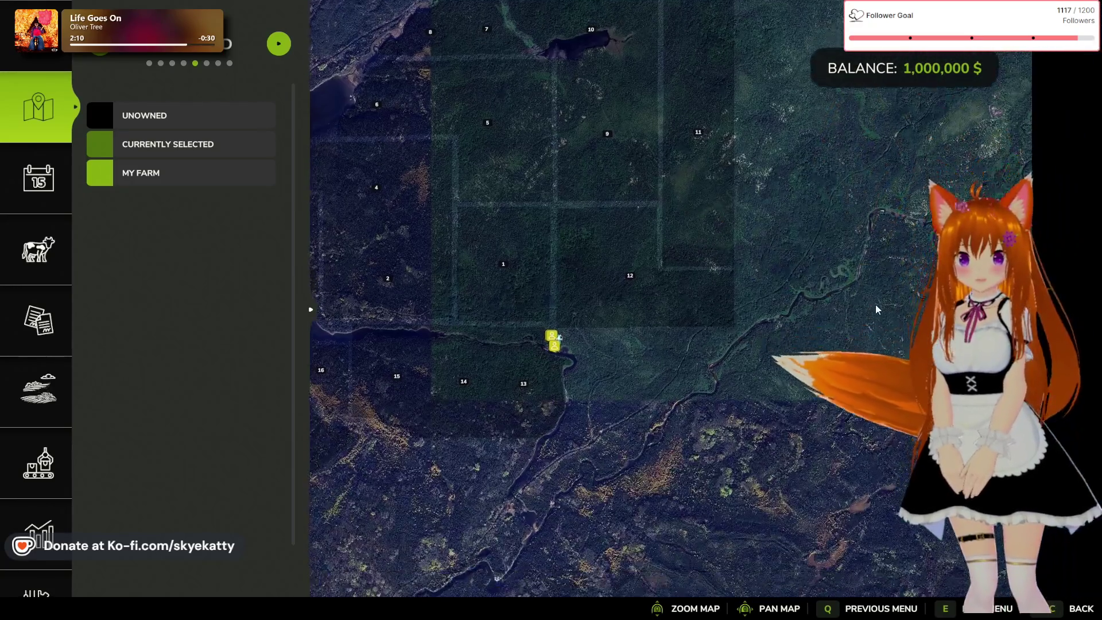
pyautogui.moveTo(574, 459); pyautogui.dragTo(618, 274)
pyautogui.moveTo(610, 500); pyautogui.dragTo(580, 319)
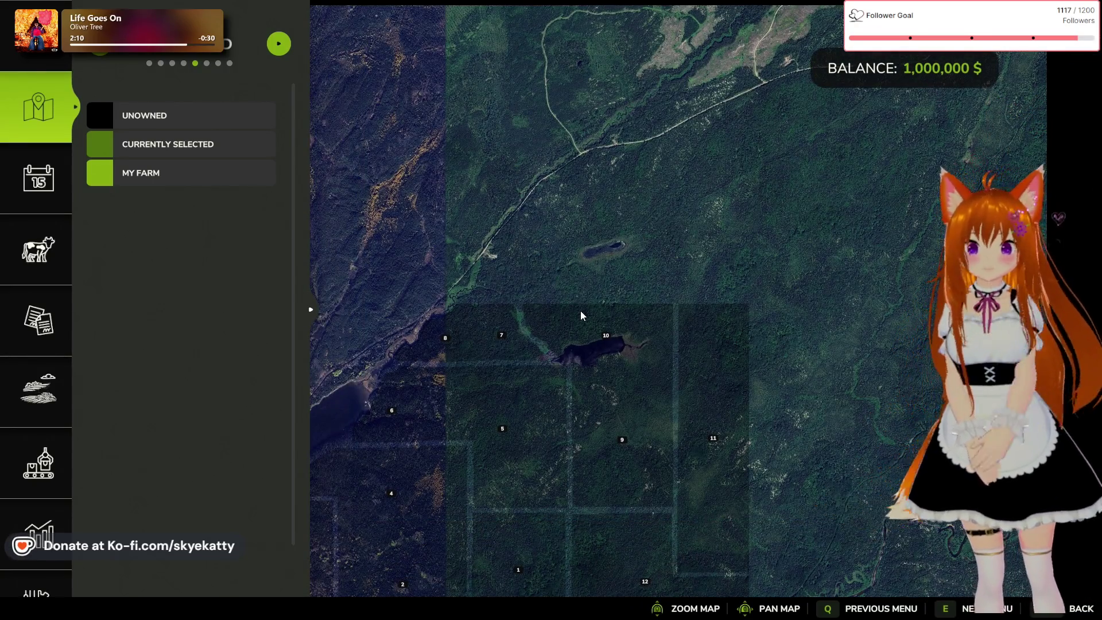
pyautogui.hotkey('w', 'a')
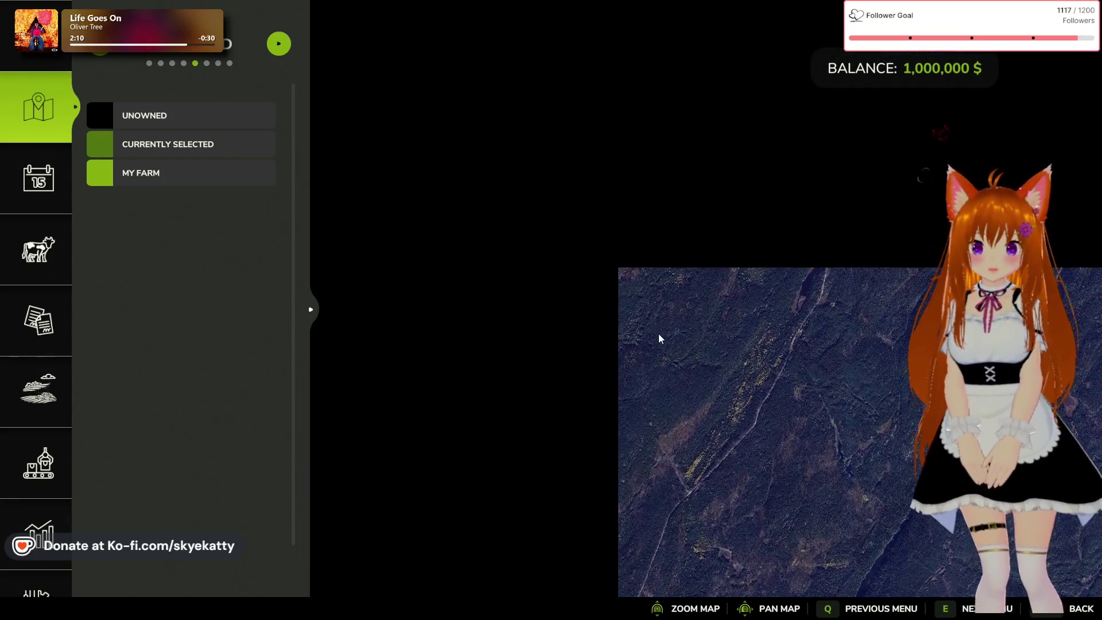
pyautogui.hotkey('s', 'd')
# - Pan across plots 1, 2 and 9–18, the southern forest, and the lake, then switch to Explorer
pyautogui.moveTo(1033, 217); pyautogui.dragTo(644, 125)
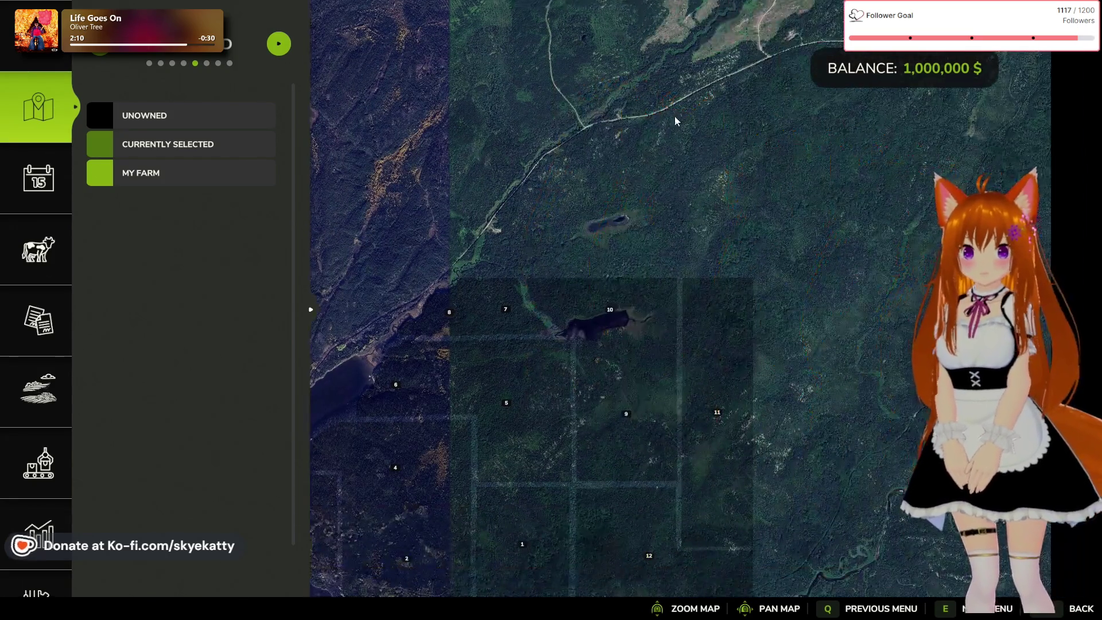
pyautogui.hotkey('s', 'a')
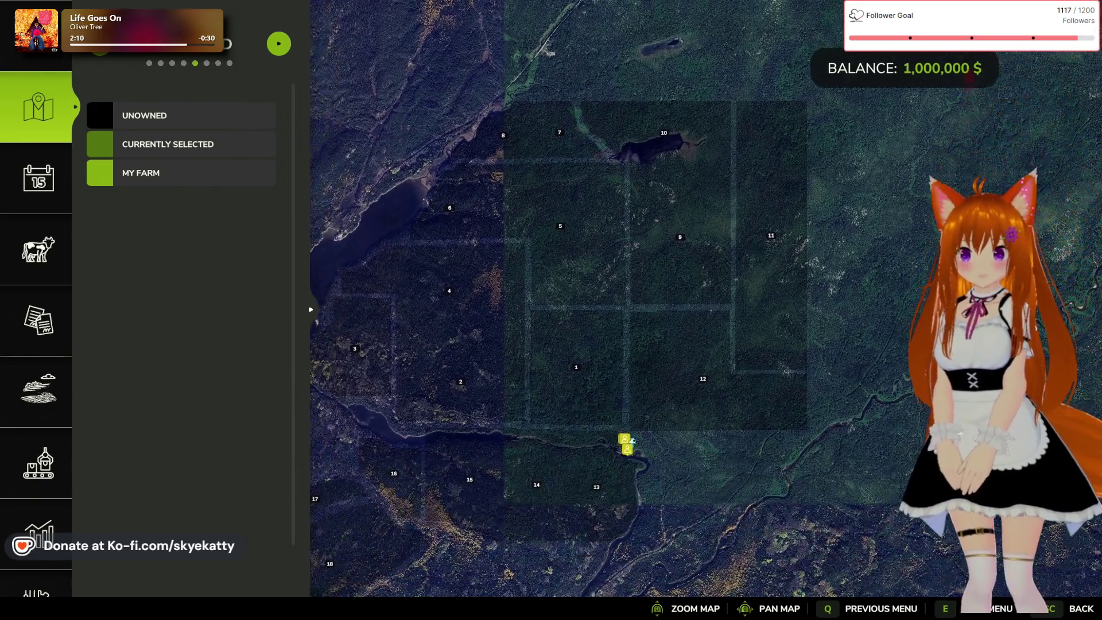
pyautogui.hotkey('s', 'a')
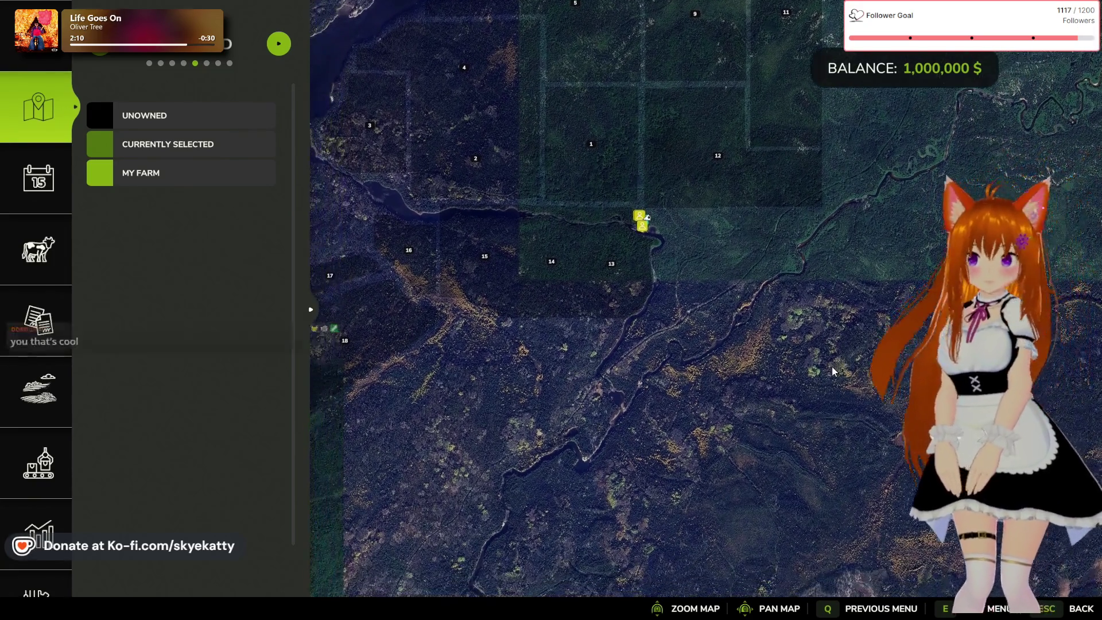
pyautogui.hotkey('s', 'a')
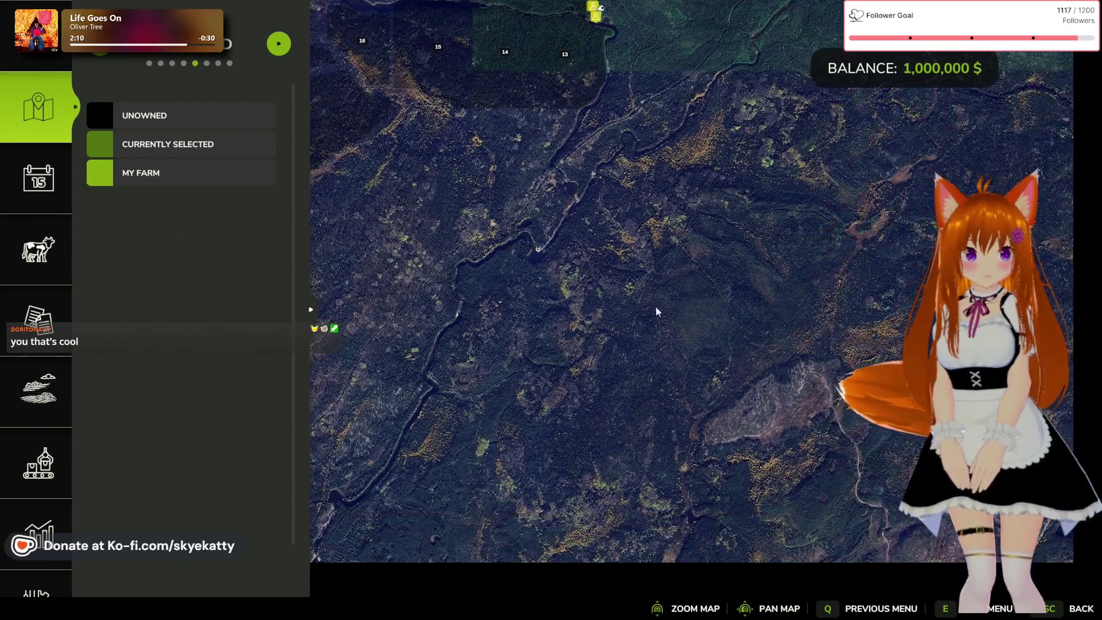
pyautogui.hotkey('w', 'a')
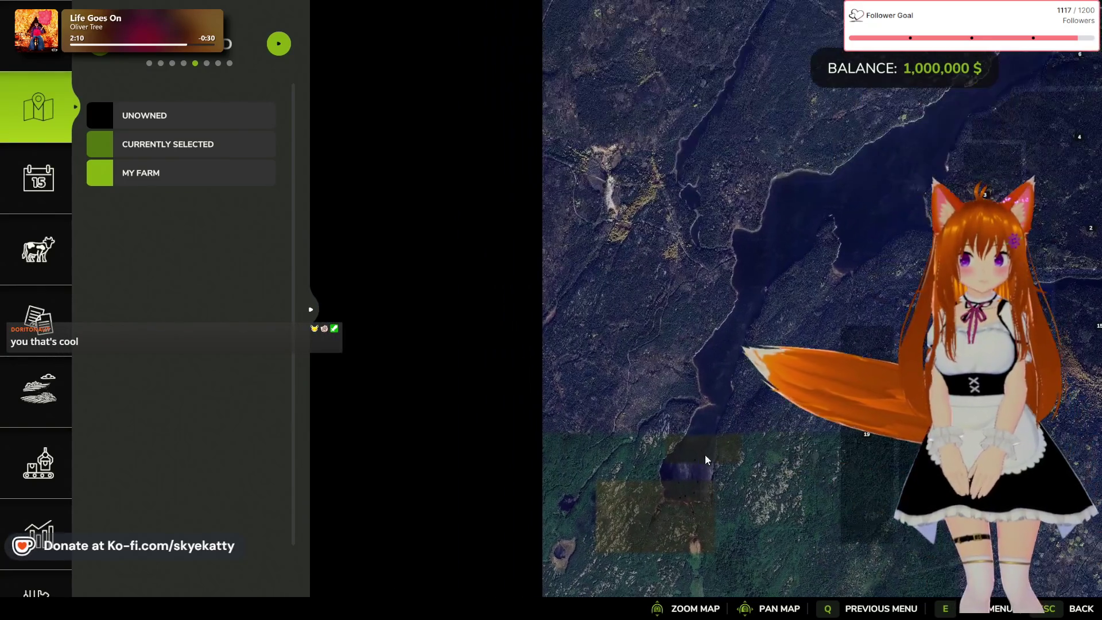
pyautogui.moveTo(674, 377); pyautogui.dragTo(668, 394)
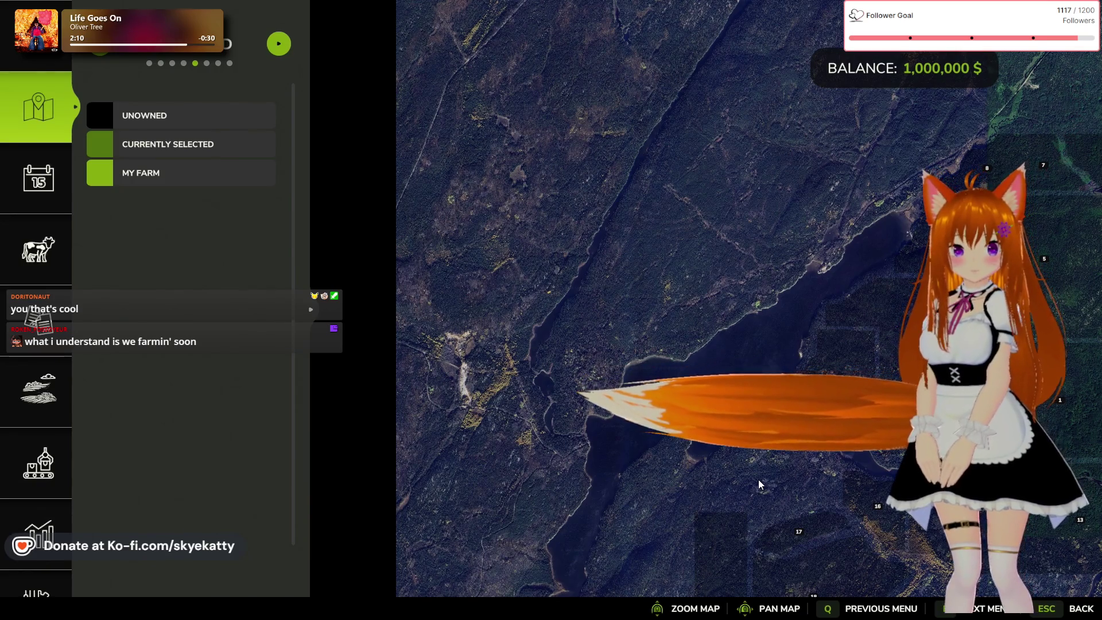
pyautogui.moveTo(760, 485); pyautogui.dragTo(592, 389)
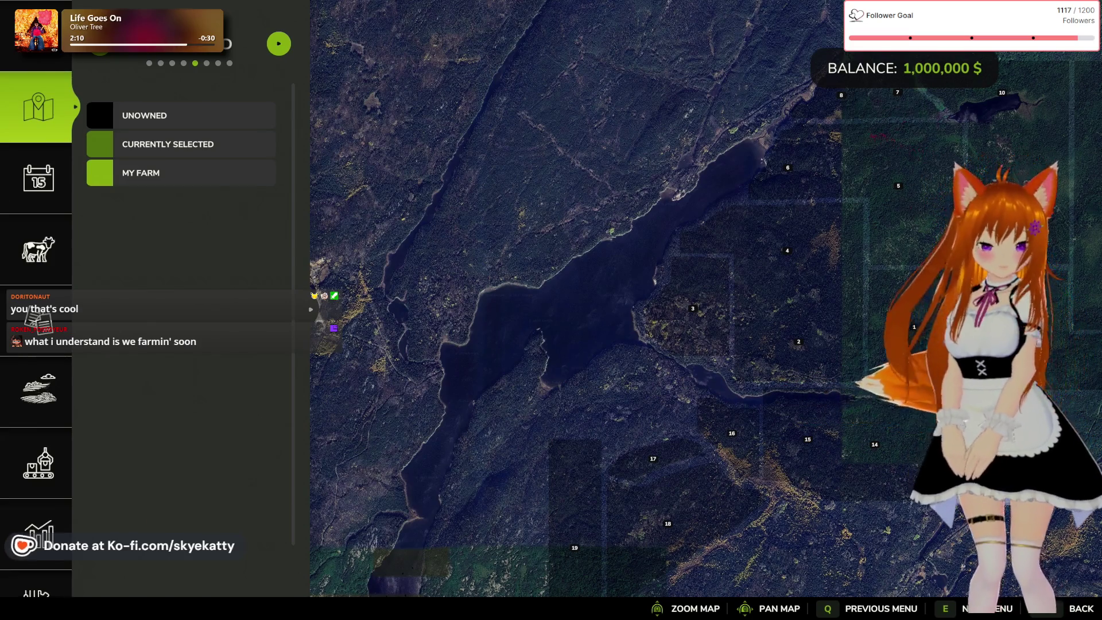
pyautogui.hotkey('alt', 'Tab')
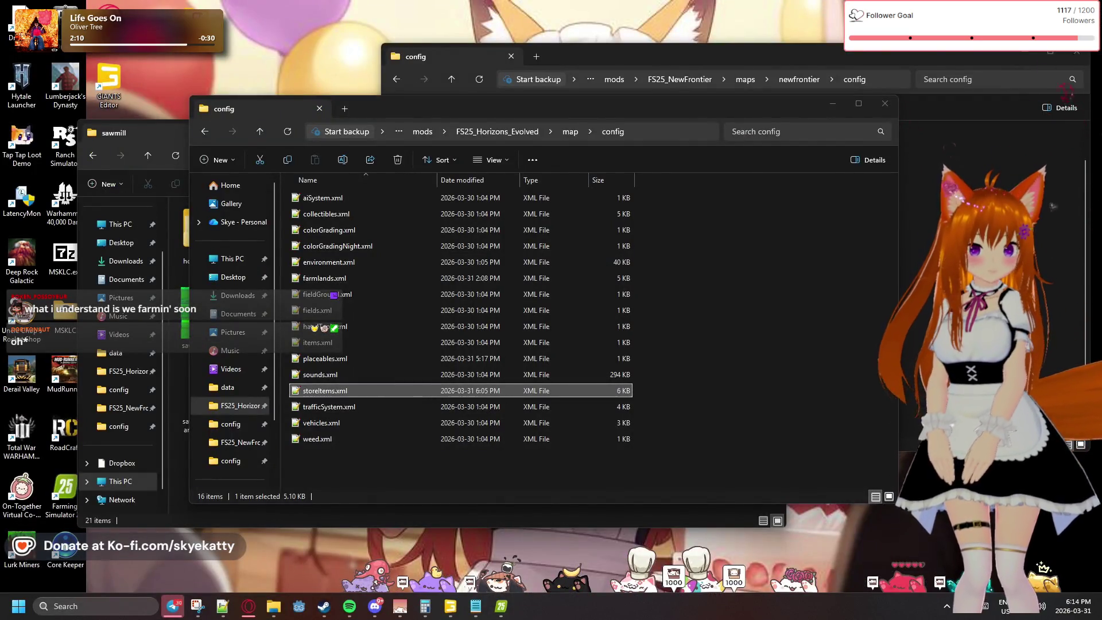
# - Minimize the Explorer windows and return to the Farming Simulator 25 map
pyautogui.press('super+d')
pyautogui.press('super+d')
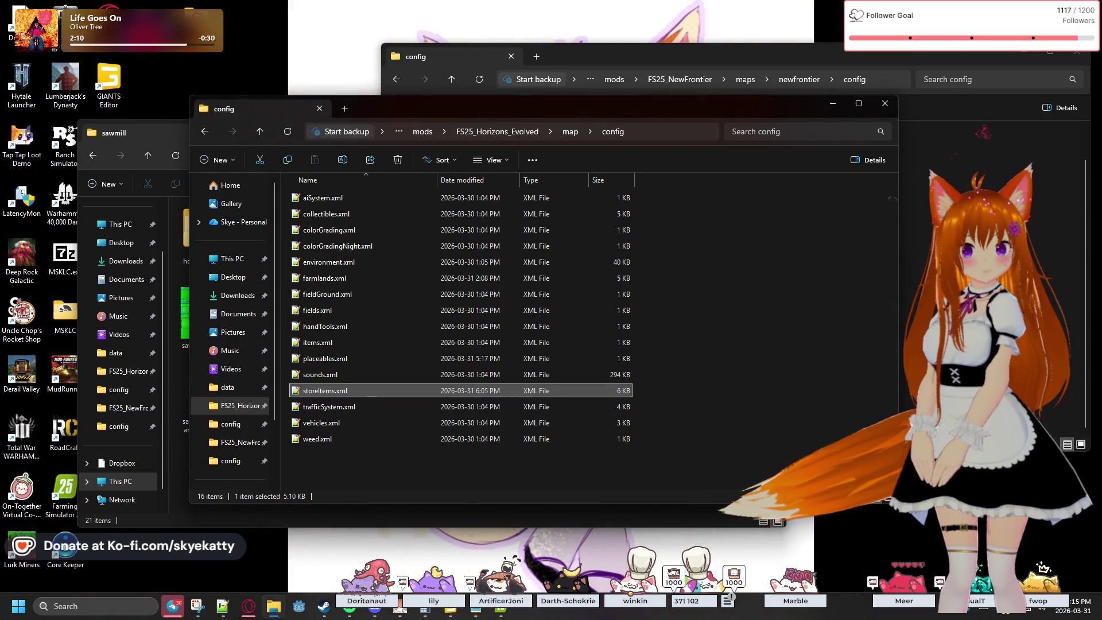
pyautogui.hotkey('alt', 'Tab')
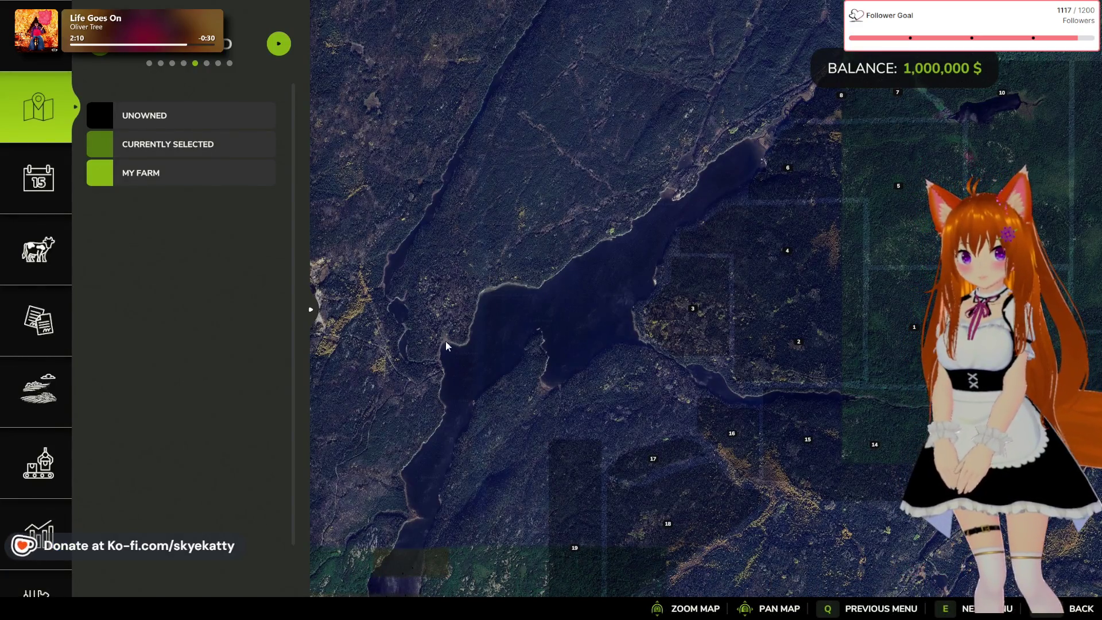
# - Zoom in on the farm icons by the river, view the farmer's info card, and exit the map
pyautogui.moveTo(518, 389); pyautogui.dragTo(429, 338)
pyautogui.scroll(3)
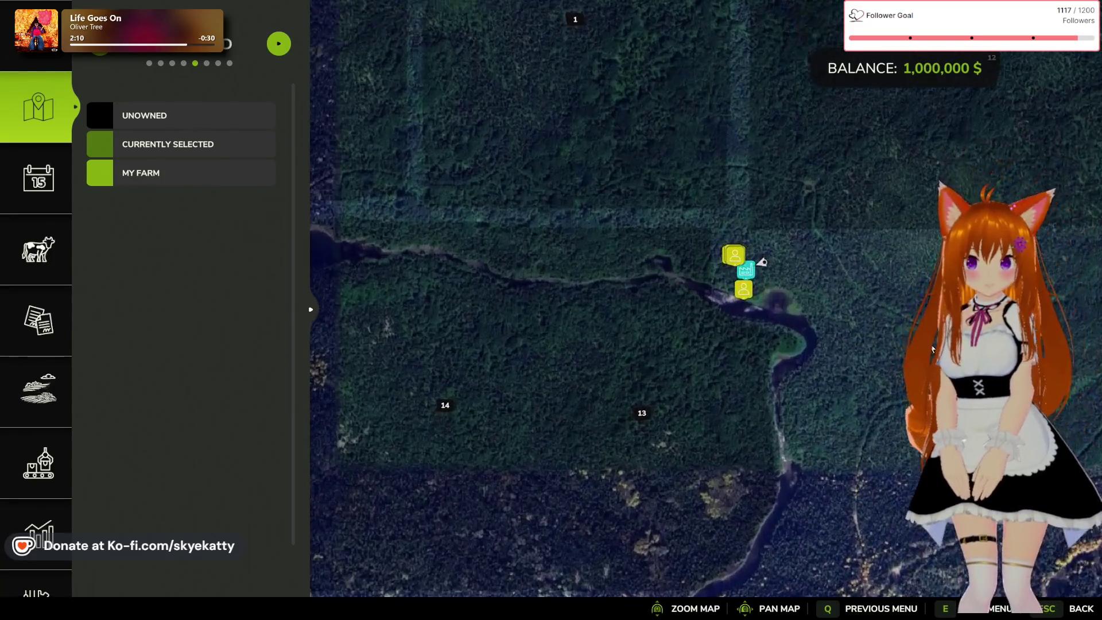
pyautogui.moveTo(893, 354); pyautogui.dragTo(702, 355)
pyautogui.scroll(-3)
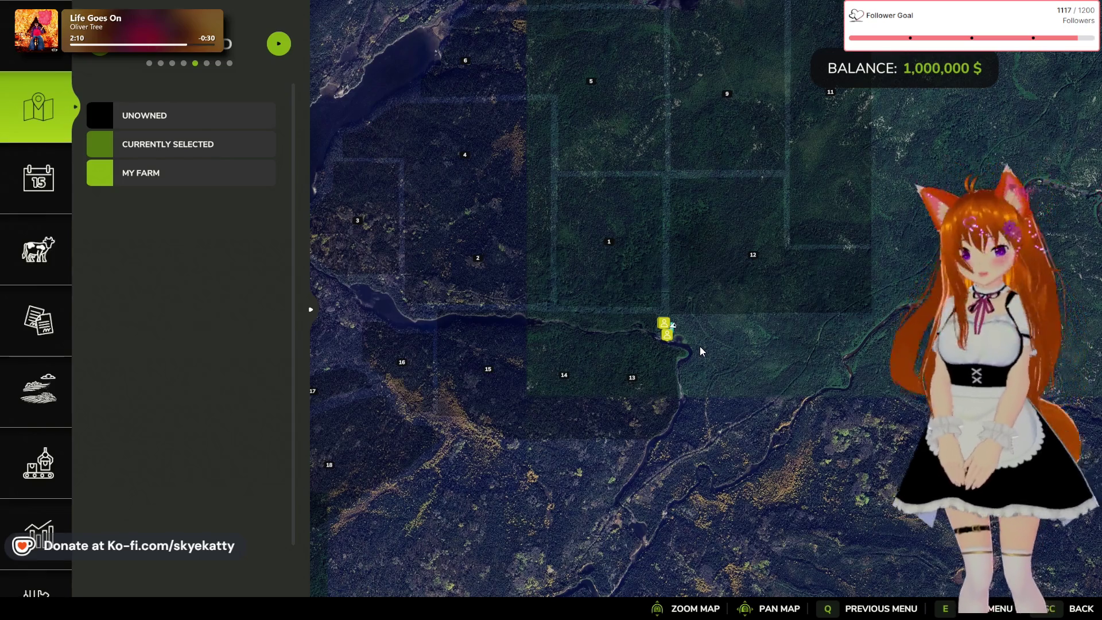
pyautogui.scroll(3)
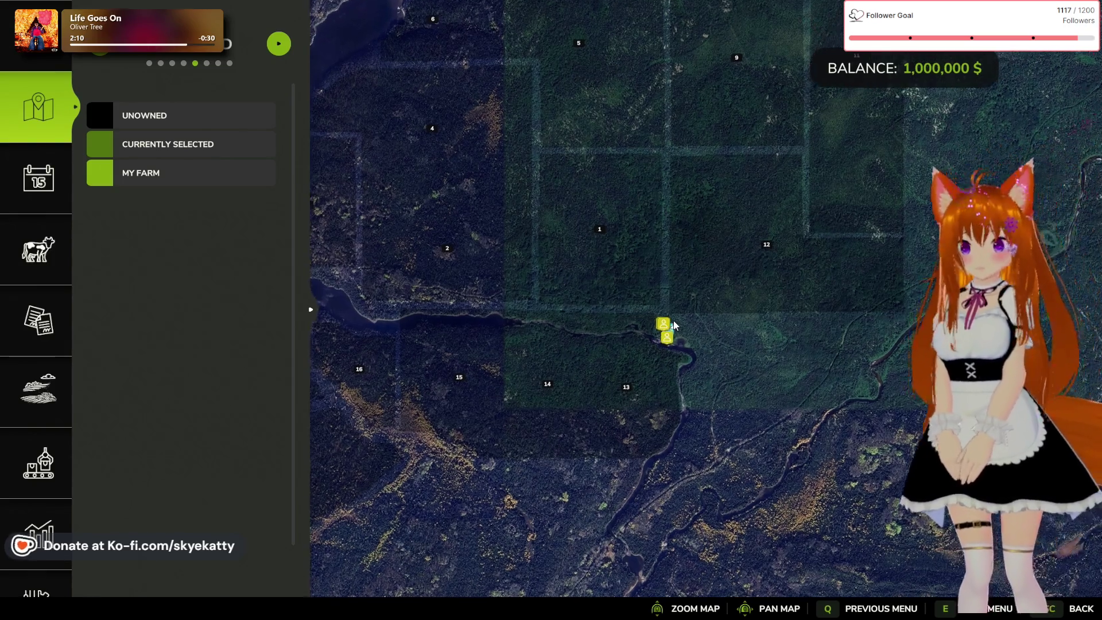
pyautogui.scroll(3)
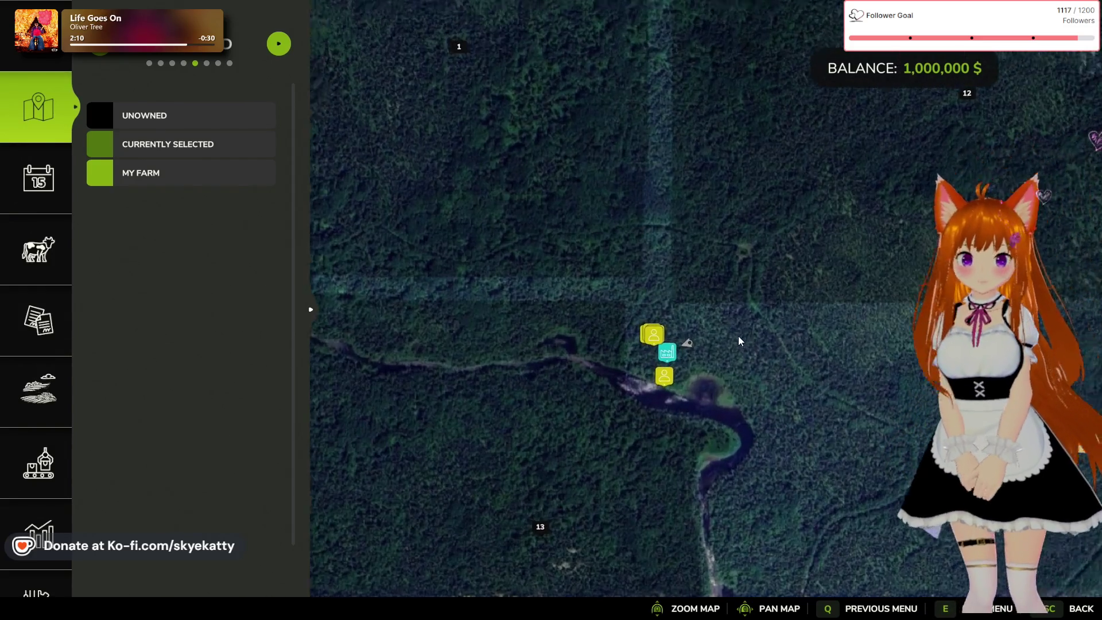
pyautogui.scroll(3)
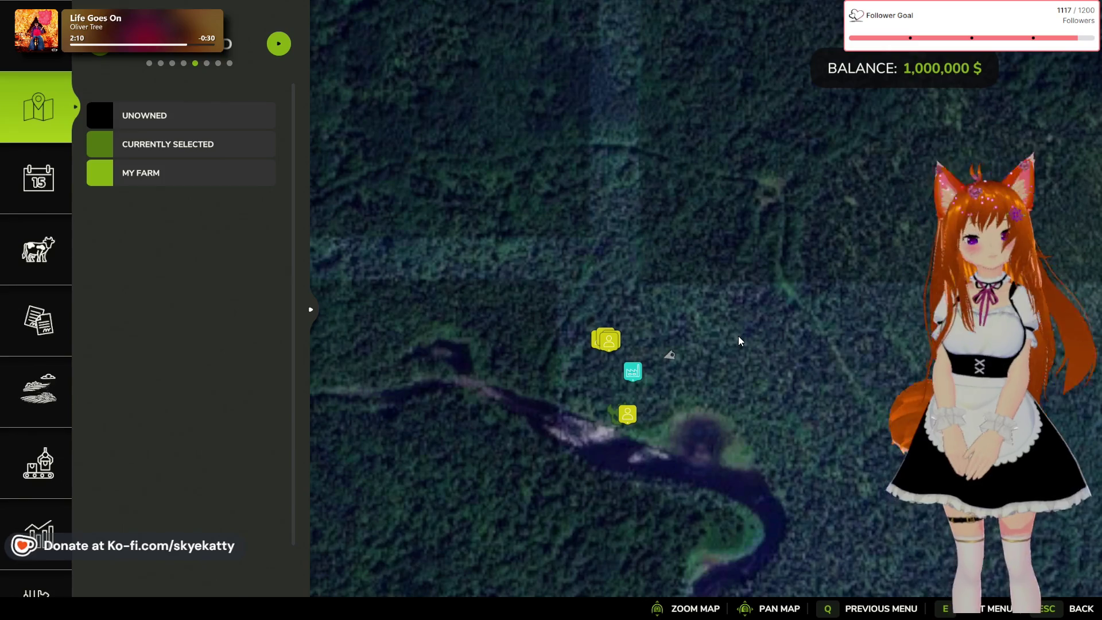
pyautogui.moveTo(704, 394); pyautogui.dragTo(639, 304)
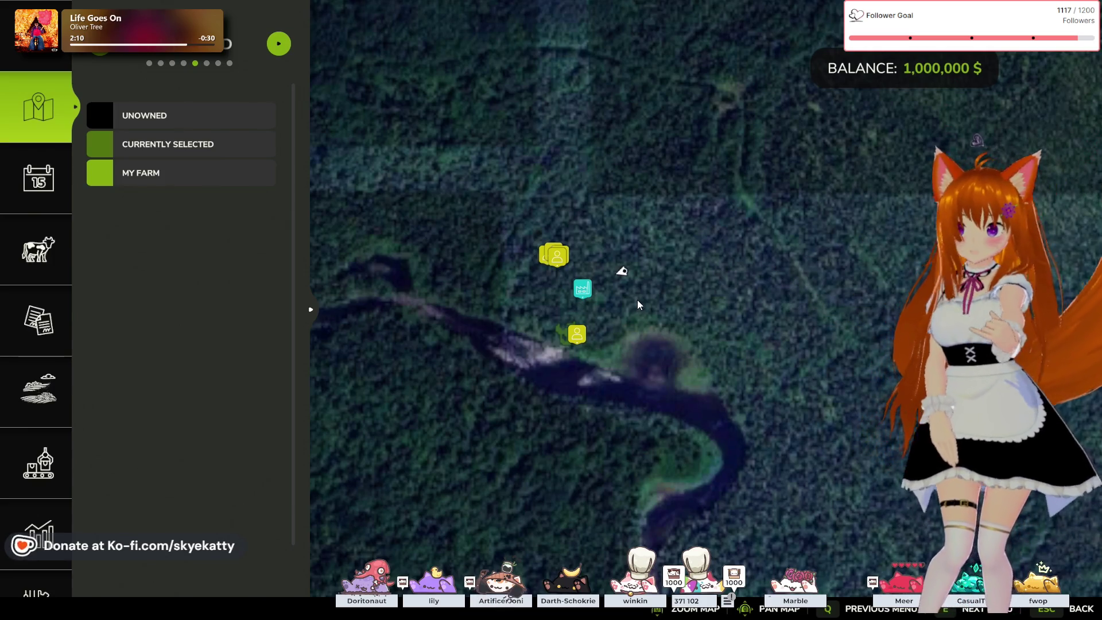
pyautogui.click(554, 259)
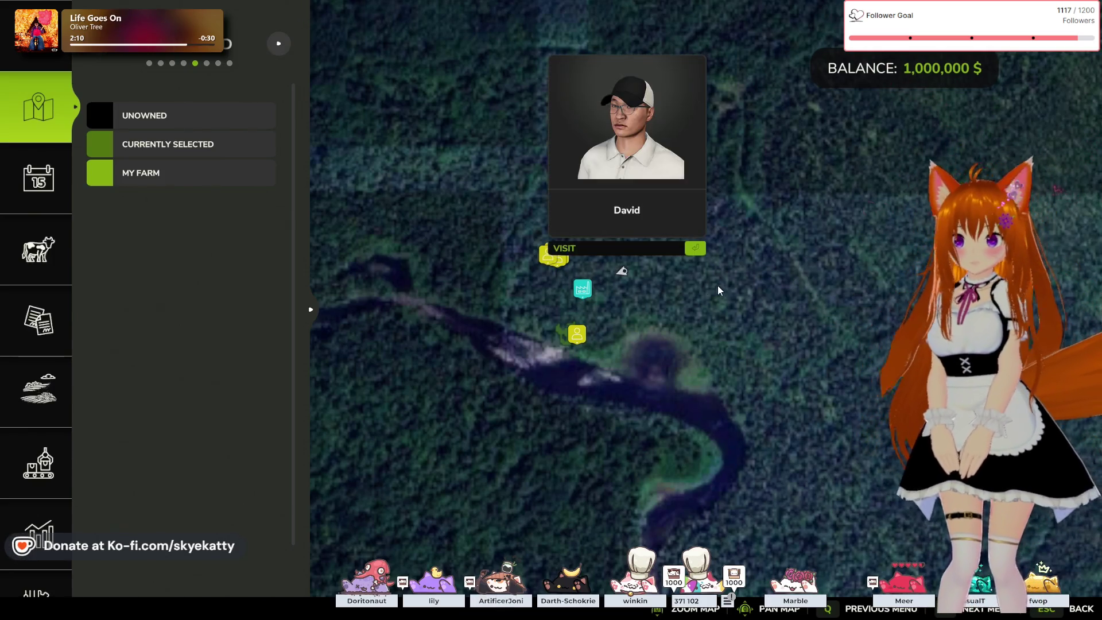
pyautogui.press('Escape')
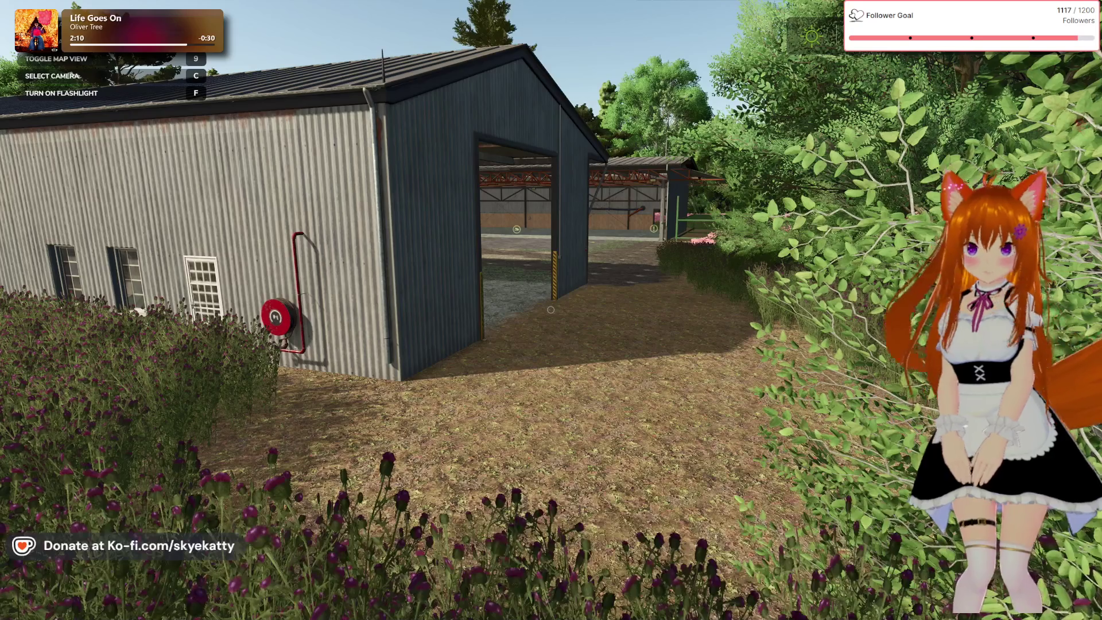
# - Walk past the shed into the pink flower field toward the figures, then turn back to the dark shed
pyautogui.press('w')
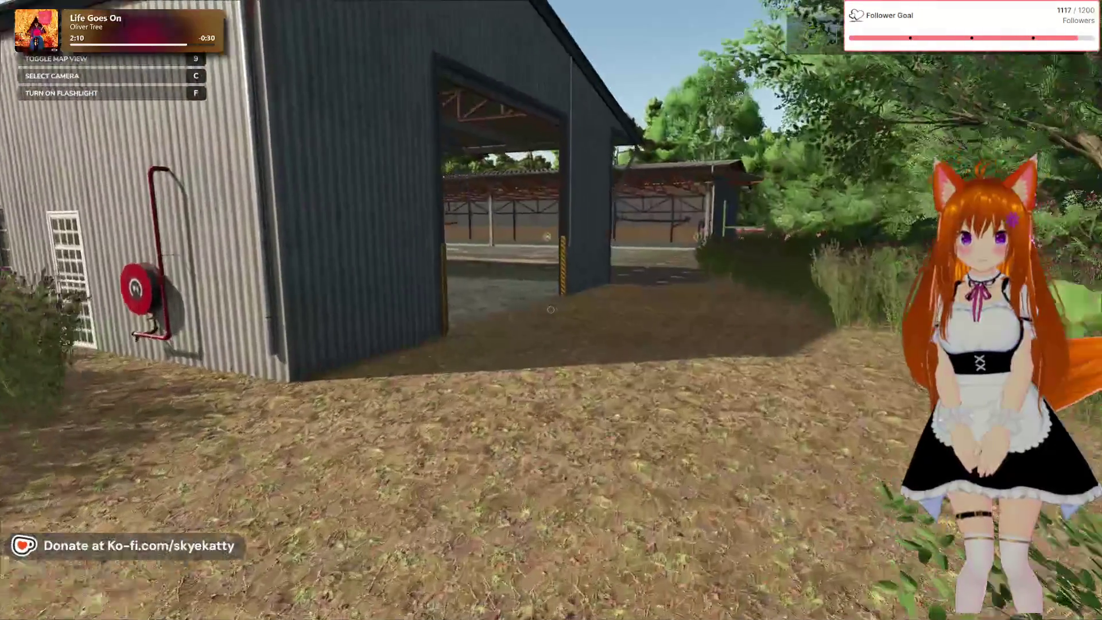
pyautogui.press('w')
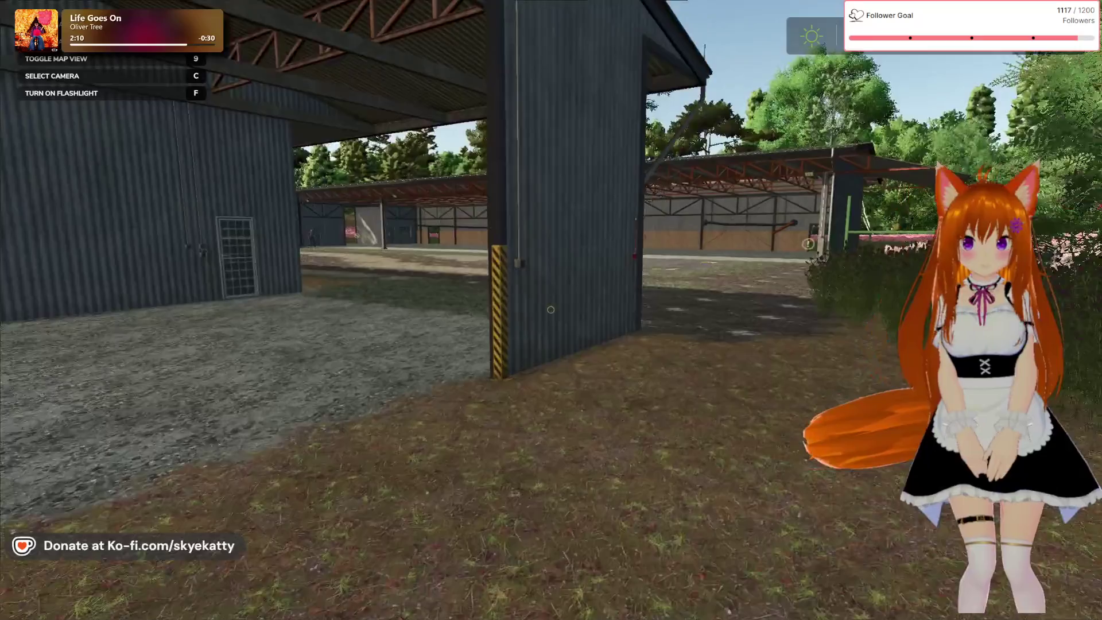
pyautogui.press('w')
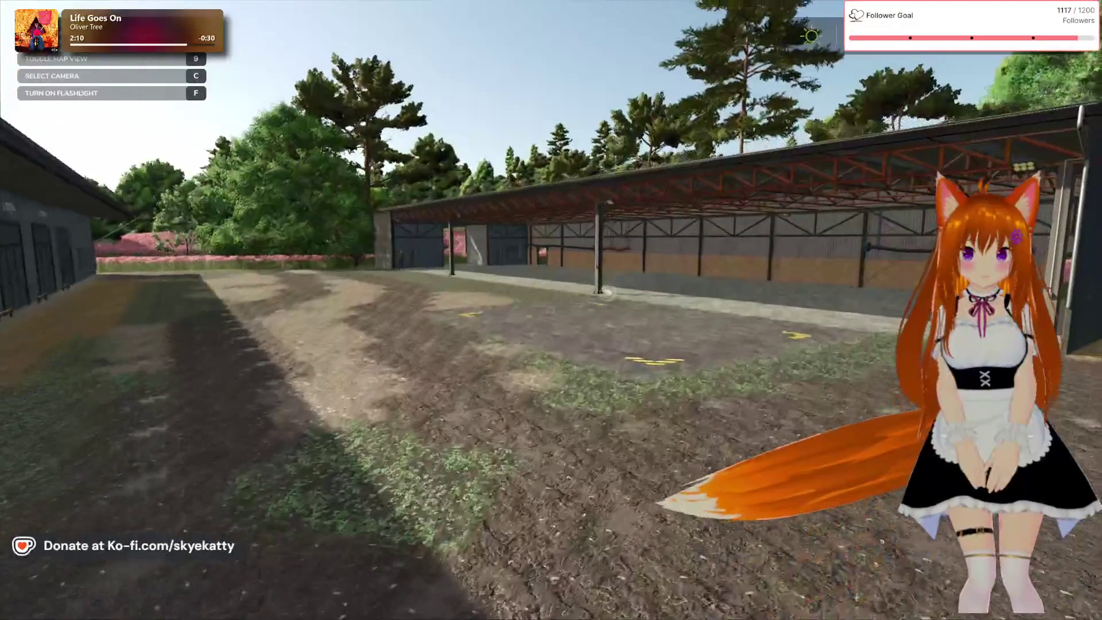
pyautogui.press('w')
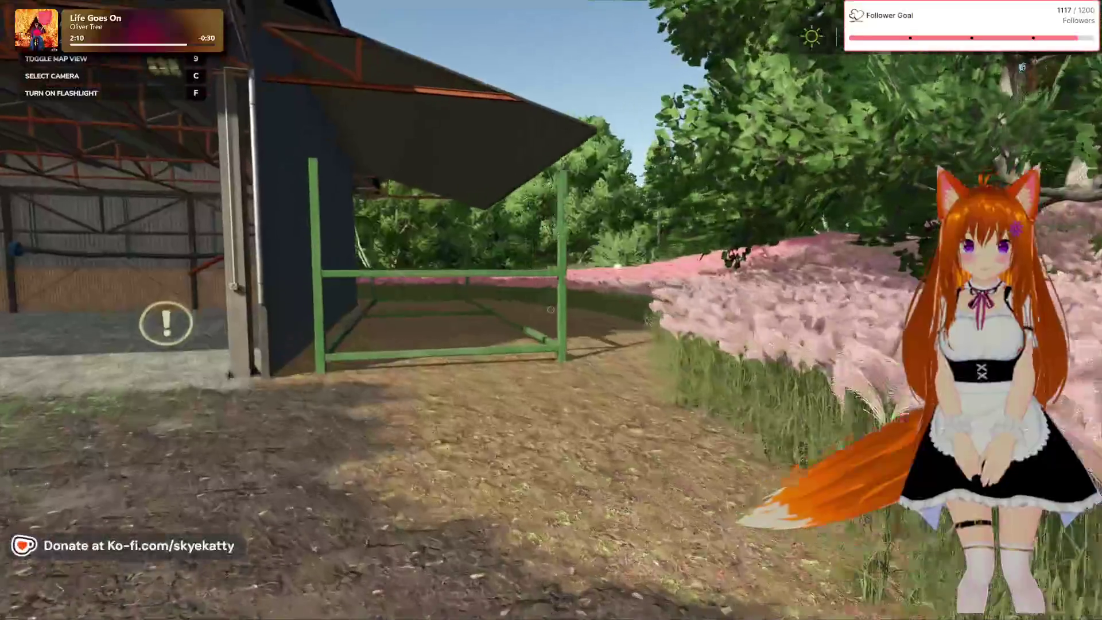
pyautogui.press('w')
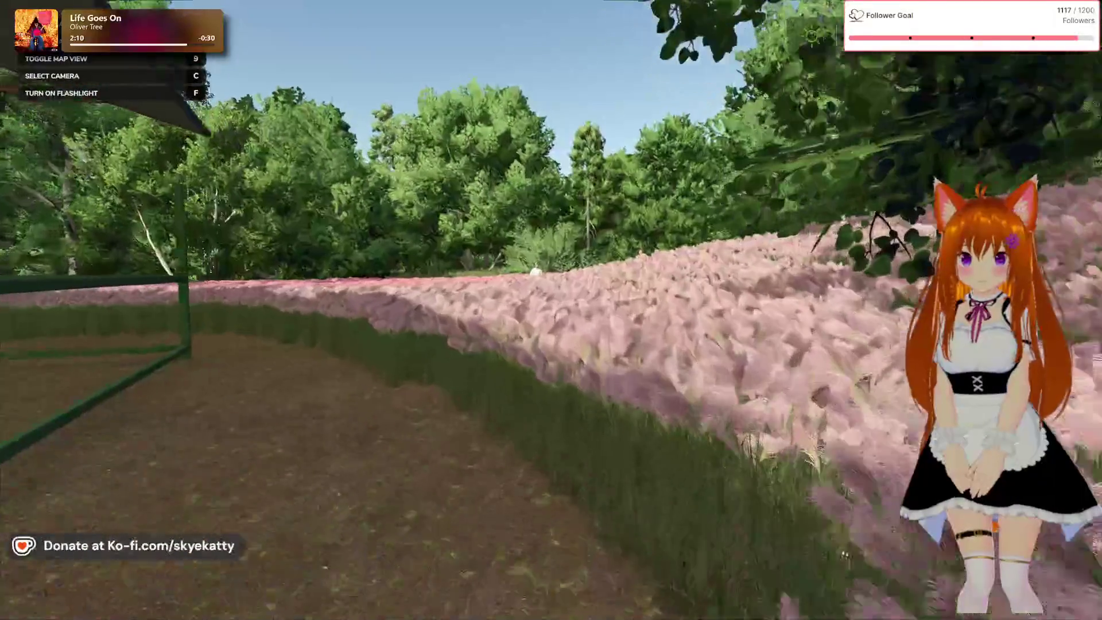
pyautogui.press('w')
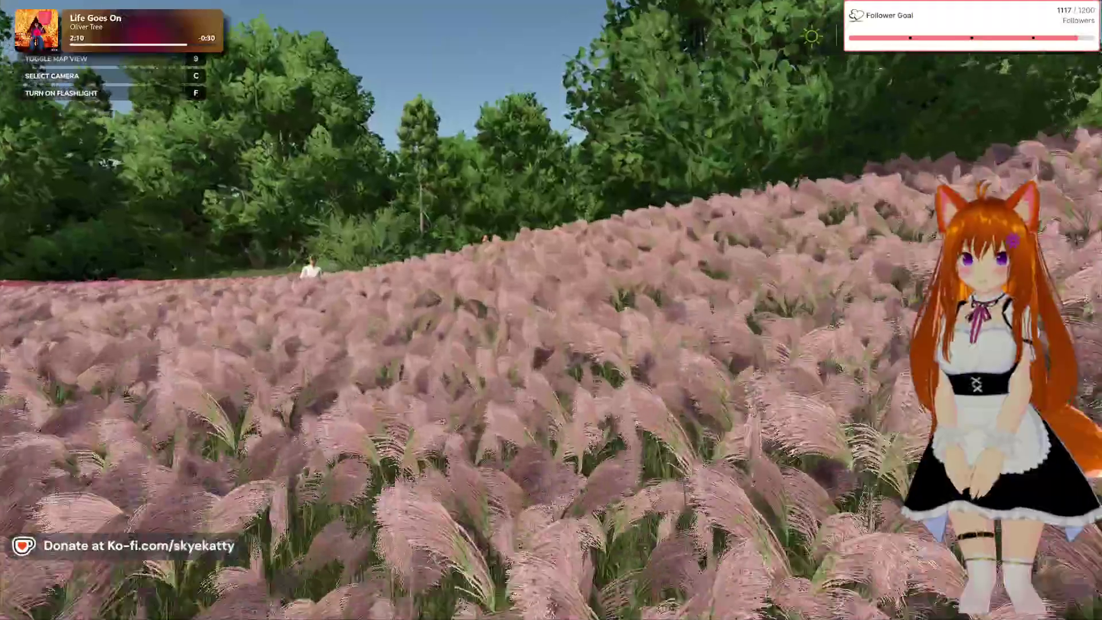
pyautogui.press('w')
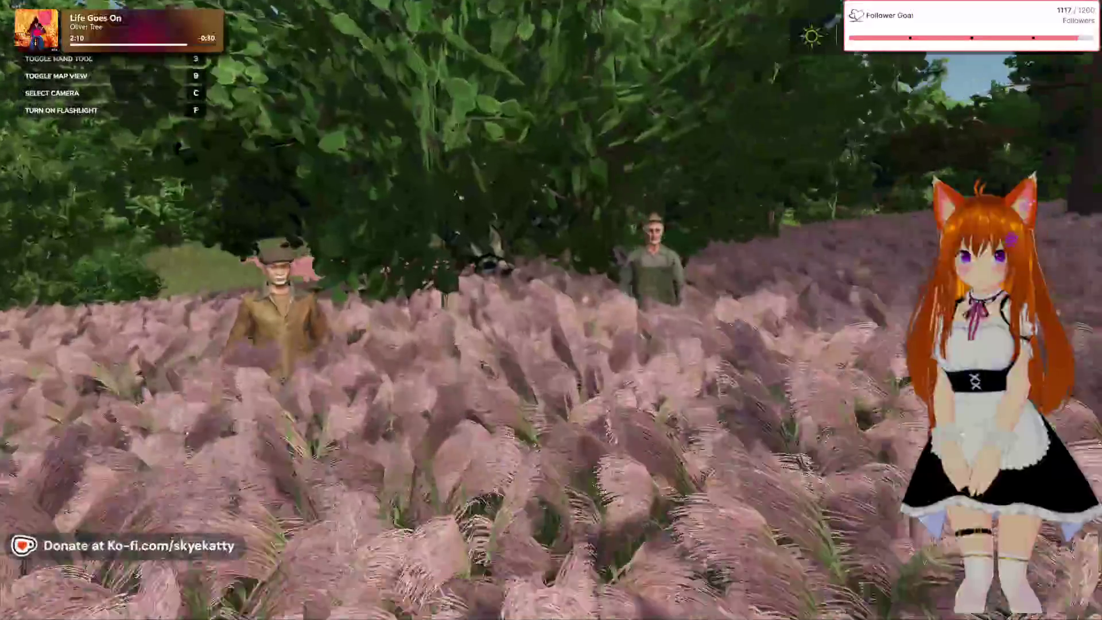
pyautogui.press('w')
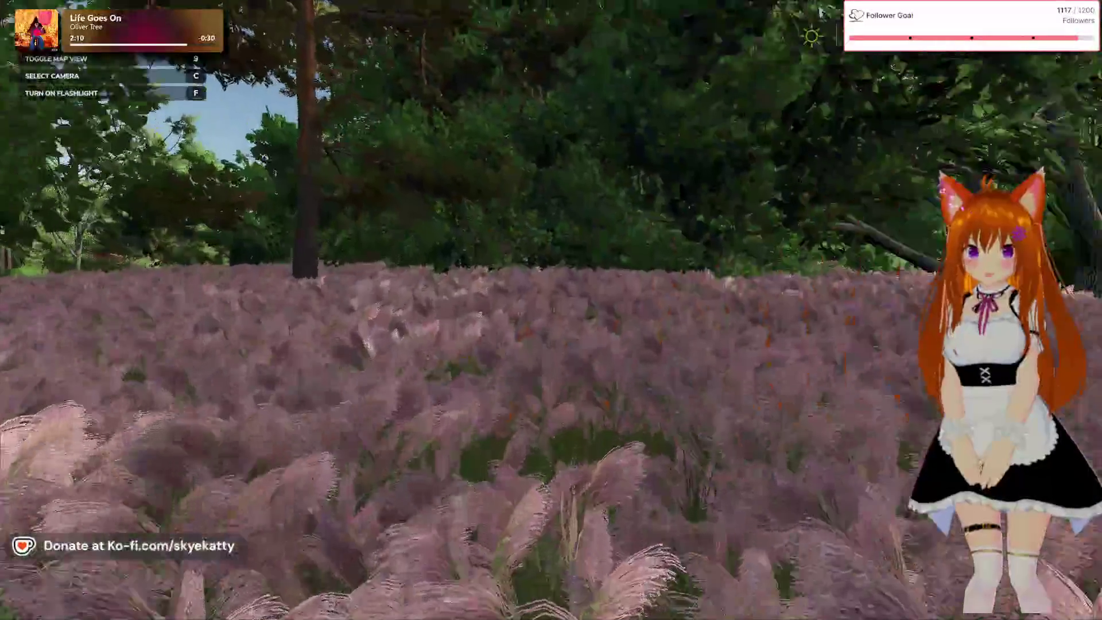
pyautogui.press('w')
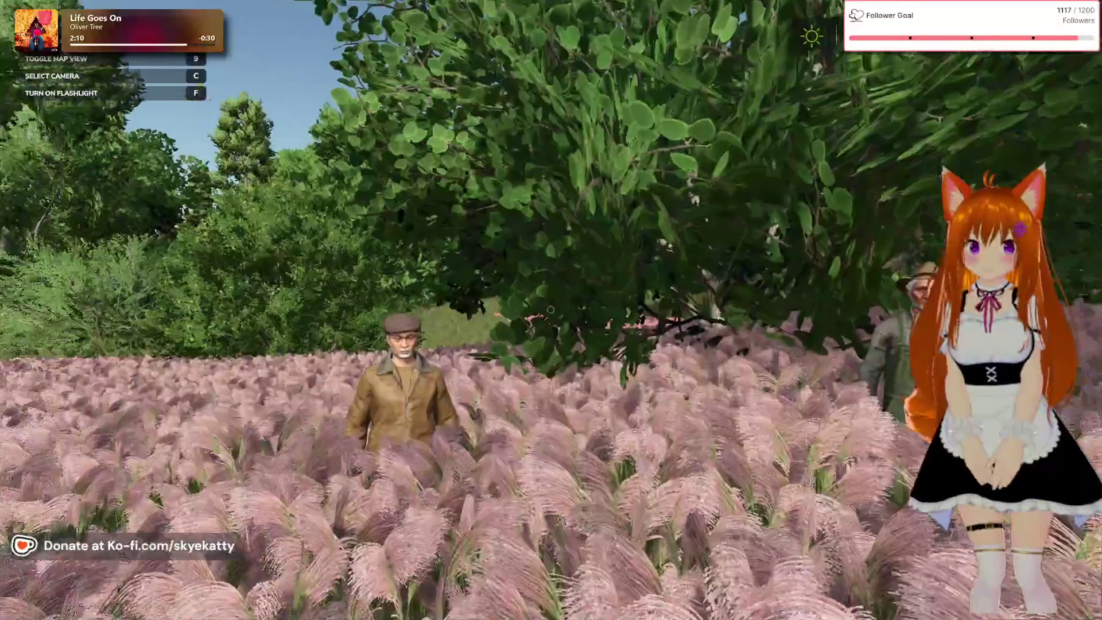
pyautogui.press('w')
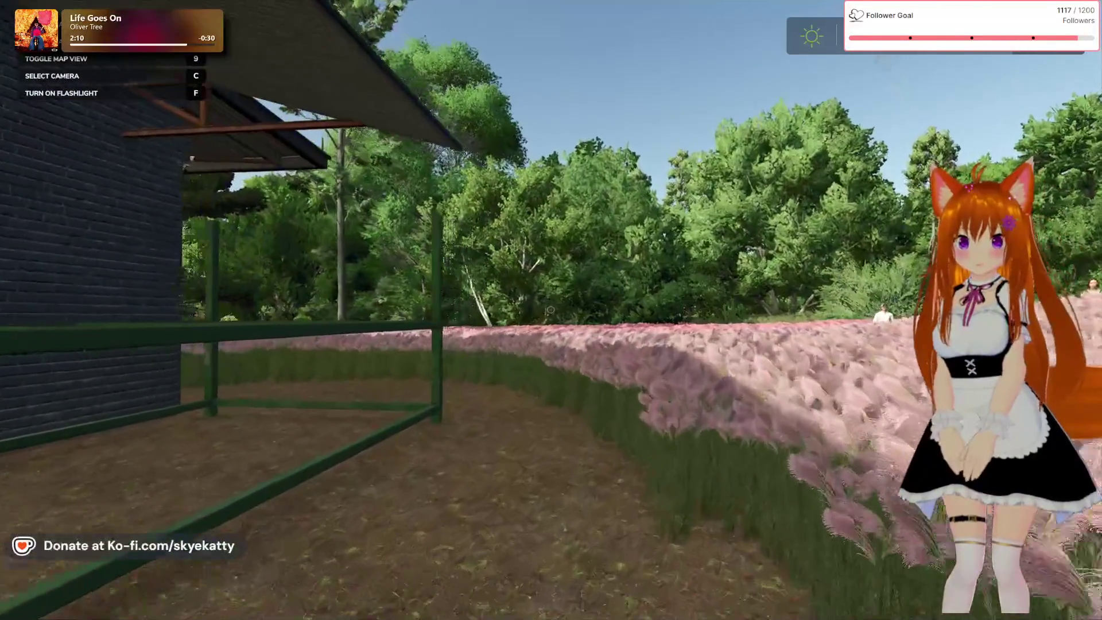
# - Walk by the brick building into the pink grass, check the map, and head toward the dark barn
pyautogui.press('w')
pyautogui.press('w')
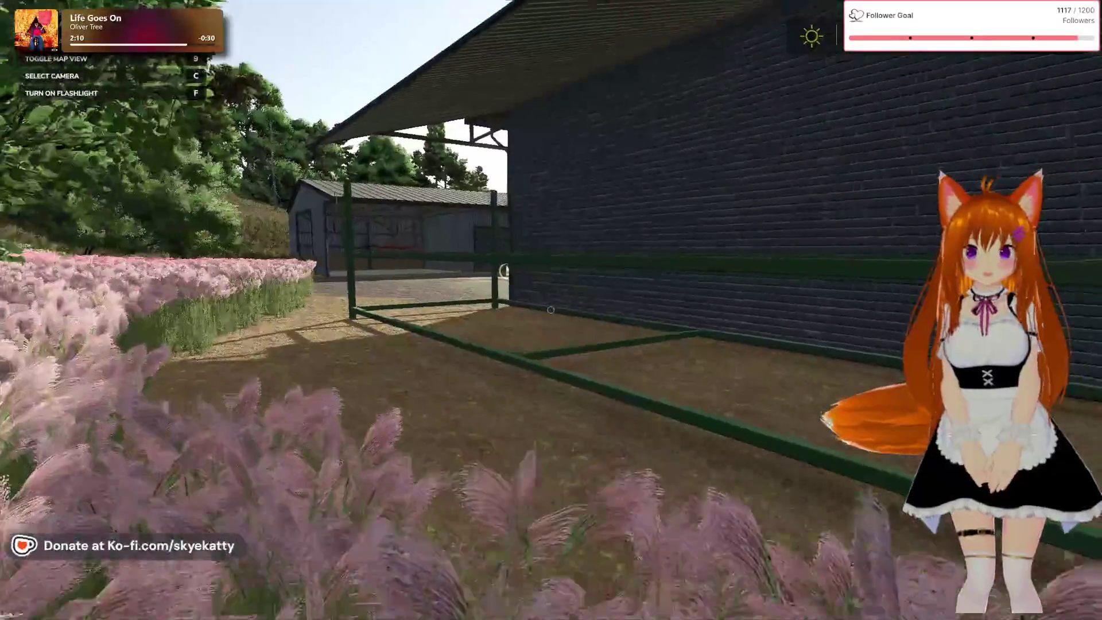
pyautogui.press('w')
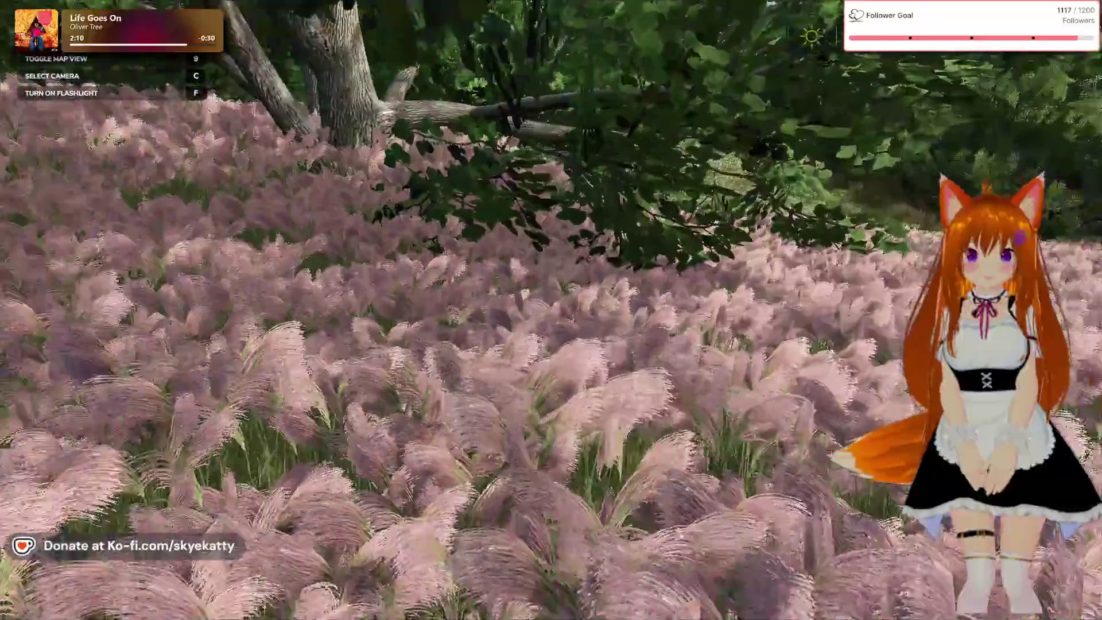
pyautogui.press('w')
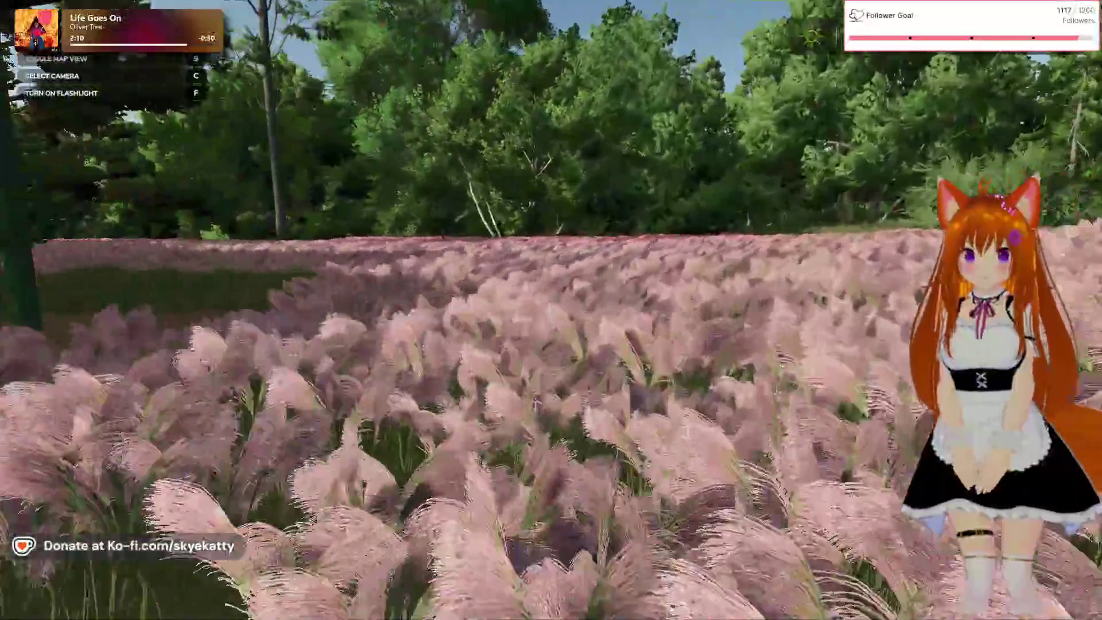
pyautogui.press('w')
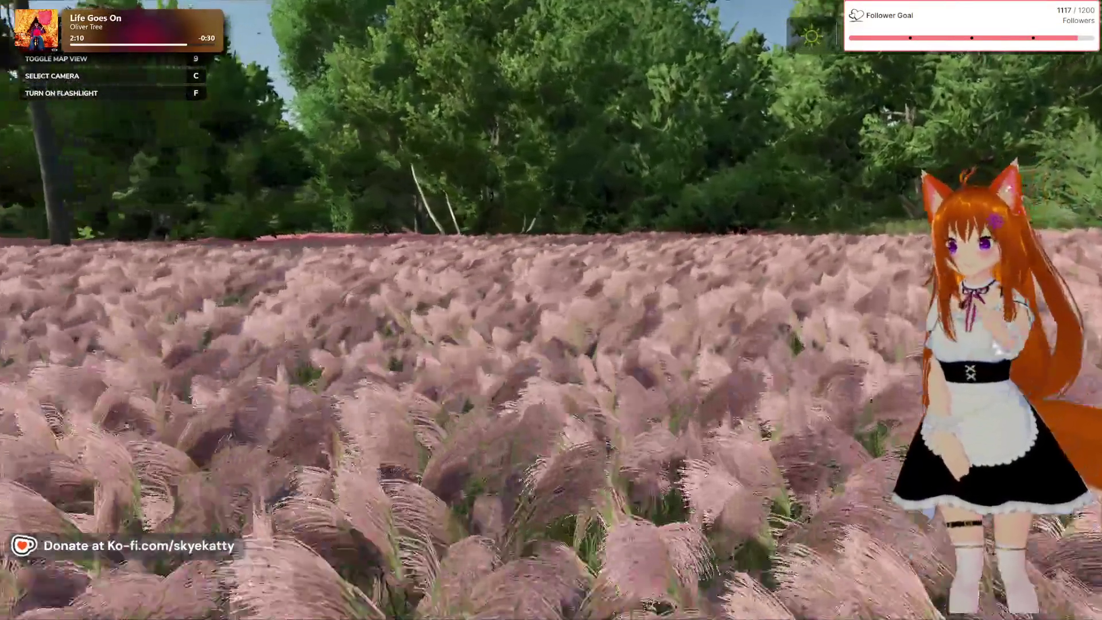
pyautogui.press('w')
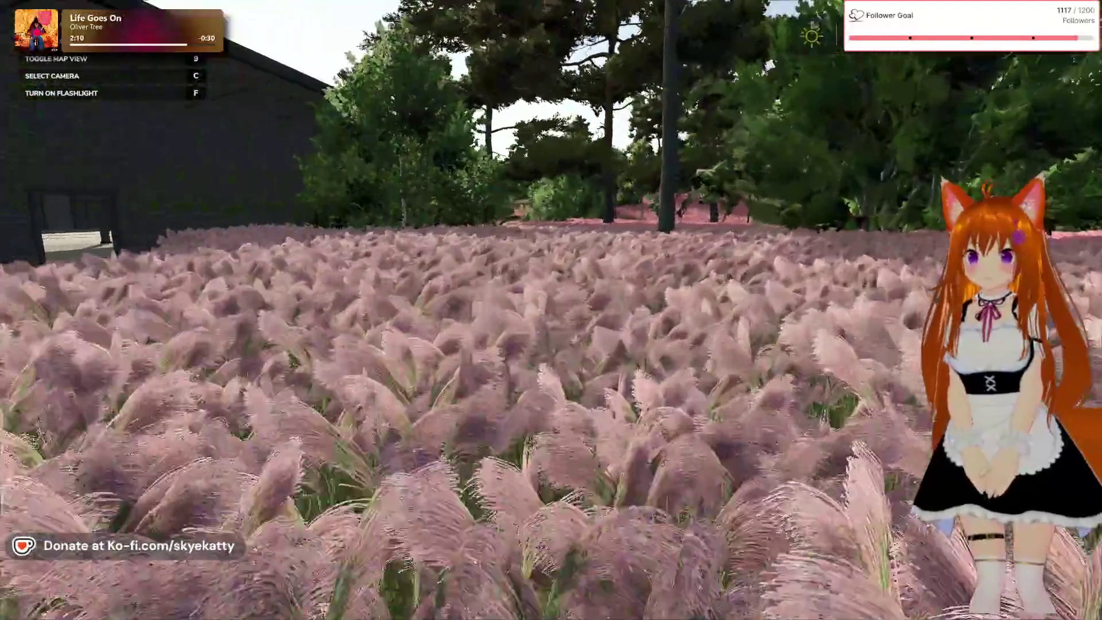
pyautogui.press('w')
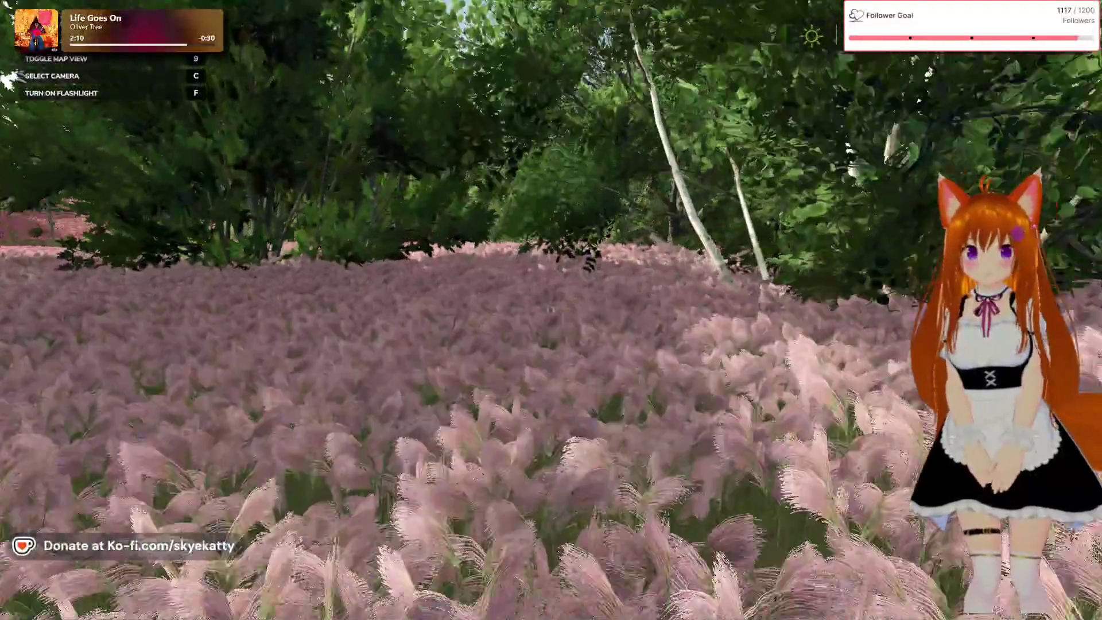
pyautogui.press('Escape')
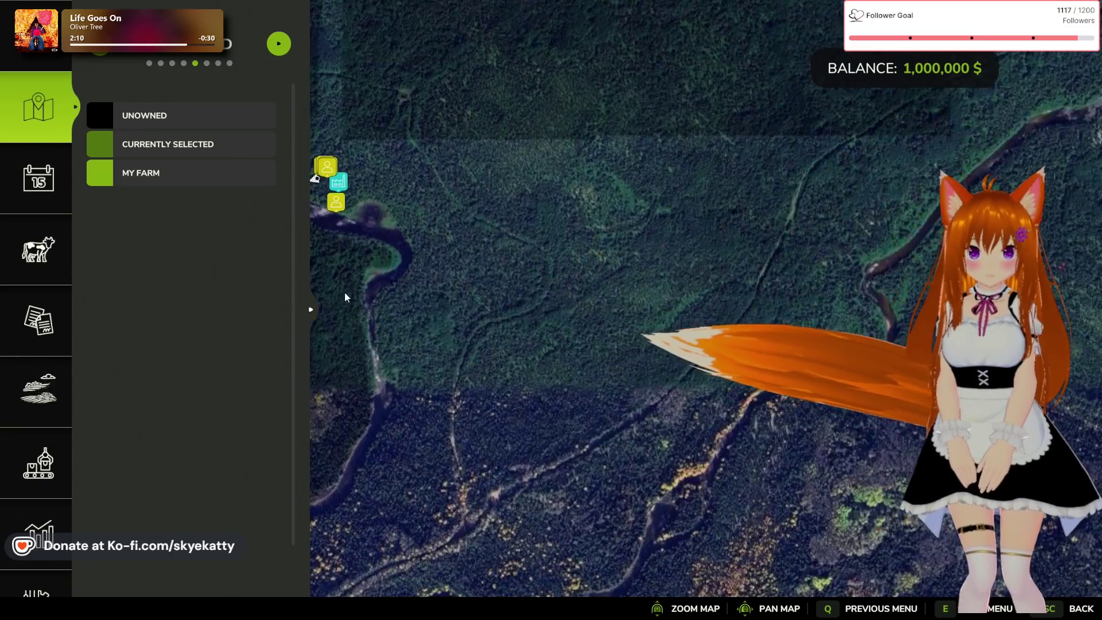
pyautogui.press('Escape')
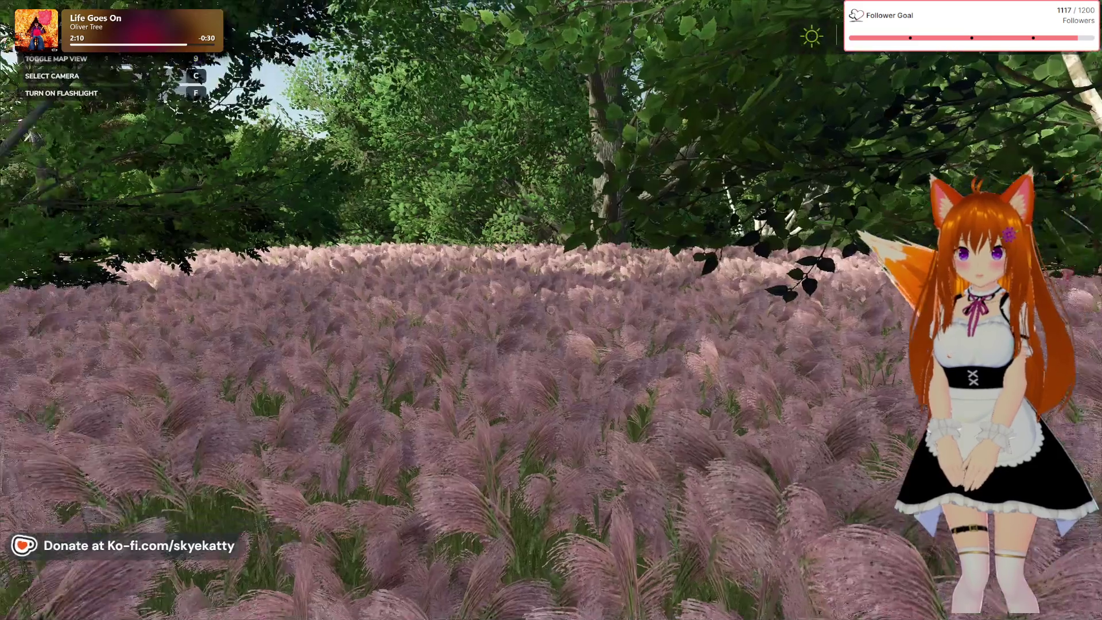
pyautogui.press('w')
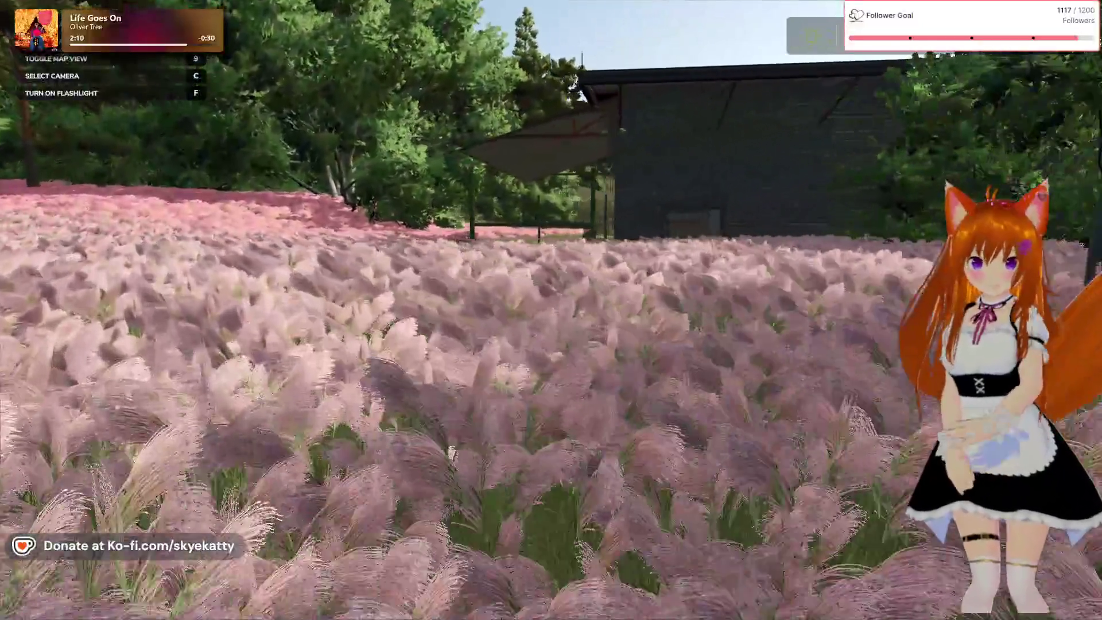
# - Follow the dirt path beside the barn, up the flowered hillside, and past the hedge to the sheds
pyautogui.press('w')
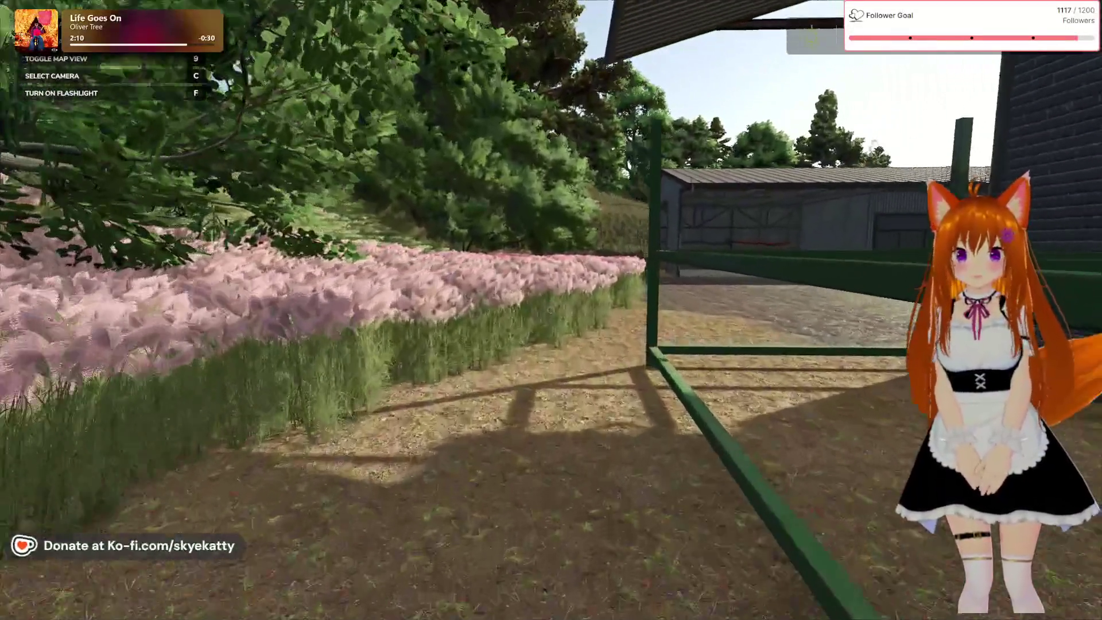
pyautogui.press('w')
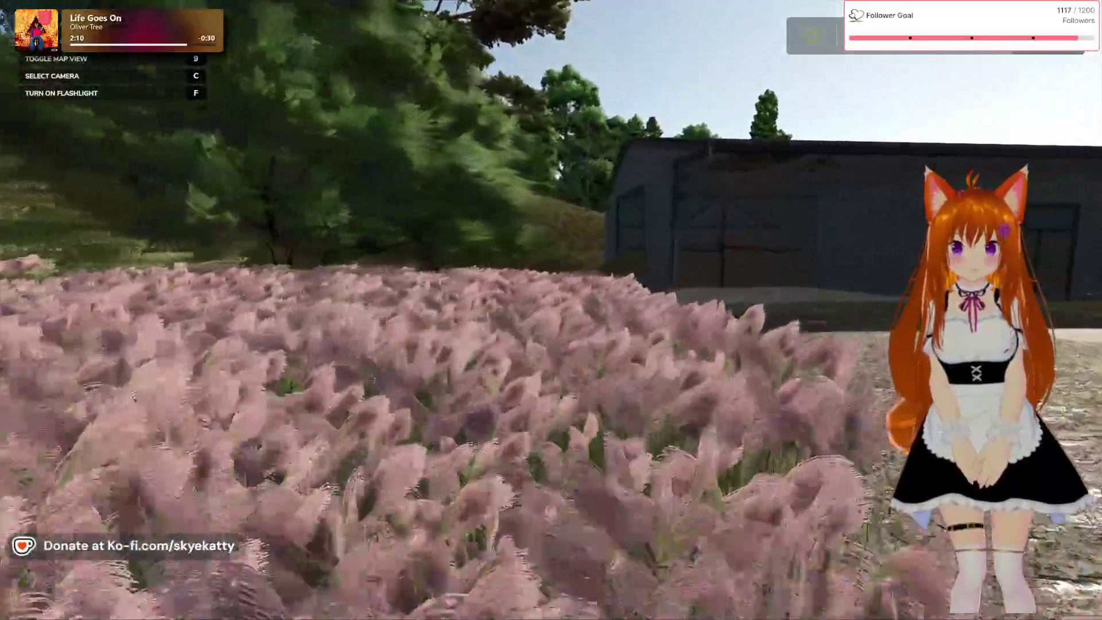
pyautogui.press('w')
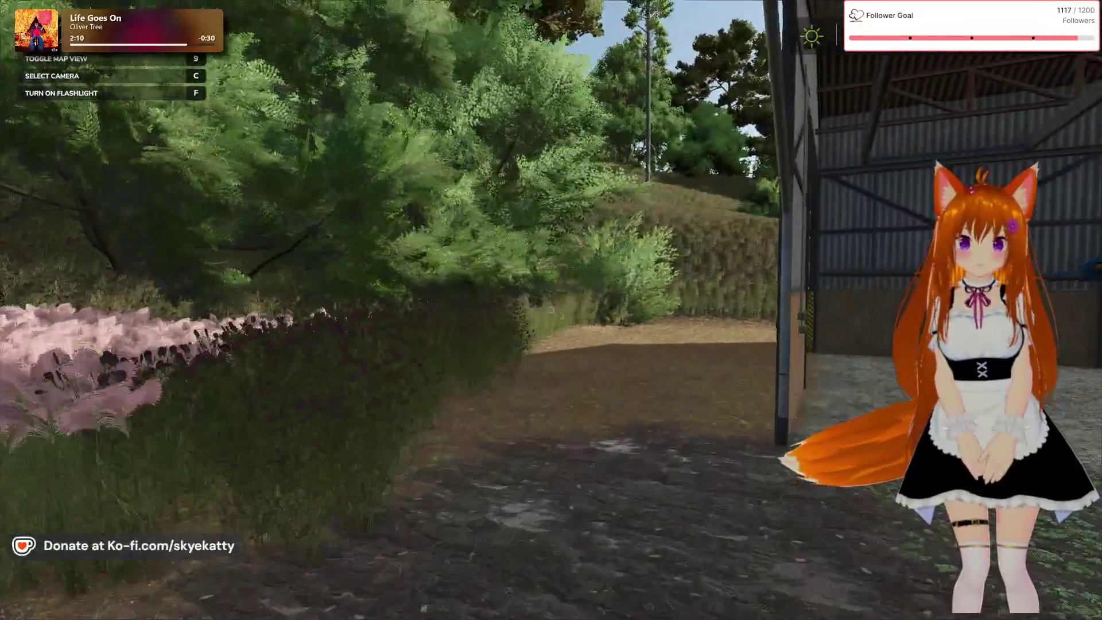
pyautogui.press('w')
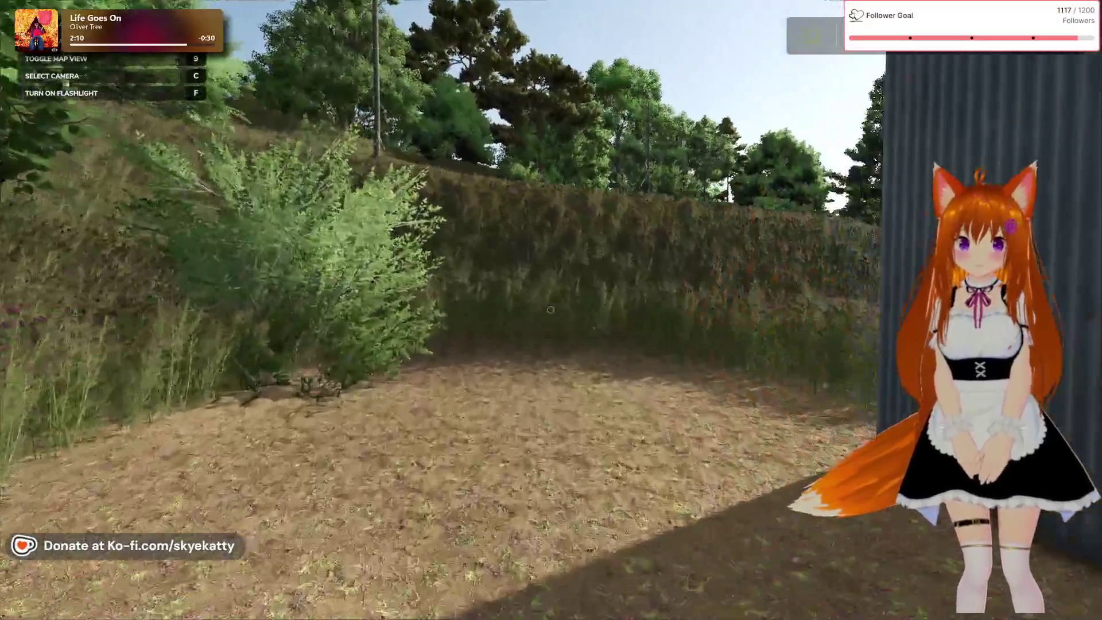
pyautogui.press('w')
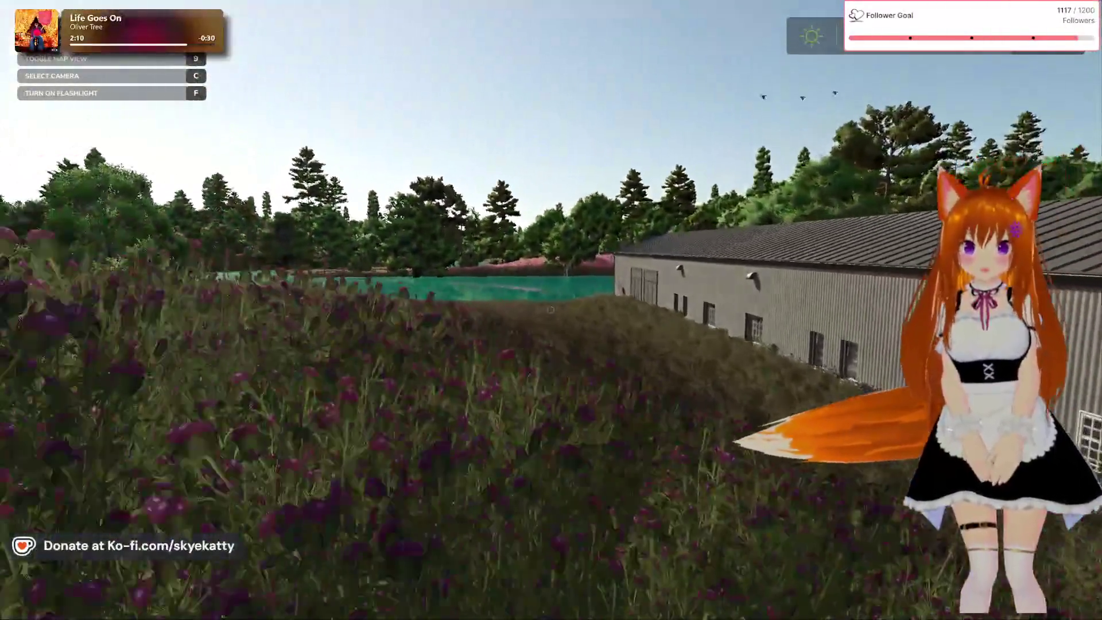
pyautogui.press('w')
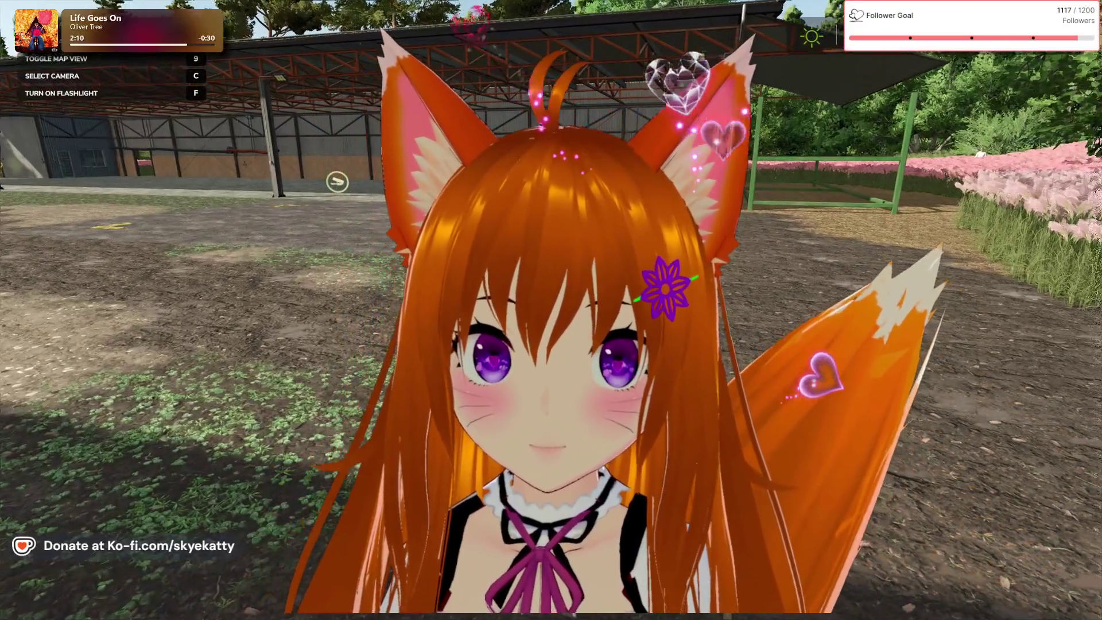
# - Buy the Zetor Crystal 16045 from Vehicles > Small Tractors for 55,000 $, leaving 945,000 $
pyautogui.press('Escape')
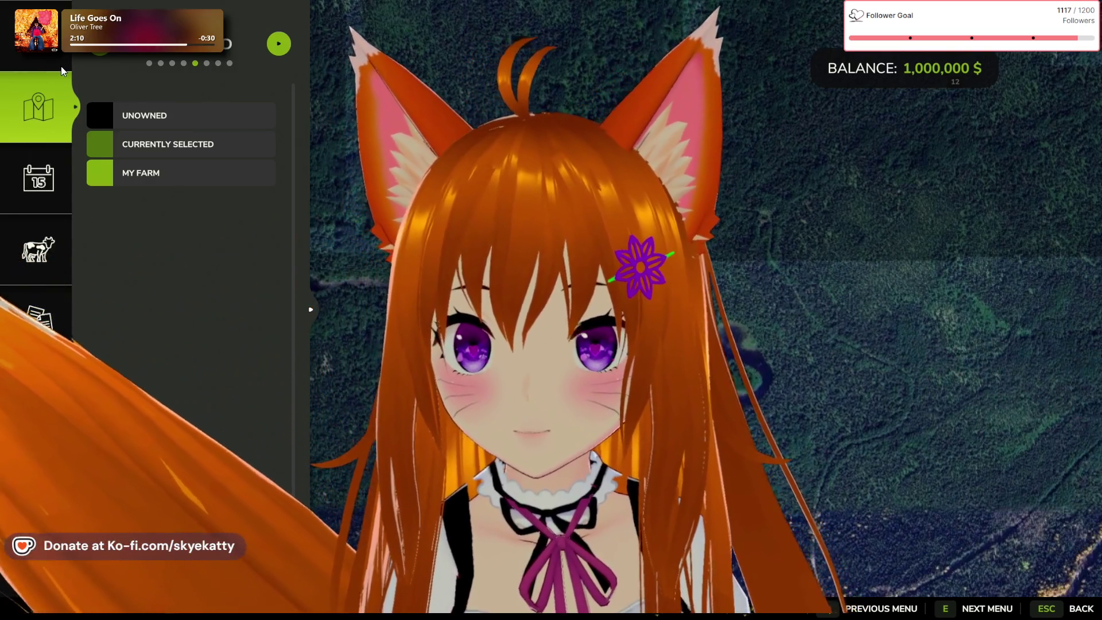
pyautogui.press('Escape')
pyautogui.press('p')
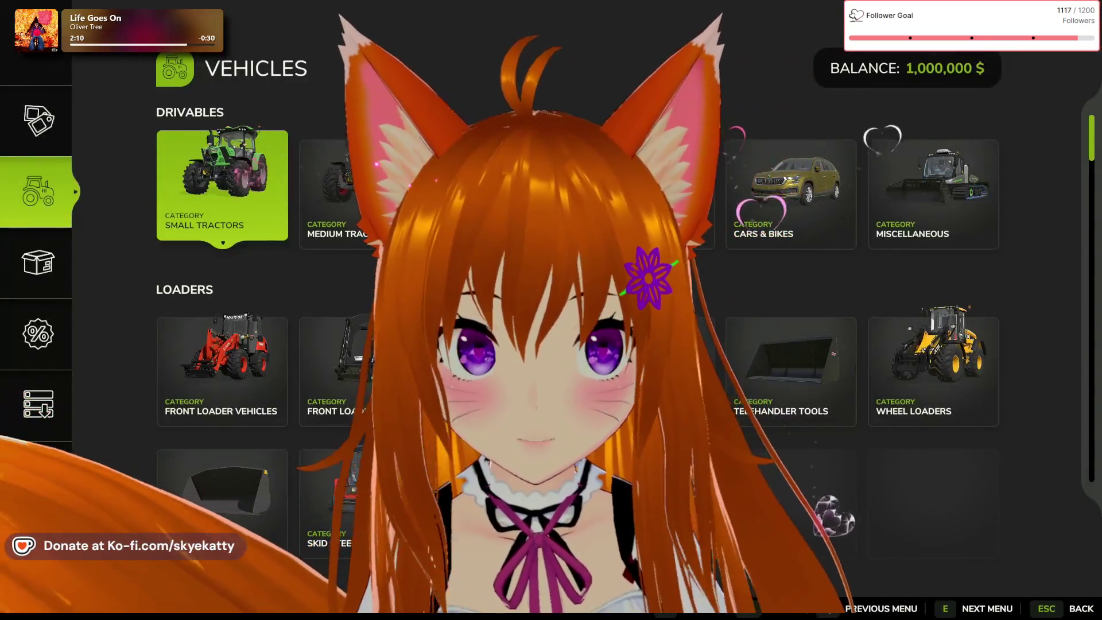
pyautogui.click(237, 205)
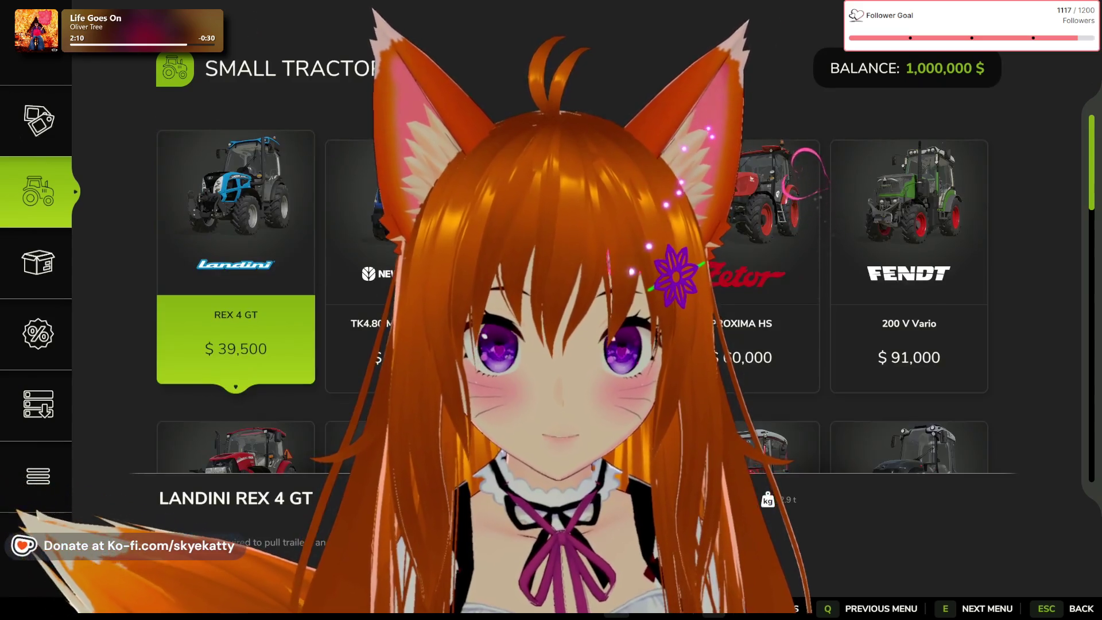
pyautogui.scroll(-3)
pyautogui.click(238, 287)
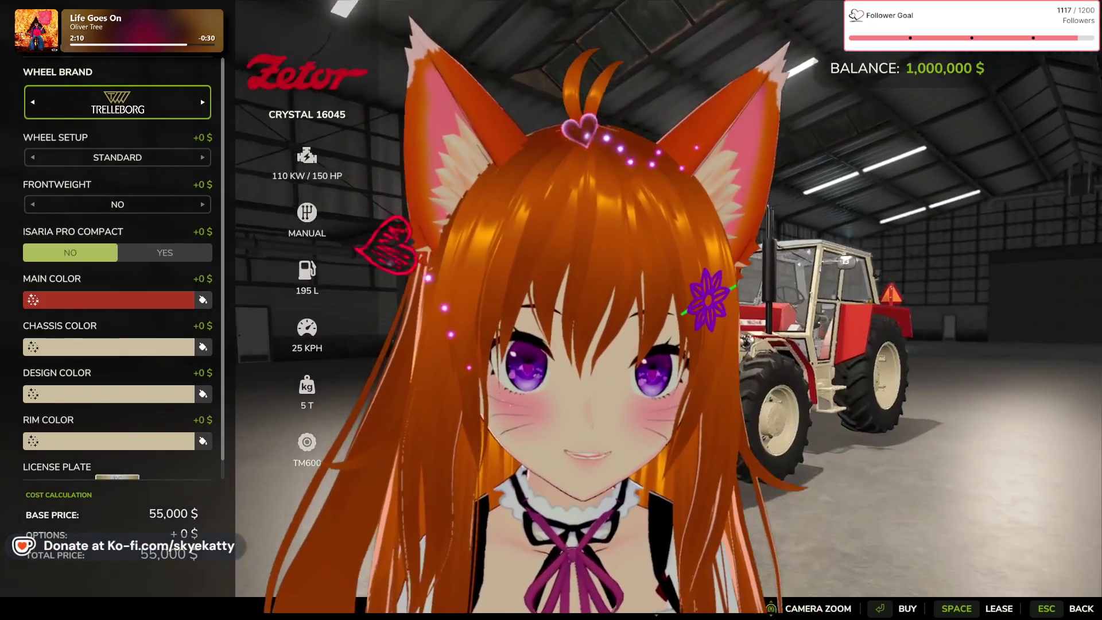
pyautogui.press('Return')
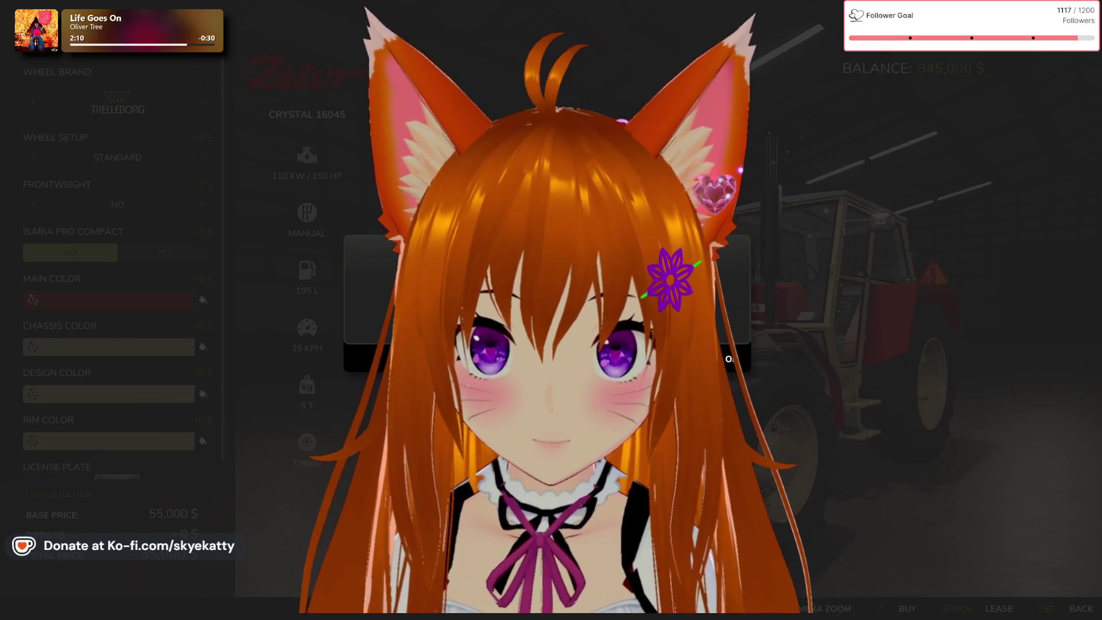
pyautogui.press('Return')
pyautogui.press('Escape')
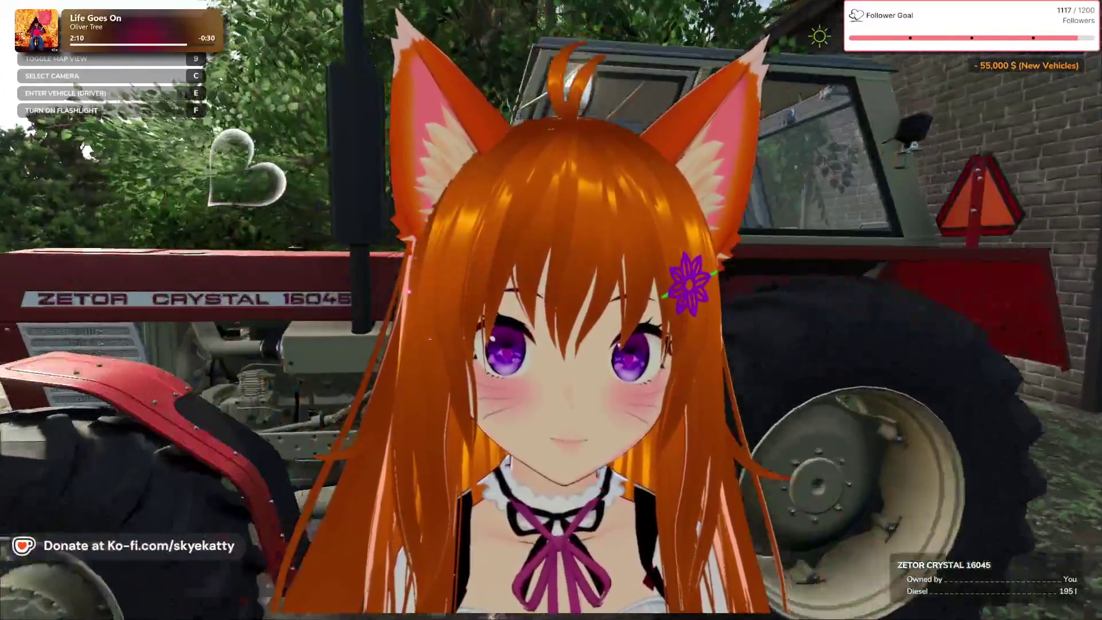
# - Get into the new Zetor tractor to drive it around the farmyard
pyautogui.press('e')
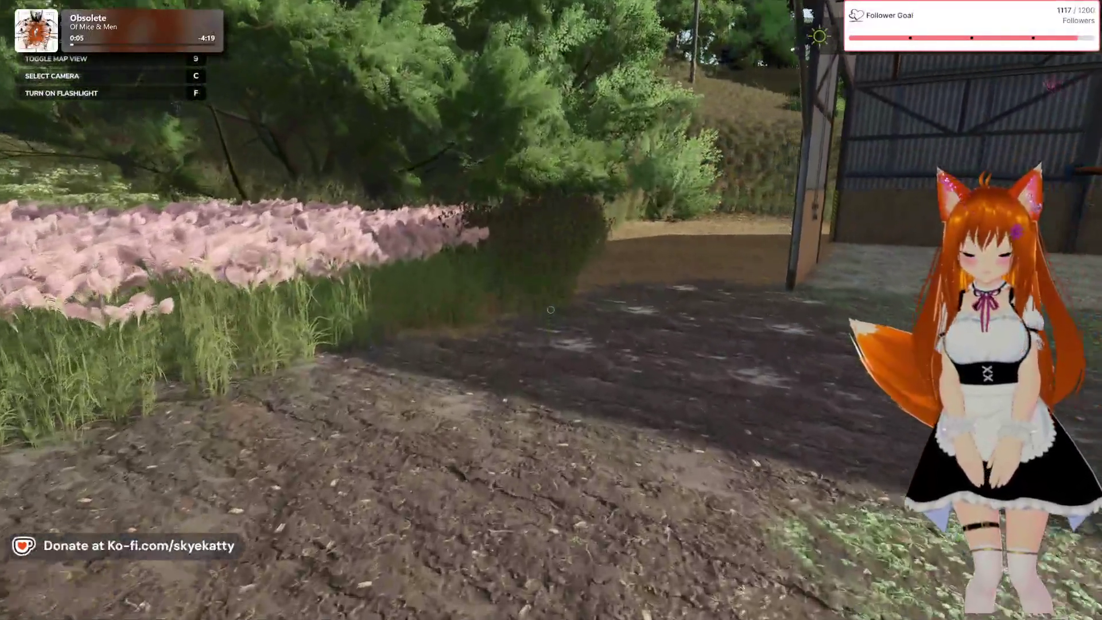
# - Walk across the tyre-tracked yard past the red tractor to the long shed's corner
pyautogui.press('w')
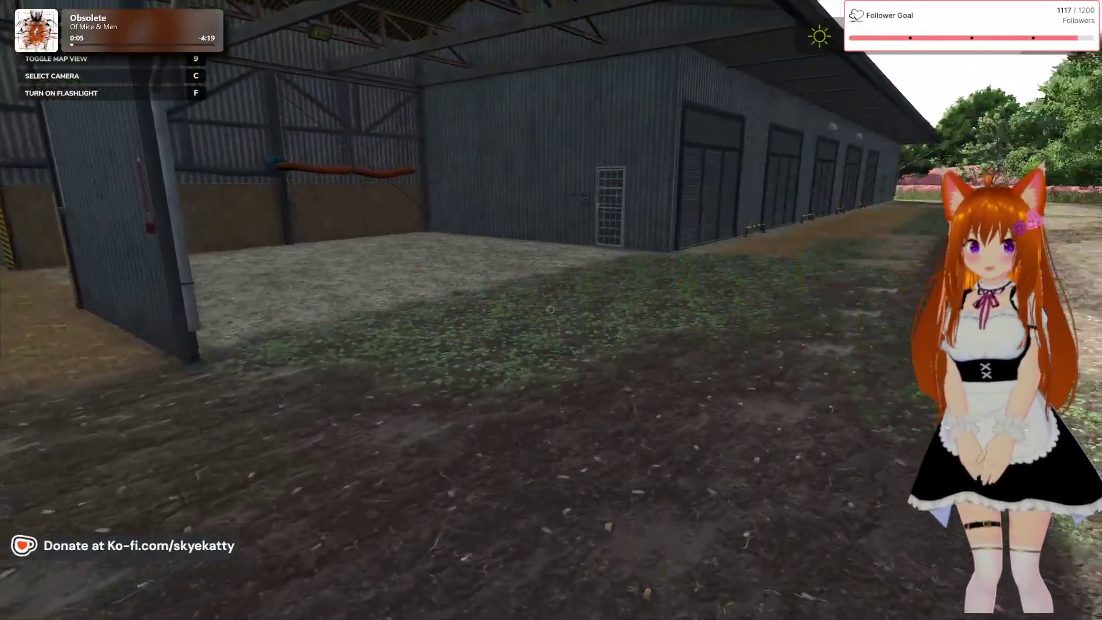
pyautogui.press('w')
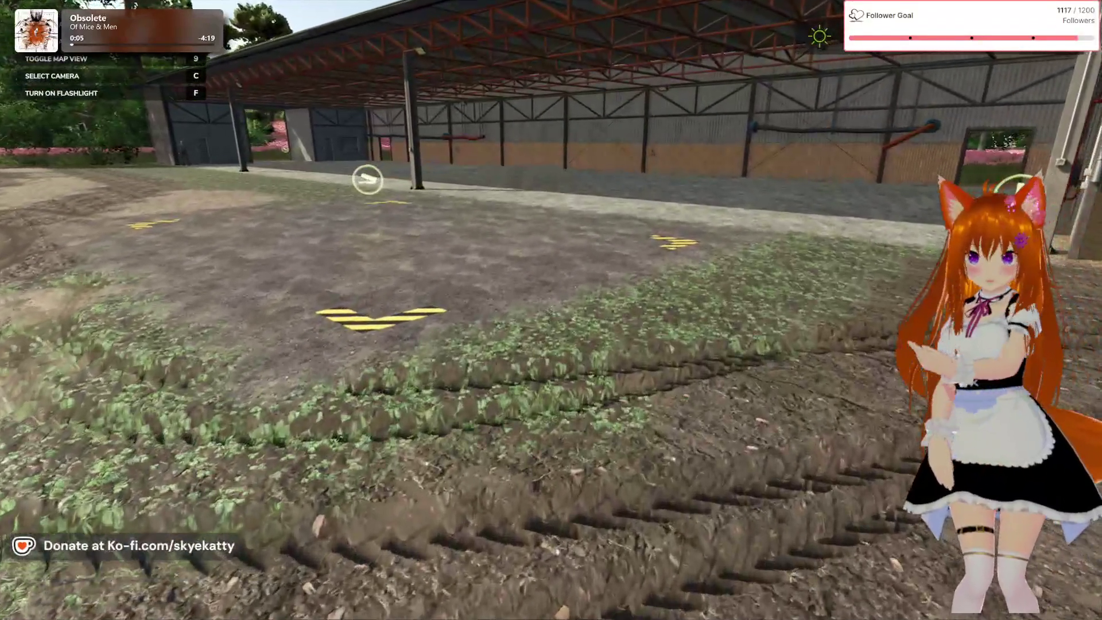
pyautogui.moveTo(549, 310)
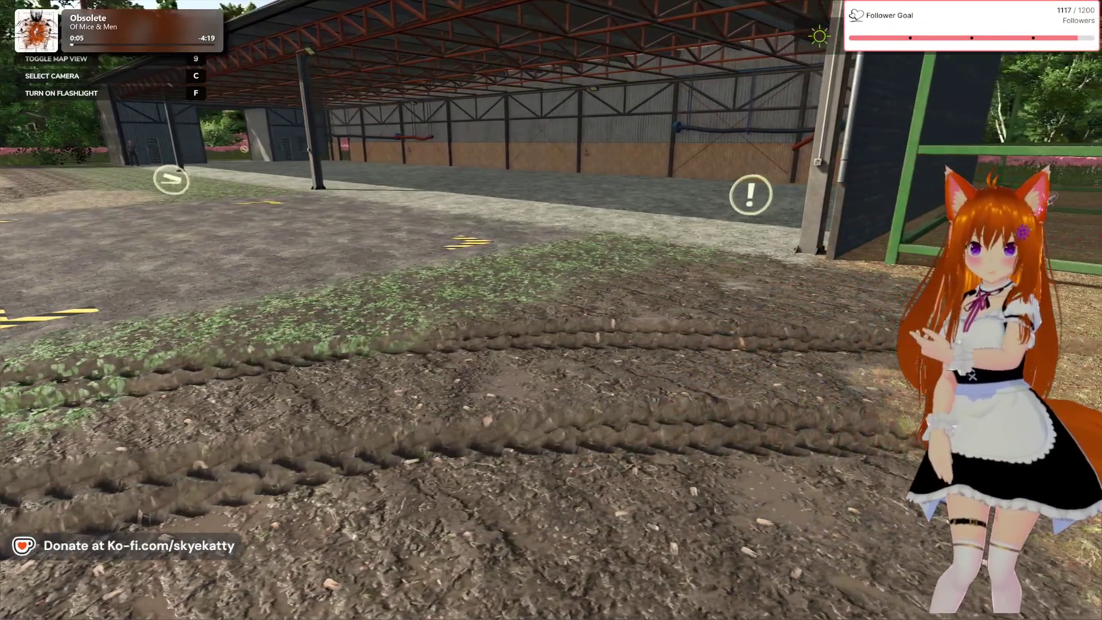
pyautogui.press('w')
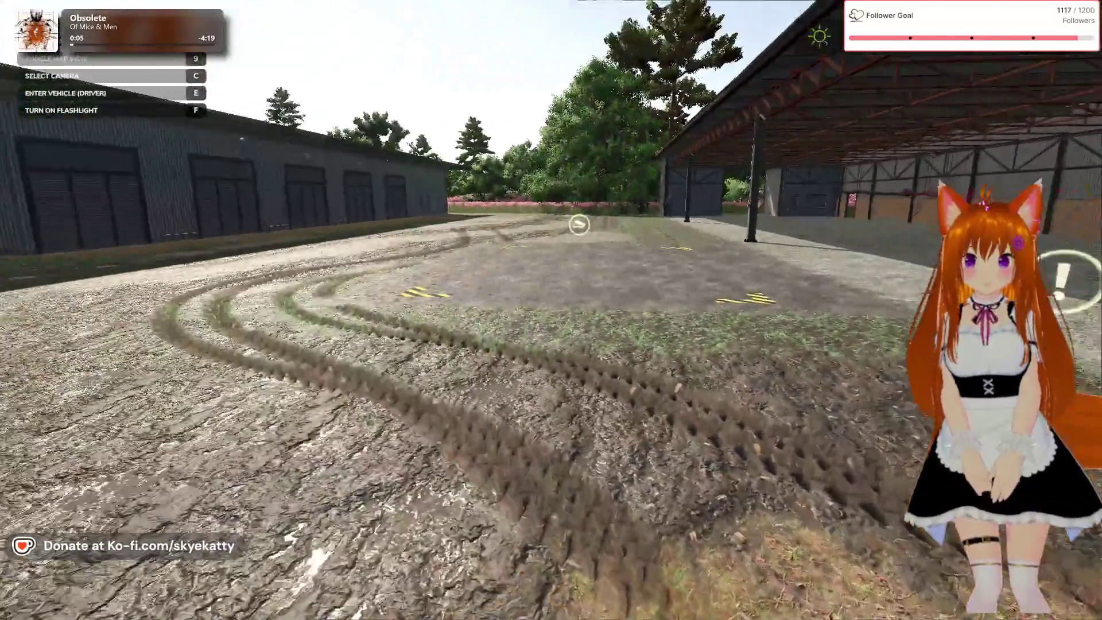
pyautogui.press('w')
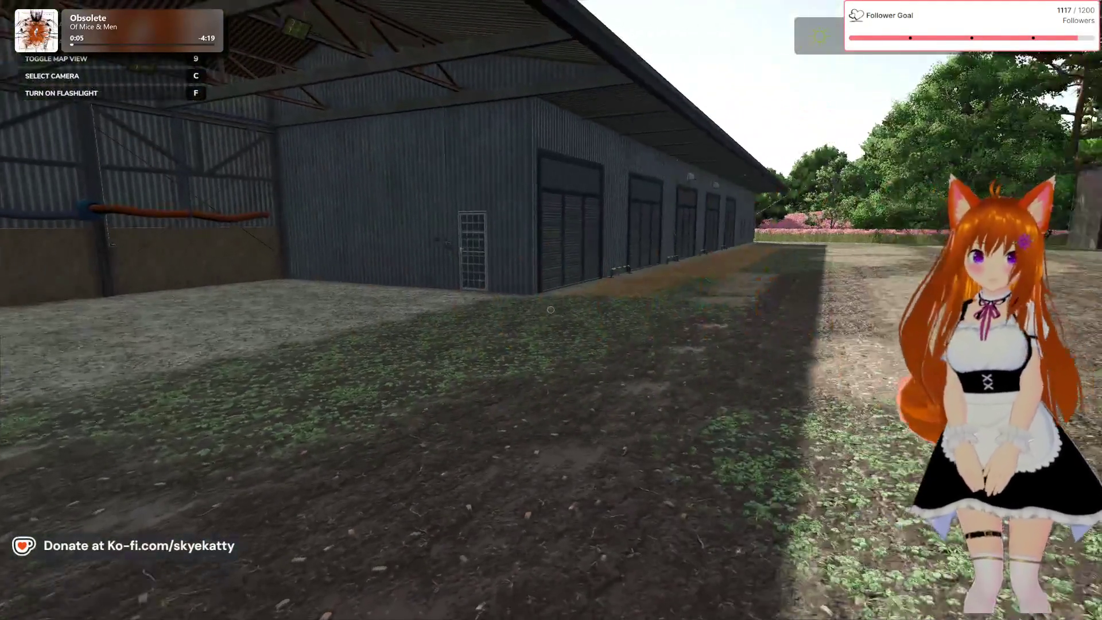
pyautogui.press('Escape')
pyautogui.press('Escape')
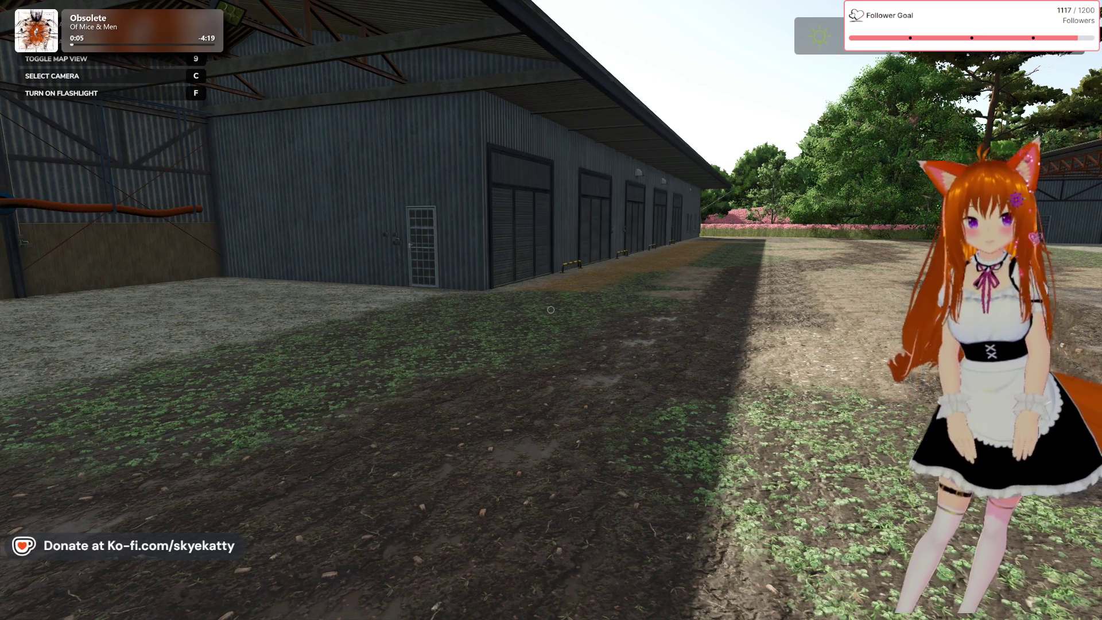
# - Leave Farming Simulator 25 and switch to the GIANTS Editor window from the taskbar
pyautogui.hotkey('alt', 'Tab')
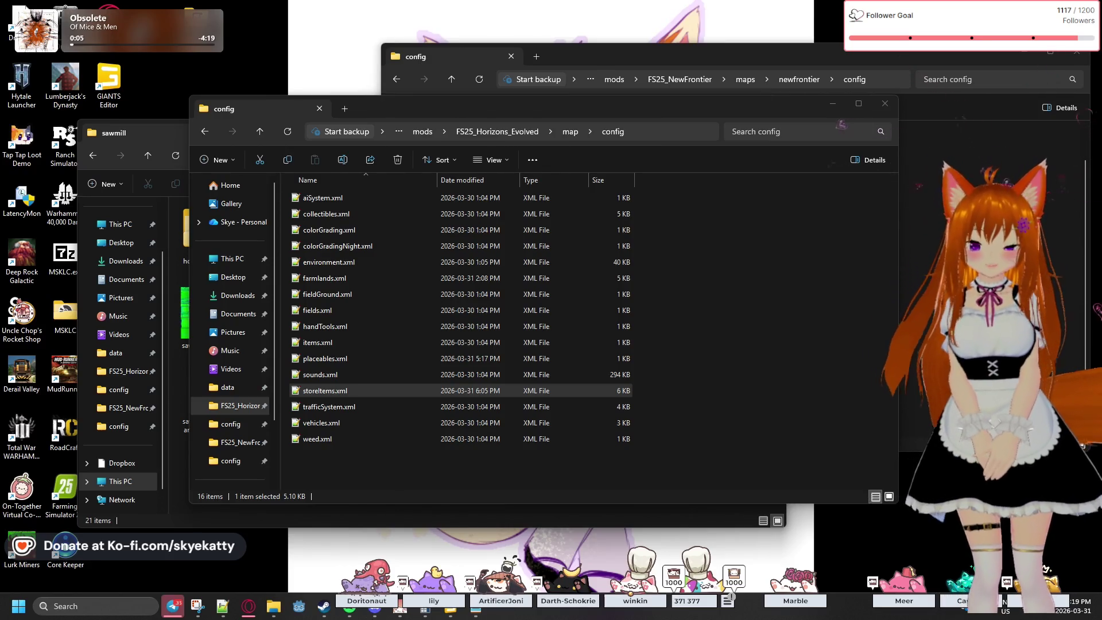
pyautogui.click(475, 609)
pyautogui.click(475, 609)
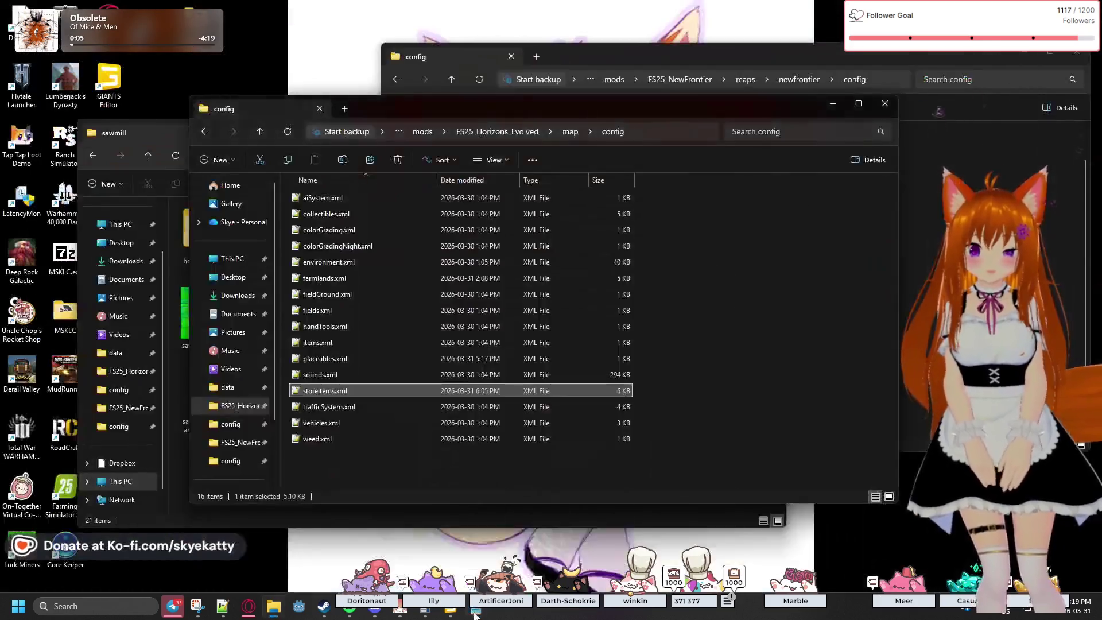
pyautogui.moveTo(450, 607)
pyautogui.moveTo(441, 545)
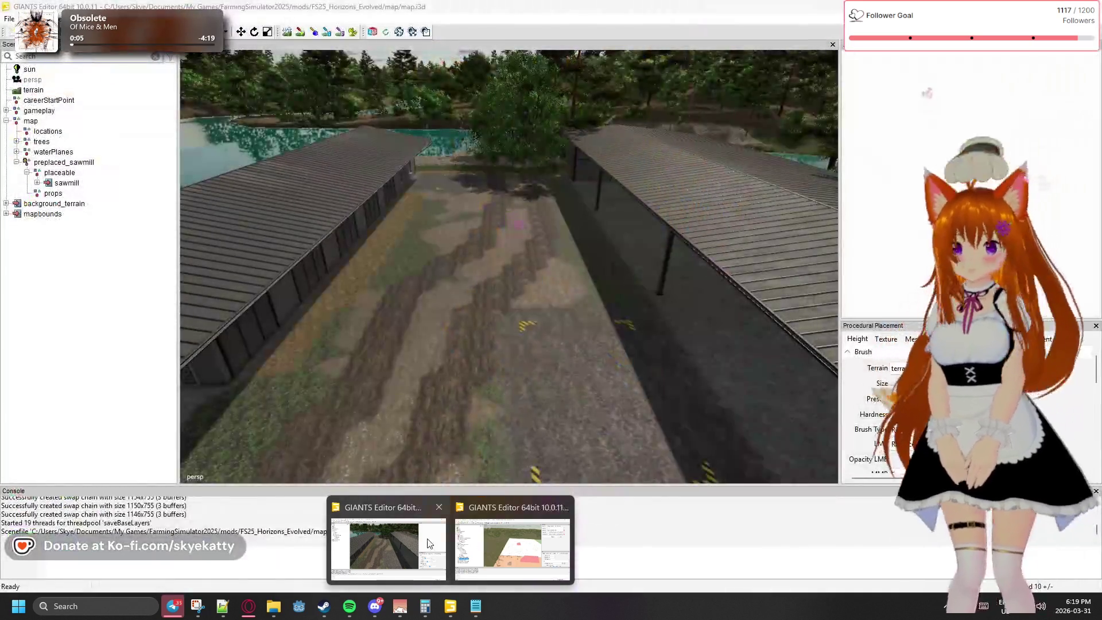
# - Bring GIANTS Editor forward and orbit the camera out over the forest and lake
pyautogui.click(413, 545)
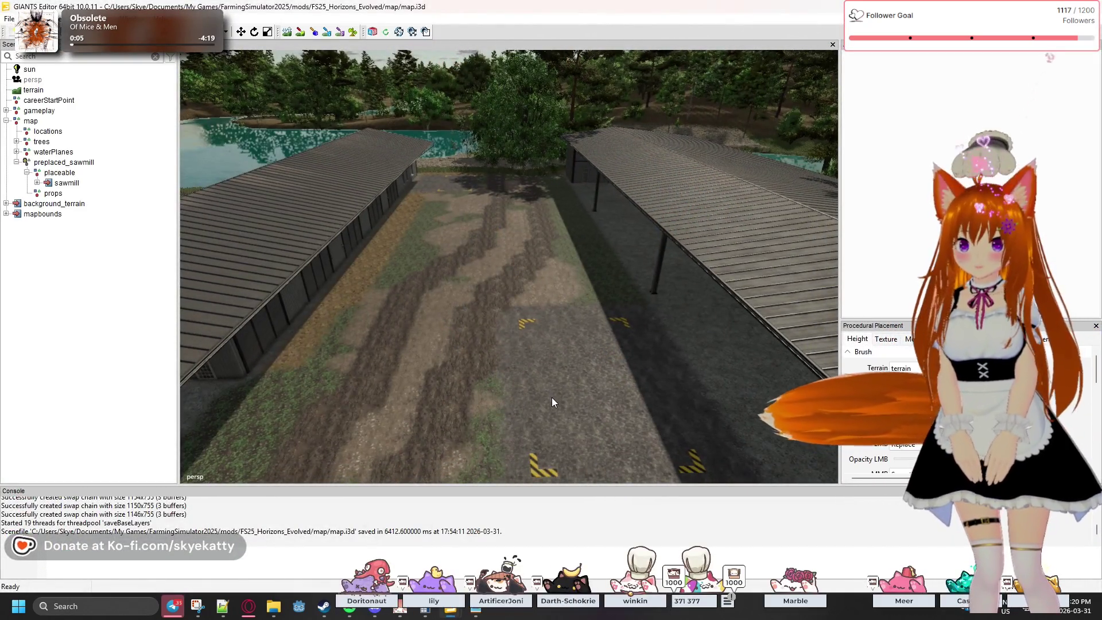
pyautogui.moveTo(552, 397); pyautogui.dragTo(329, 329)
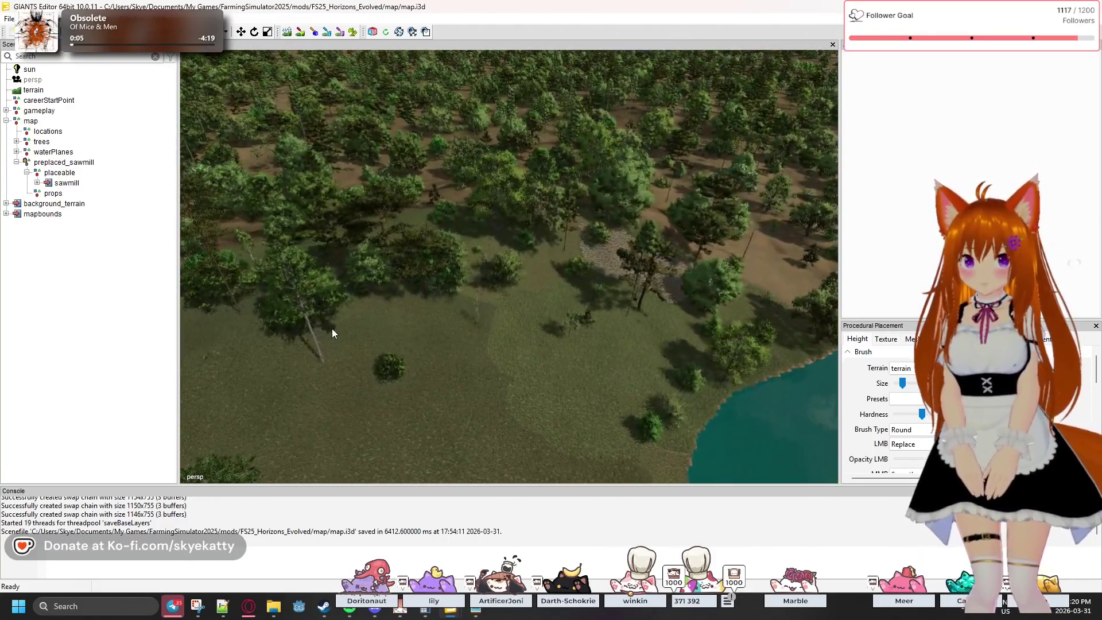
pyautogui.moveTo(539, 345); pyautogui.dragTo(474, 390)
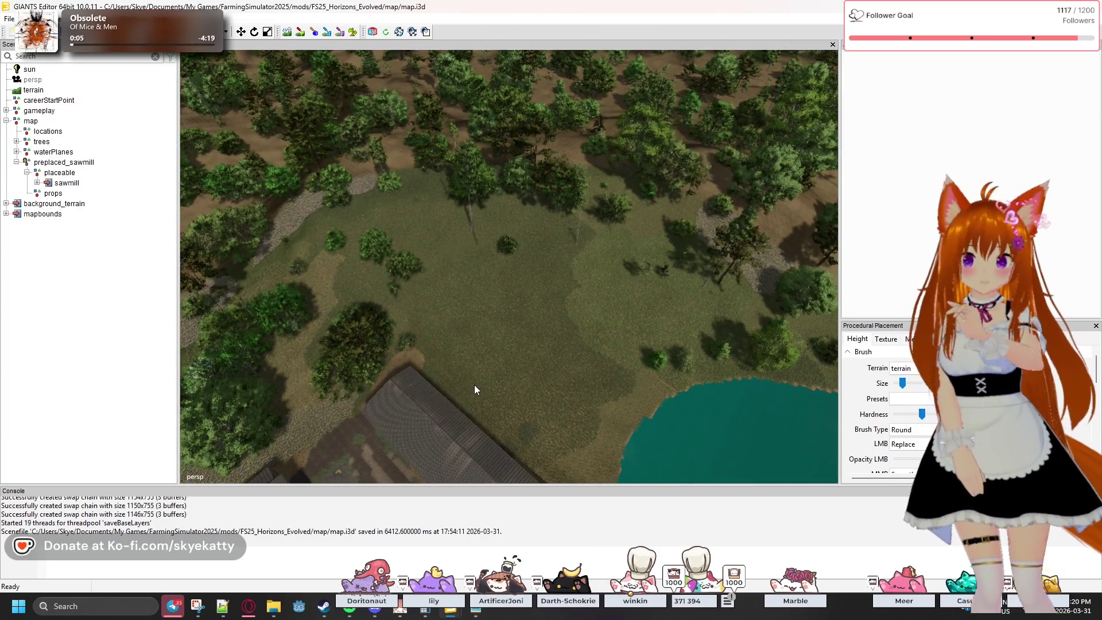
pyautogui.moveTo(459, 341); pyautogui.dragTo(507, 361)
pyautogui.scroll(3)
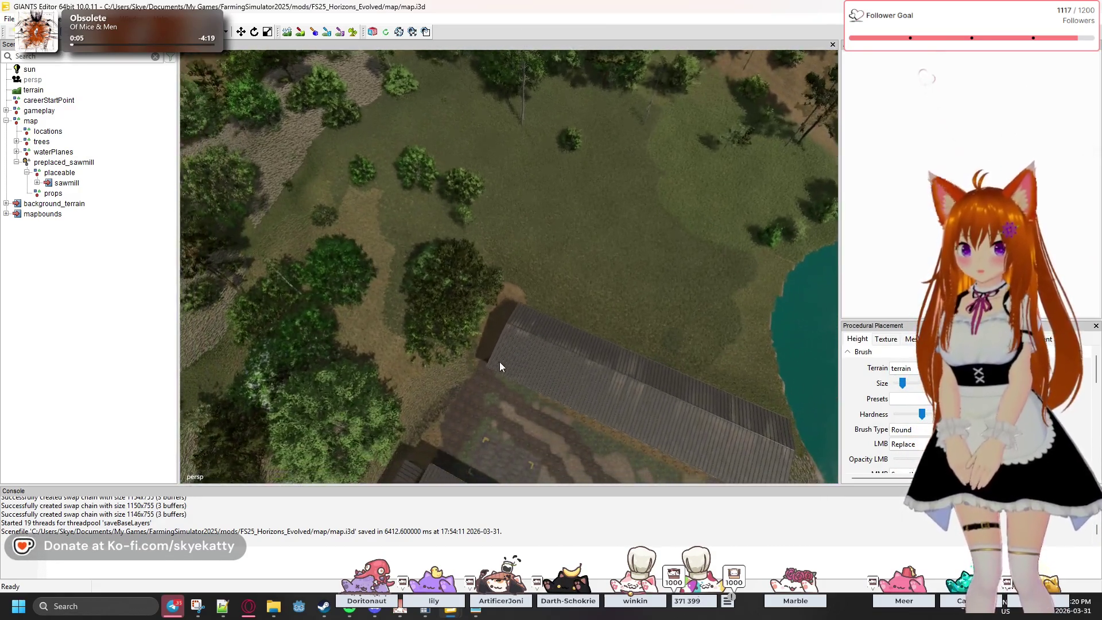
# - Fly the camera along the sawmill roof until the grass beside the long shed fills the view
pyautogui.press('a')
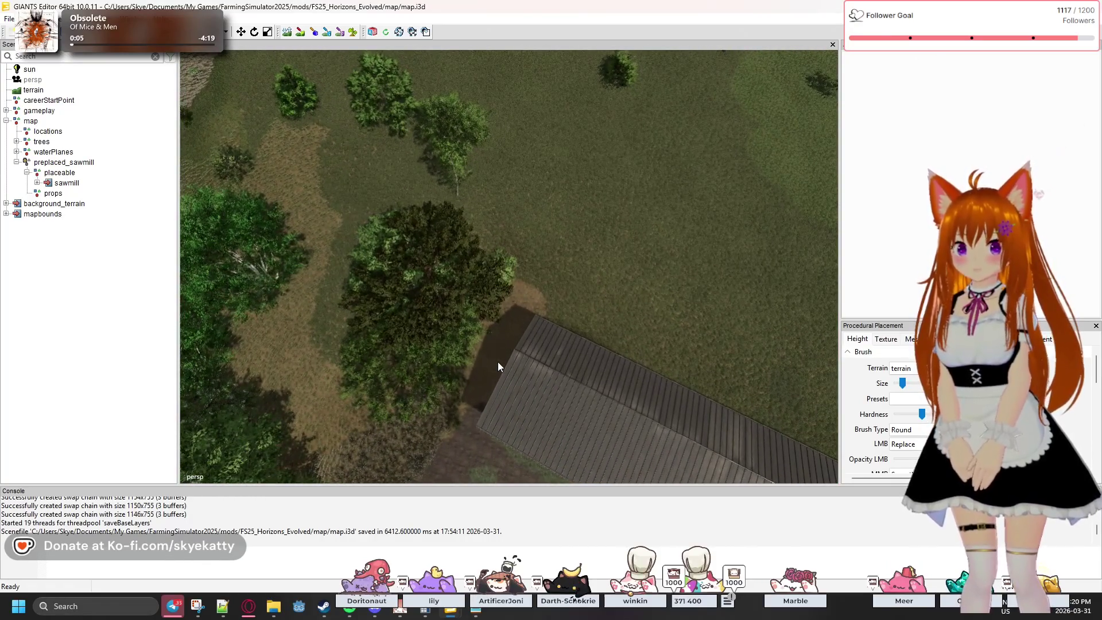
pyautogui.press('s')
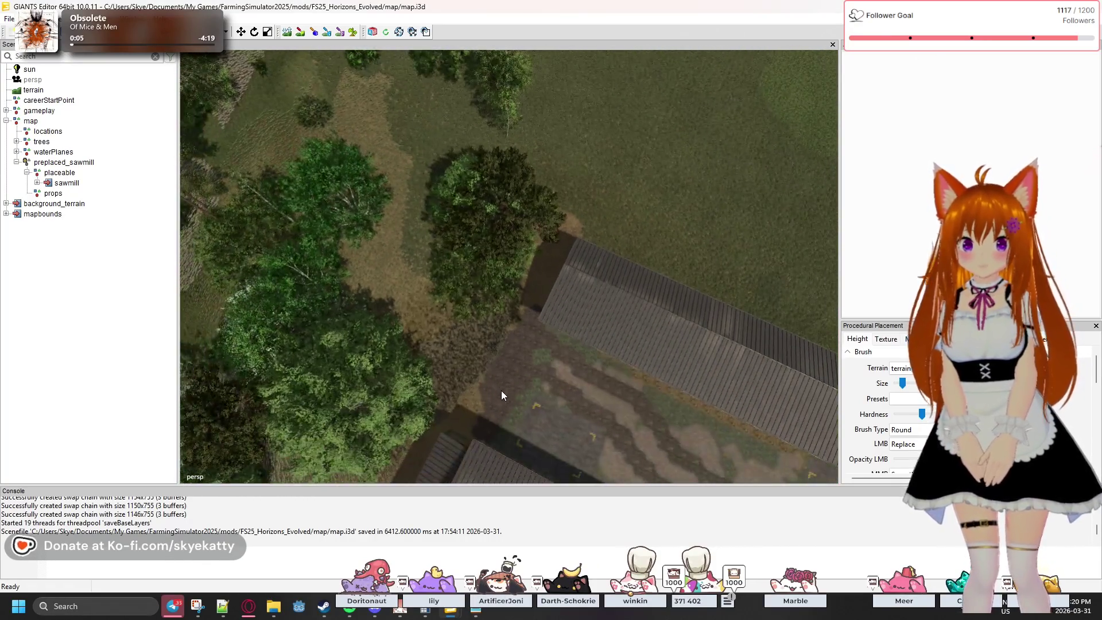
pyautogui.press('w')
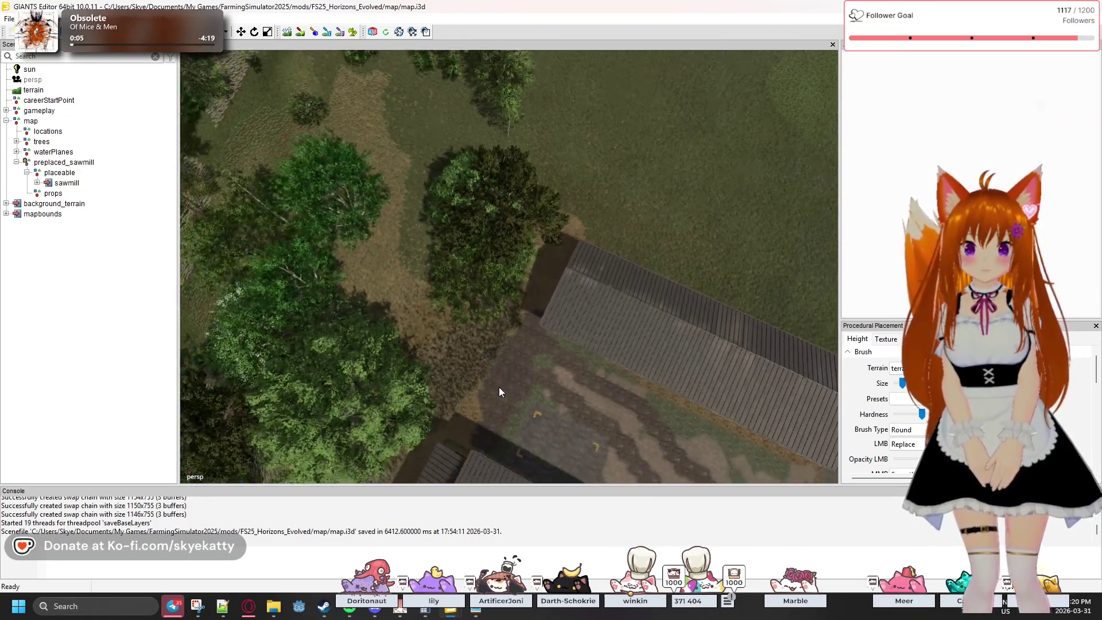
pyautogui.press('s')
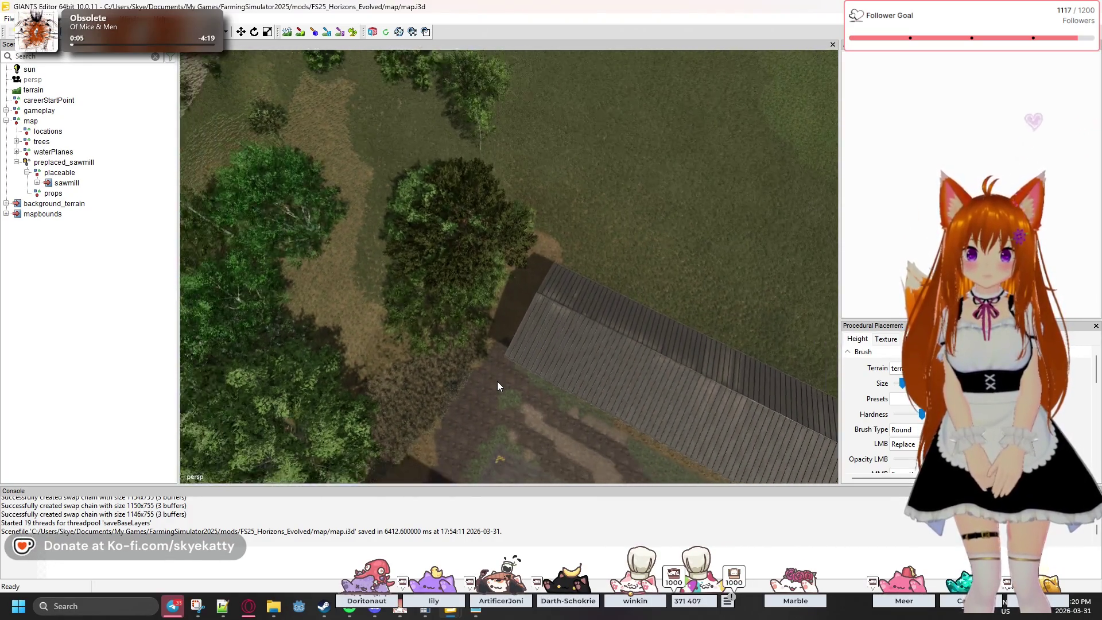
pyautogui.press('s')
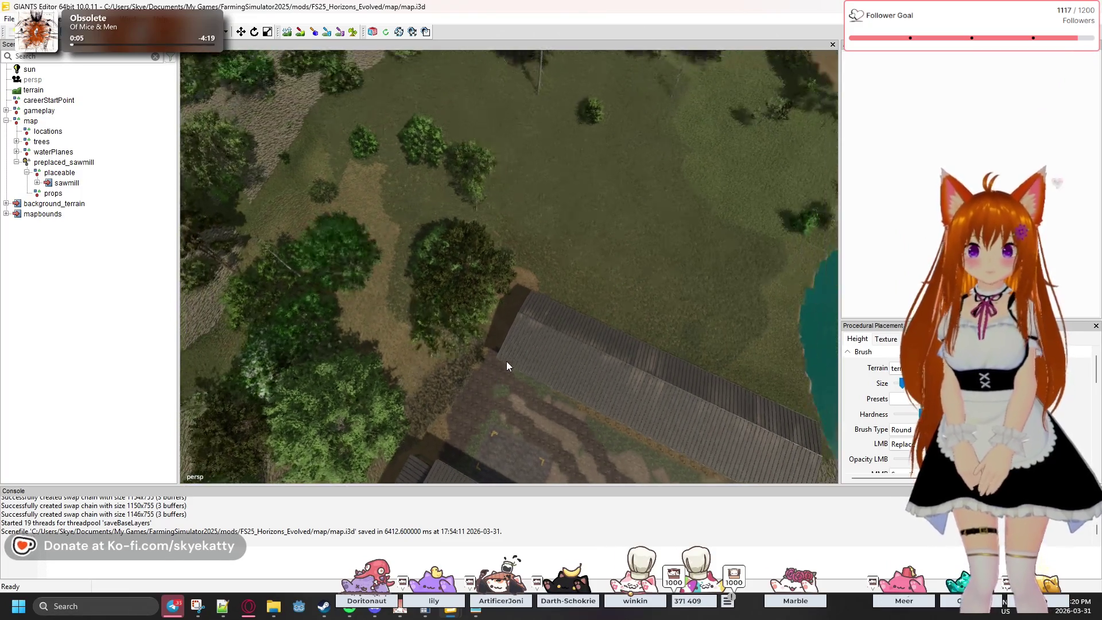
pyautogui.press('w')
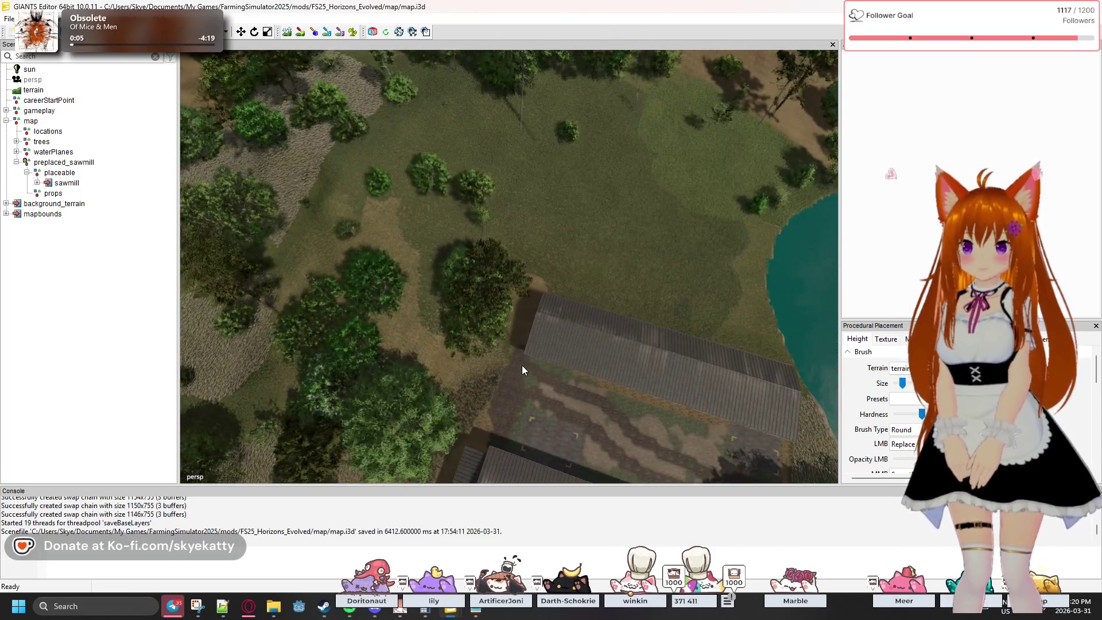
pyautogui.press('w')
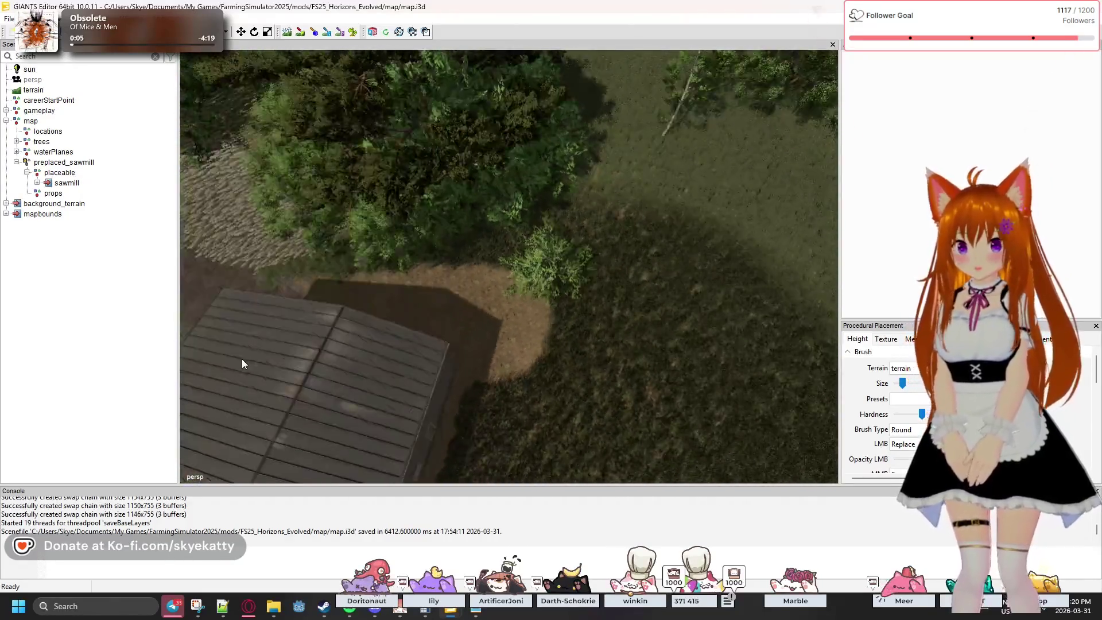
pyautogui.moveTo(456, 337); pyautogui.dragTo(317, 347)
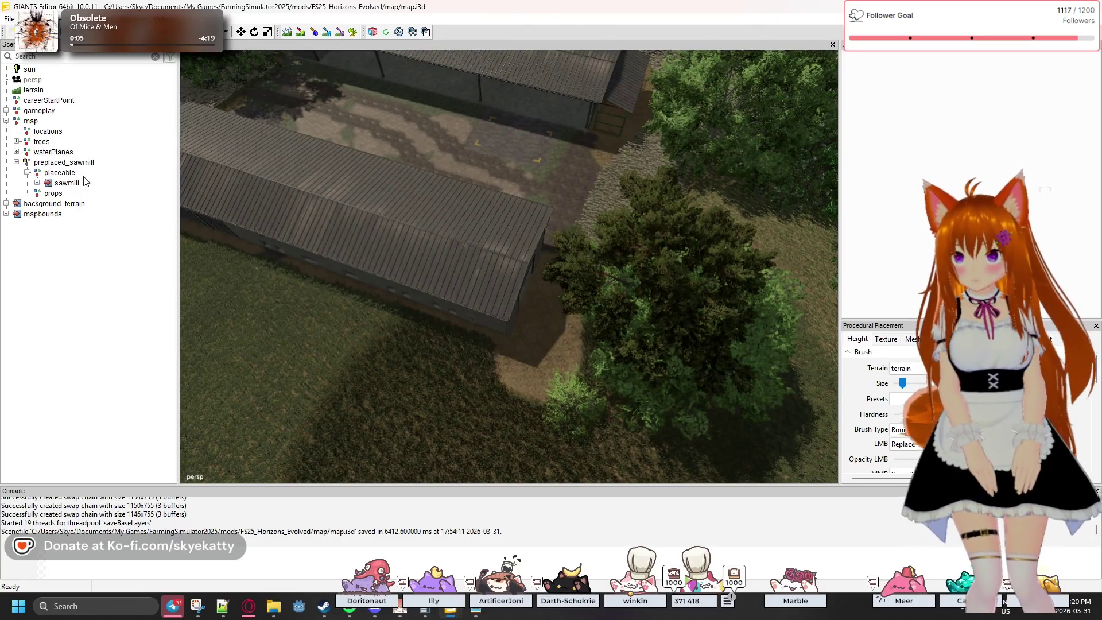
pyautogui.moveTo(495, 335); pyautogui.dragTo(239, 332)
# - Paint a dirt patch onto the grass beside the shed with the Foliage tool
pyautogui.click(353, 32)
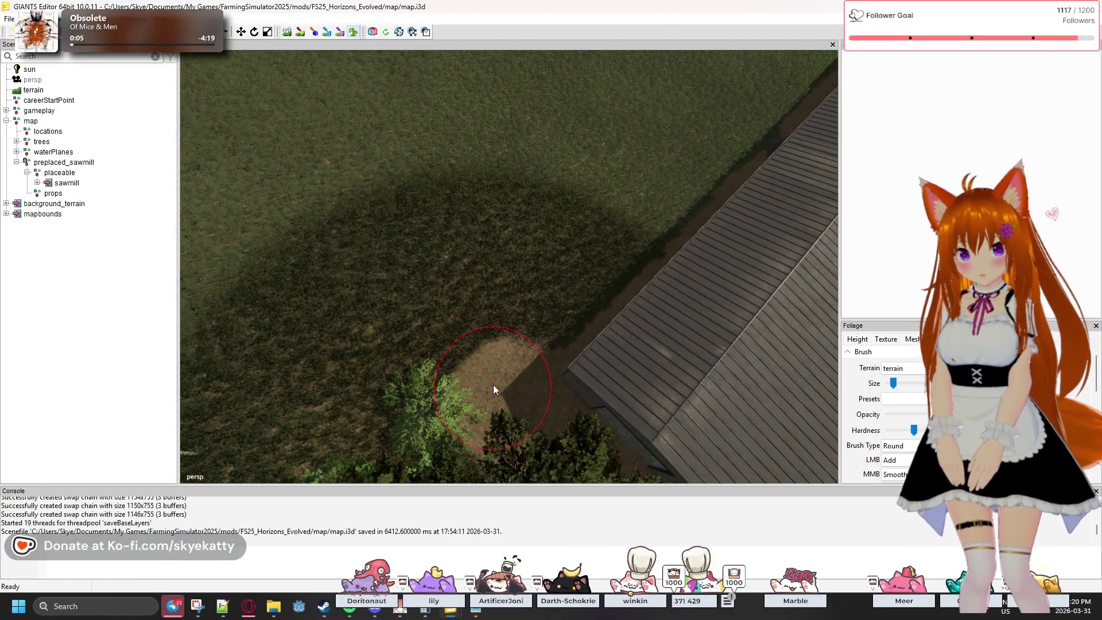
pyautogui.moveTo(470, 390); pyautogui.dragTo(568, 239)
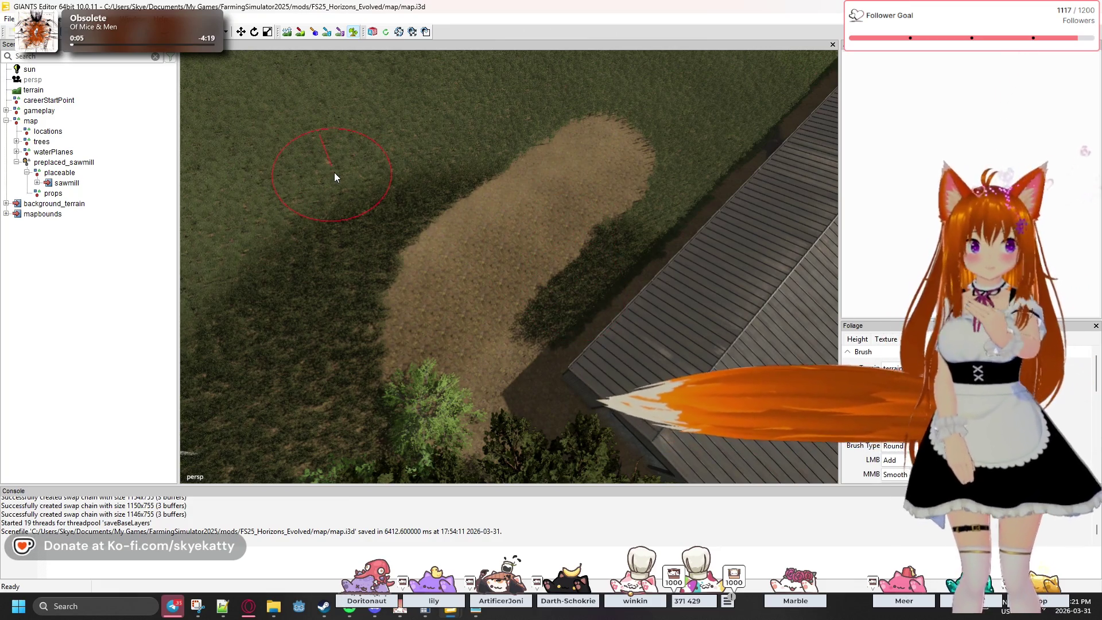
pyautogui.press('Escape')
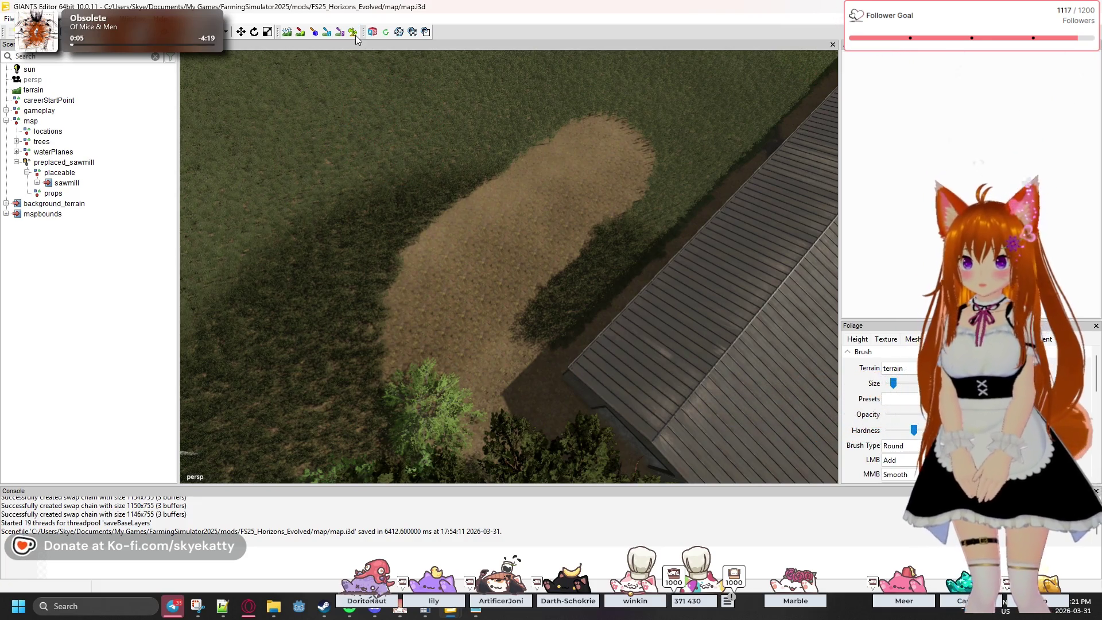
# - Resume foliage painting, inspect the patch, and undo three strokes to clear the grass back
pyautogui.click(354, 32)
pyautogui.moveTo(555, 242); pyautogui.dragTo(595, 428)
pyautogui.scroll(-3)
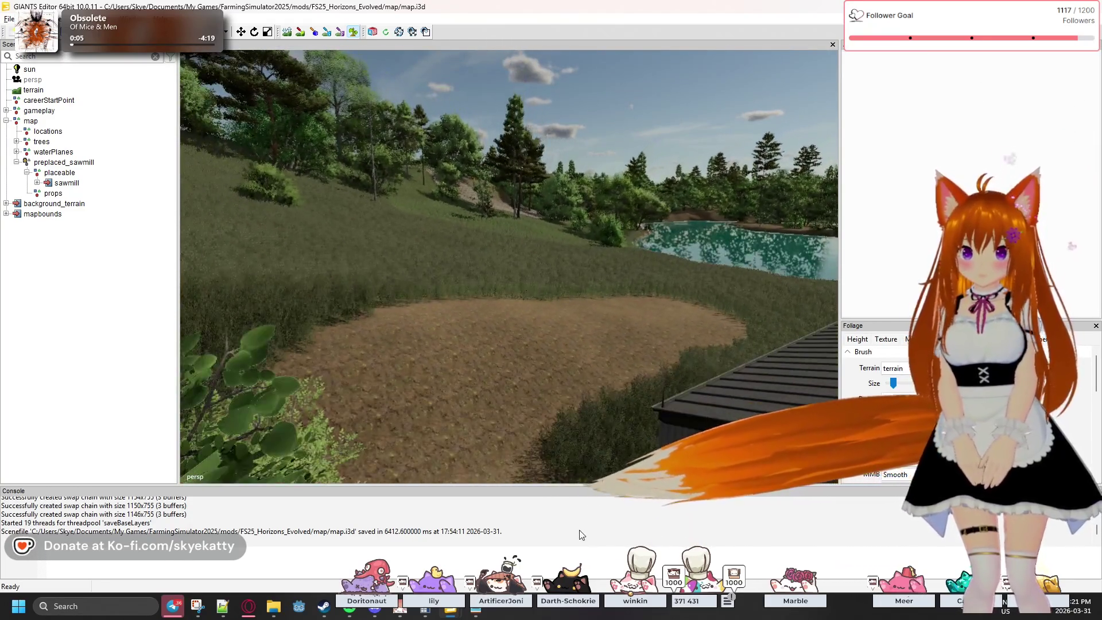
pyautogui.moveTo(567, 387); pyautogui.dragTo(658, 335)
pyautogui.hotkey('ctrl', 'z')
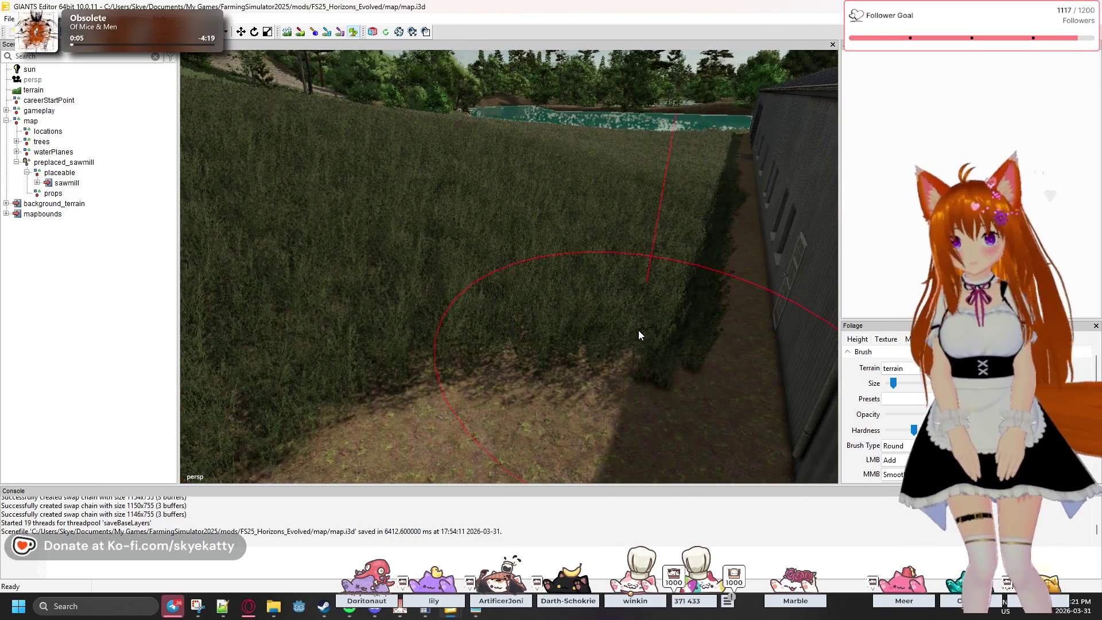
pyautogui.hotkey('ctrl', 'z')
pyautogui.hotkey('ctrl', 'z')
pyautogui.hotkey('ctrl', 'z')
pyautogui.hotkey('ctrl', 'z')
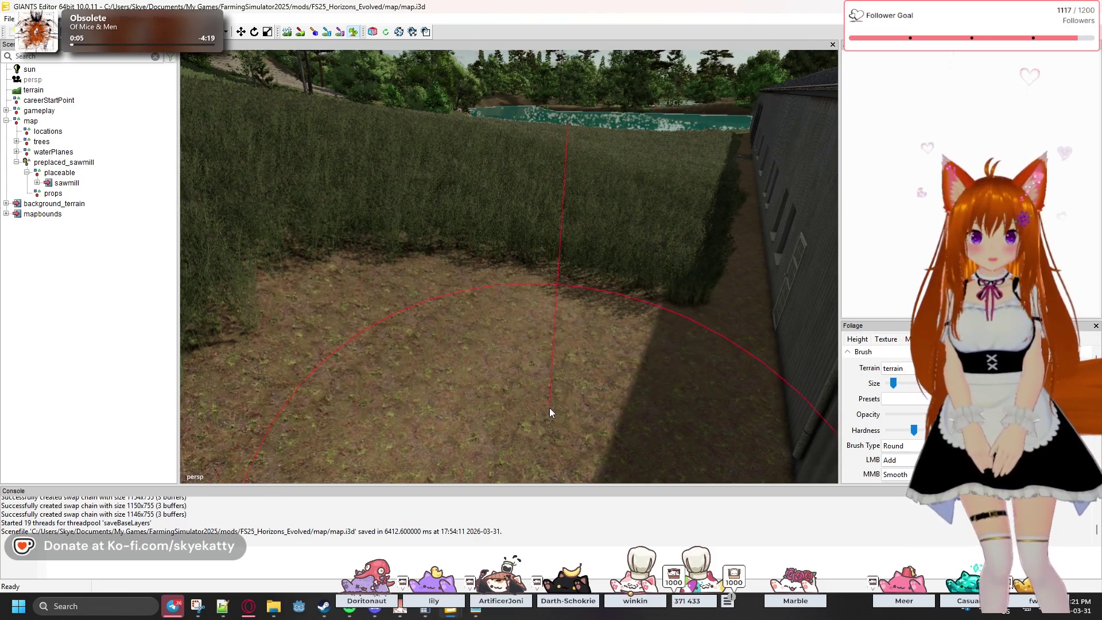
pyautogui.hotkey('ctrl', 'z')
pyautogui.hotkey('ctrl', 'z')
pyautogui.hotkey('ctrl', 'z')
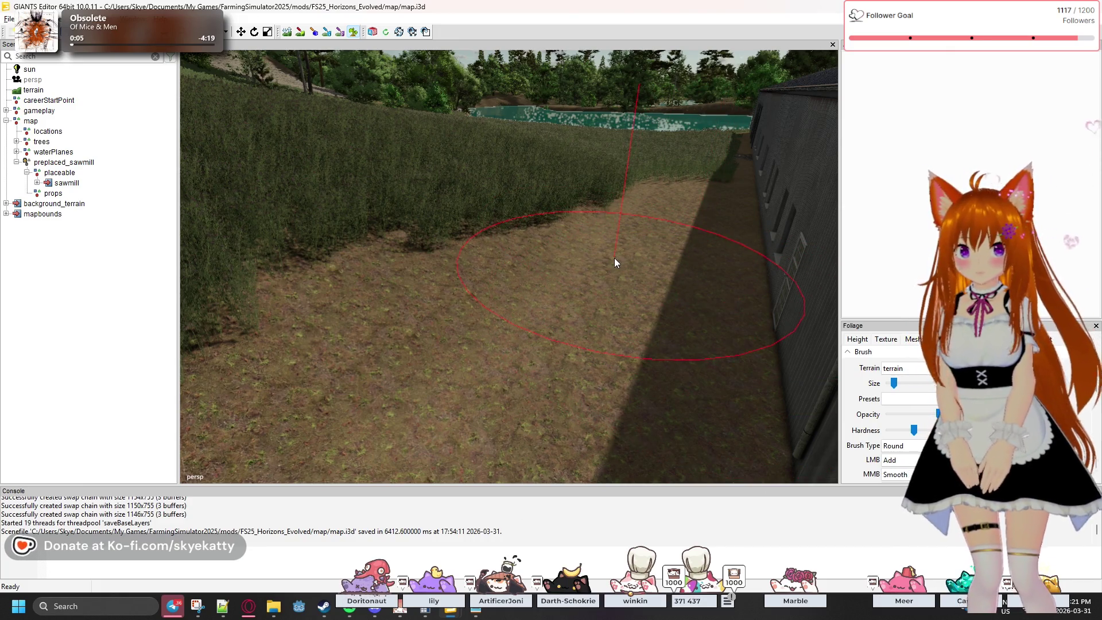
pyautogui.scroll(-3)
pyautogui.moveTo(604, 234); pyautogui.dragTo(484, 529)
pyautogui.scroll(-3)
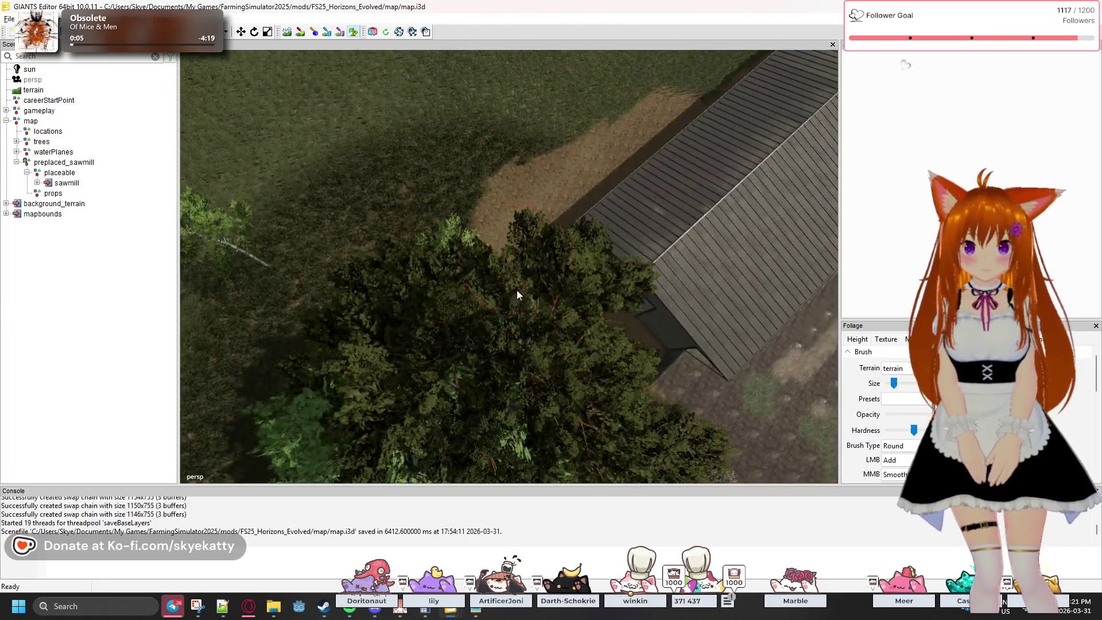
# - From an overhead view, paint more dirt so the path curves along the sawmill shed
pyautogui.scroll(-3)
pyautogui.scroll(3)
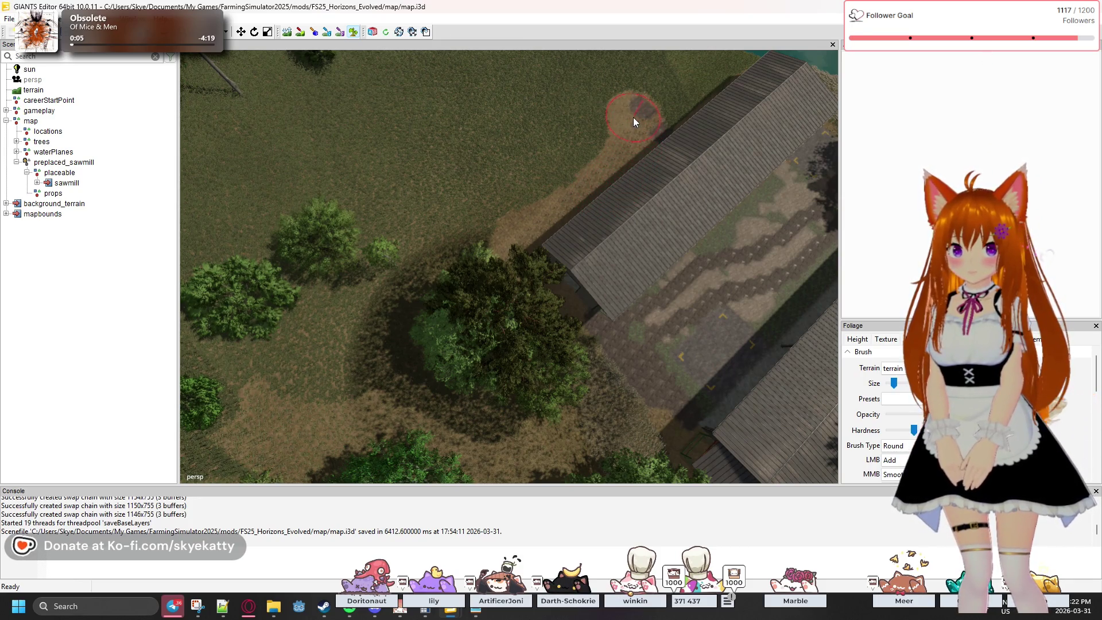
pyautogui.moveTo(613, 85); pyautogui.dragTo(506, 86)
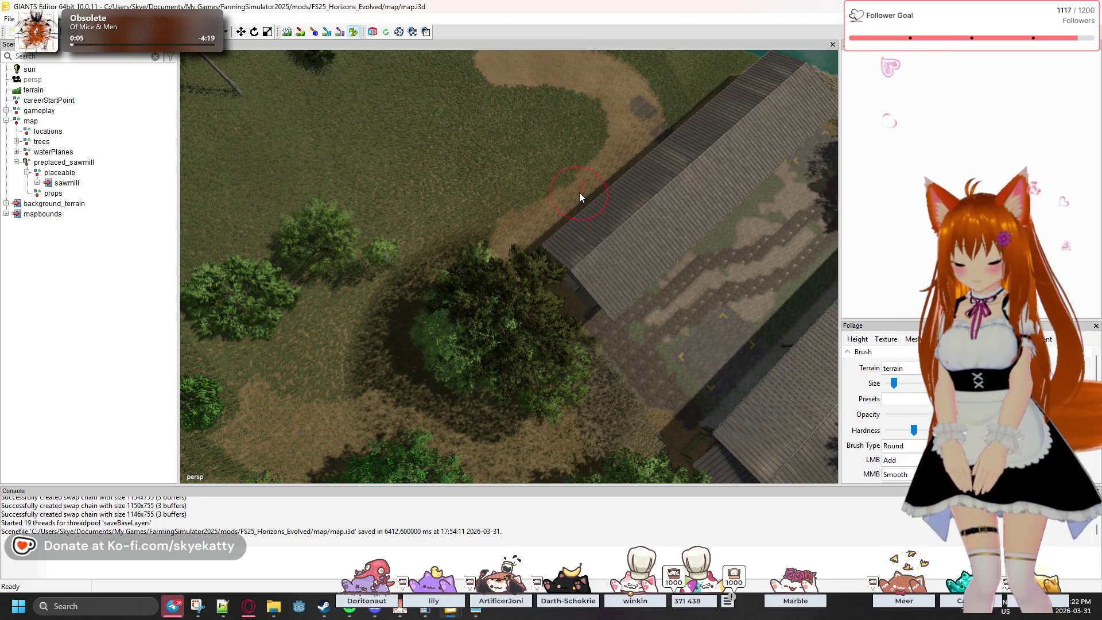
pyautogui.moveTo(579, 192); pyautogui.dragTo(664, 250)
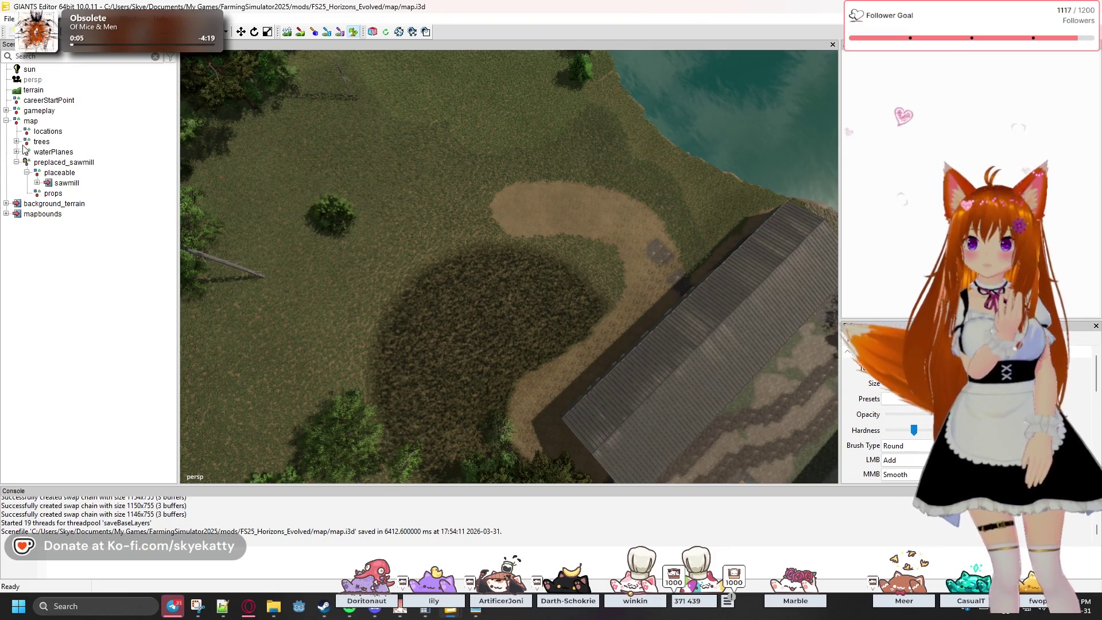
pyautogui.doubleClick(14, 112)
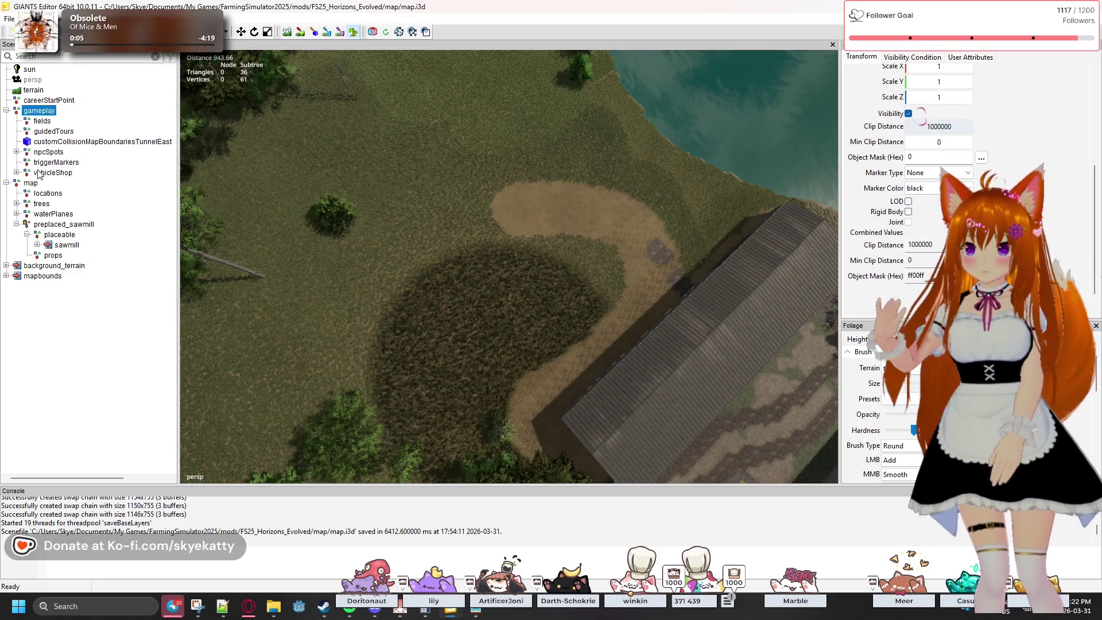
# - Expand vehicleShop and storeSpawnPlace2Start in the Scenegraph to reveal its End node
pyautogui.click(16, 172)
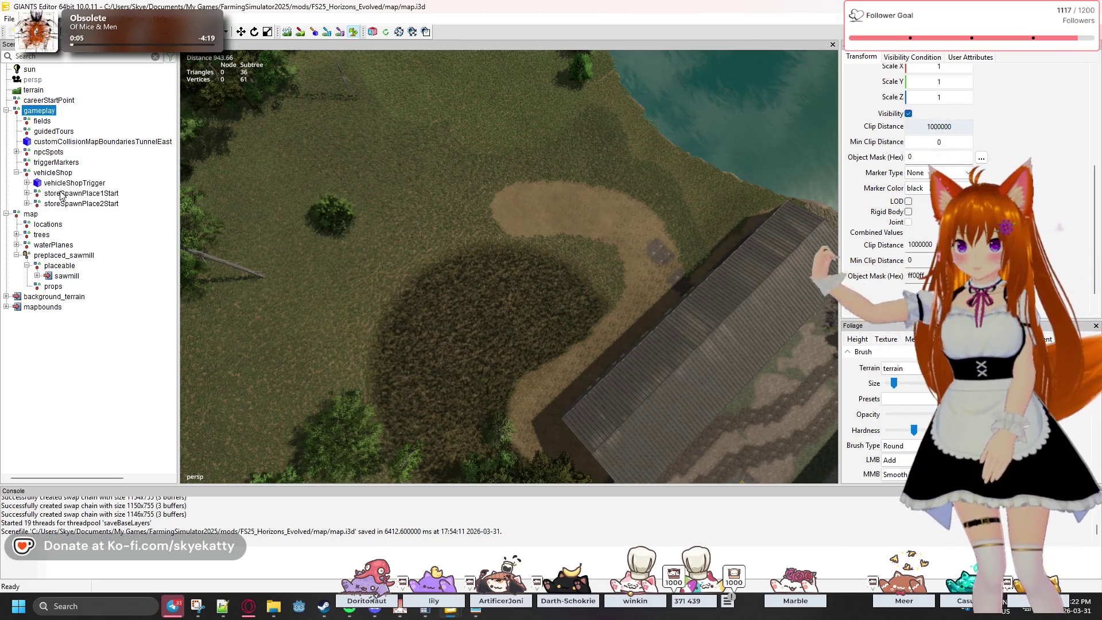
pyautogui.click(86, 194)
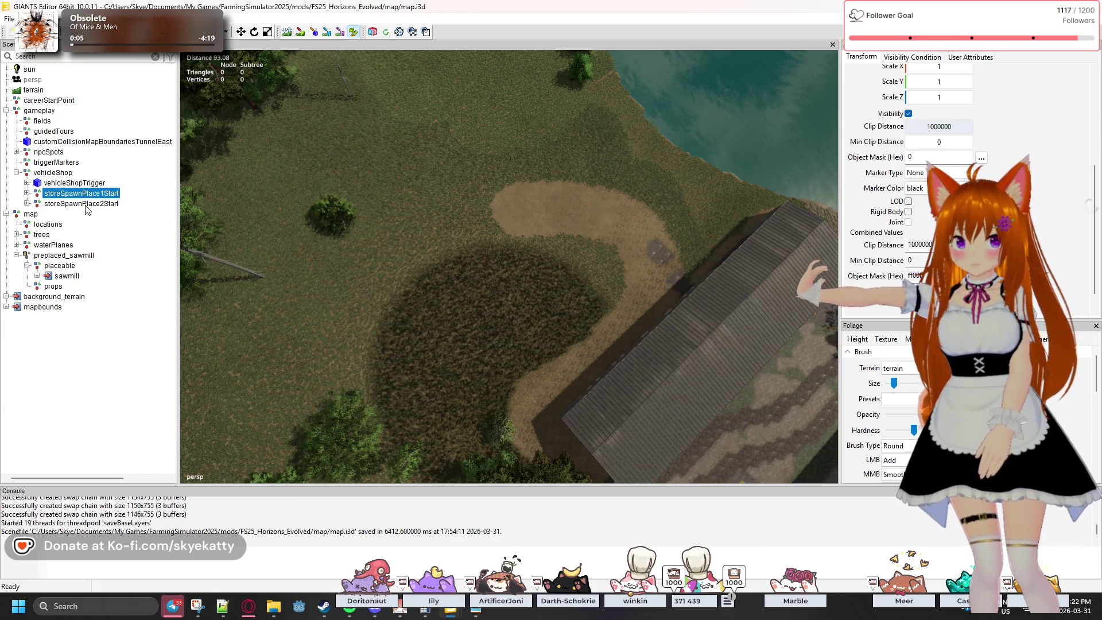
pyautogui.click(85, 205)
pyautogui.press('Right')
pyautogui.click(63, 214)
# - Expand storeSpawnPlace1Start, check storeSpawnPlace1End, then select the Start marker again
pyautogui.click(49, 203)
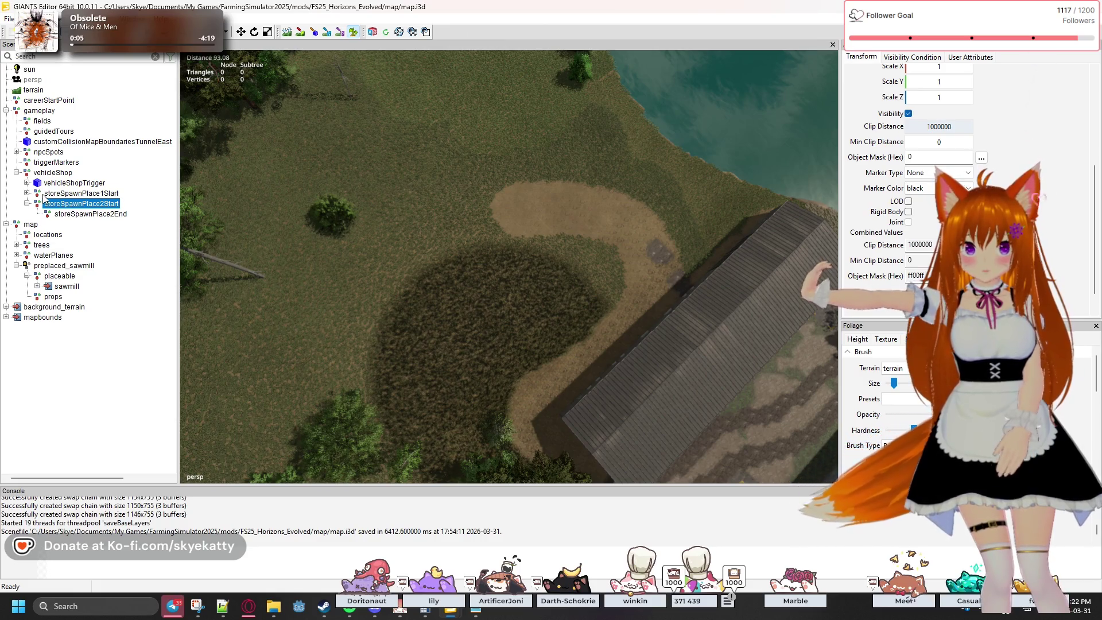
pyautogui.click(43, 195)
pyautogui.click(27, 193)
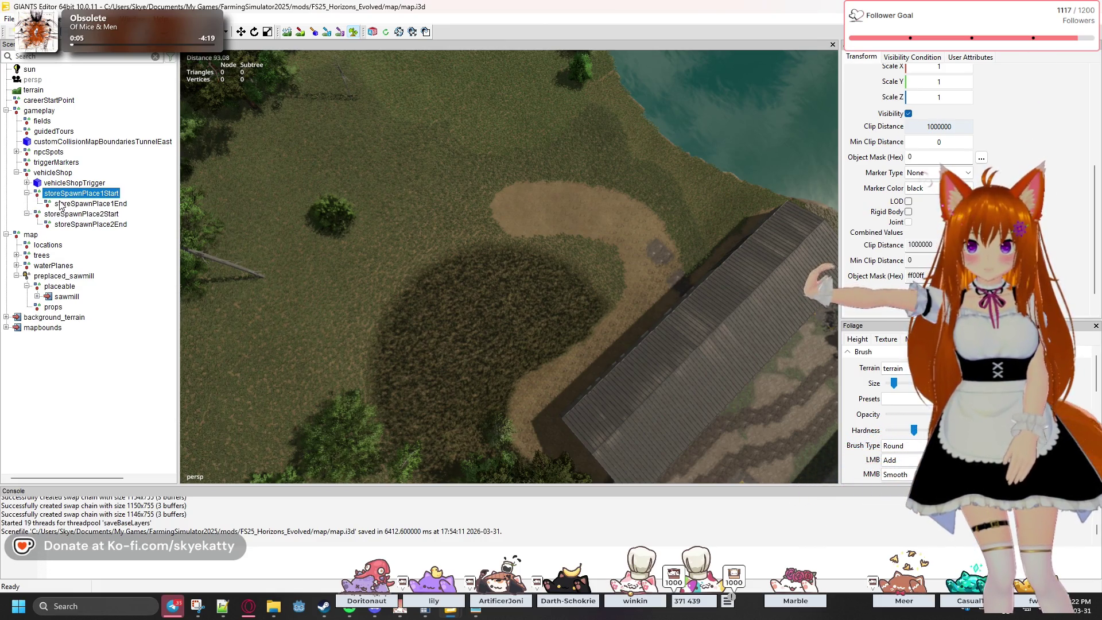
pyautogui.click(61, 204)
pyautogui.click(68, 194)
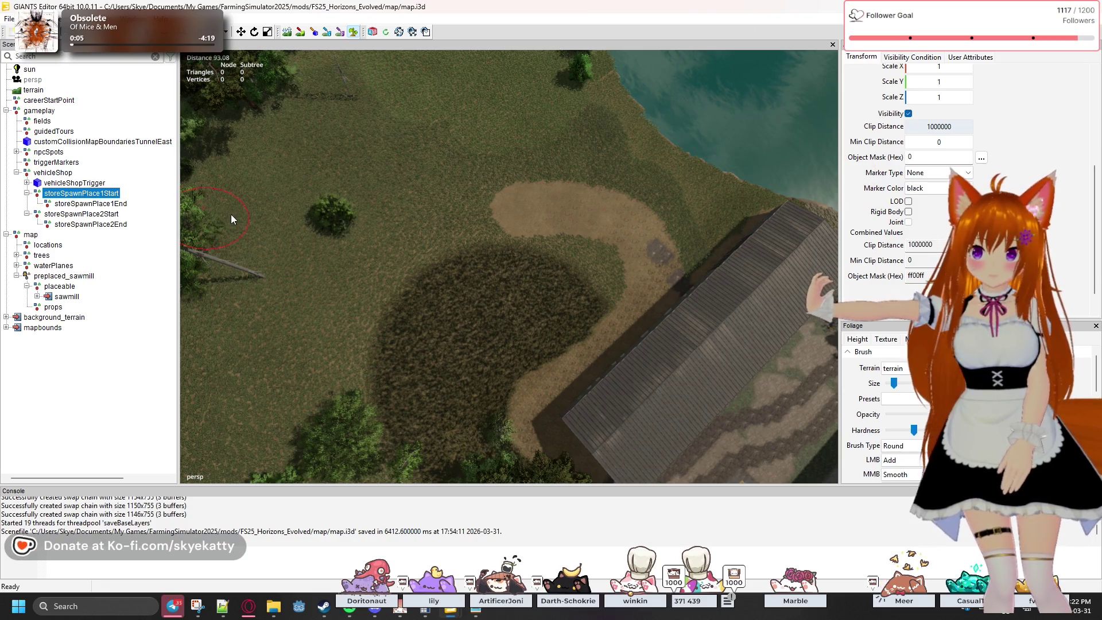
pyautogui.moveTo(348, 206); pyautogui.dragTo(555, 109)
pyautogui.click(353, 32)
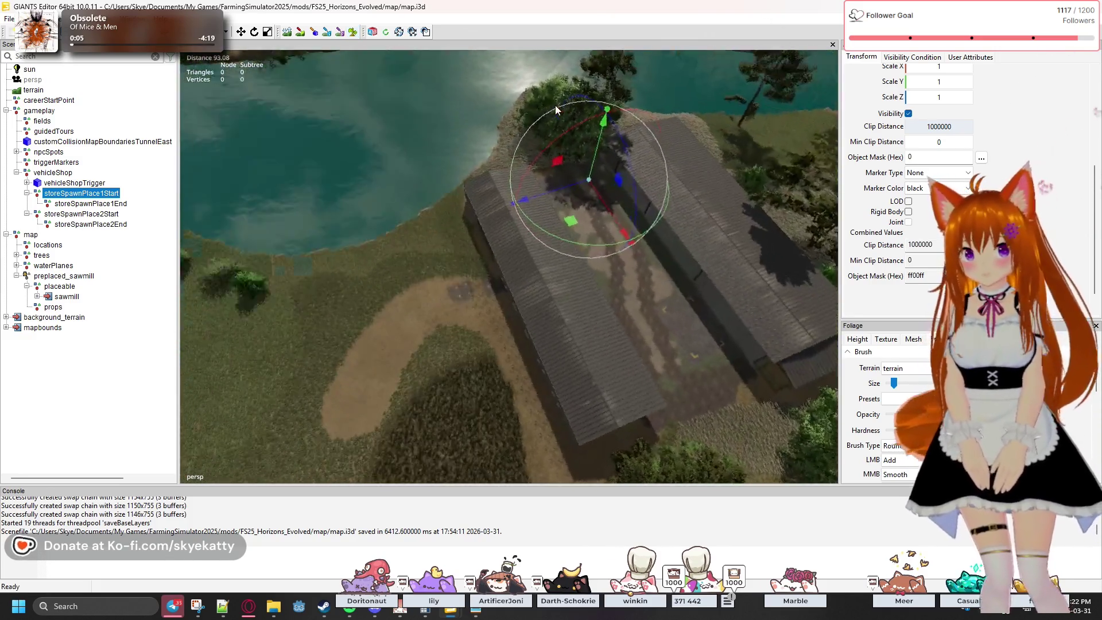
pyautogui.click(95, 204)
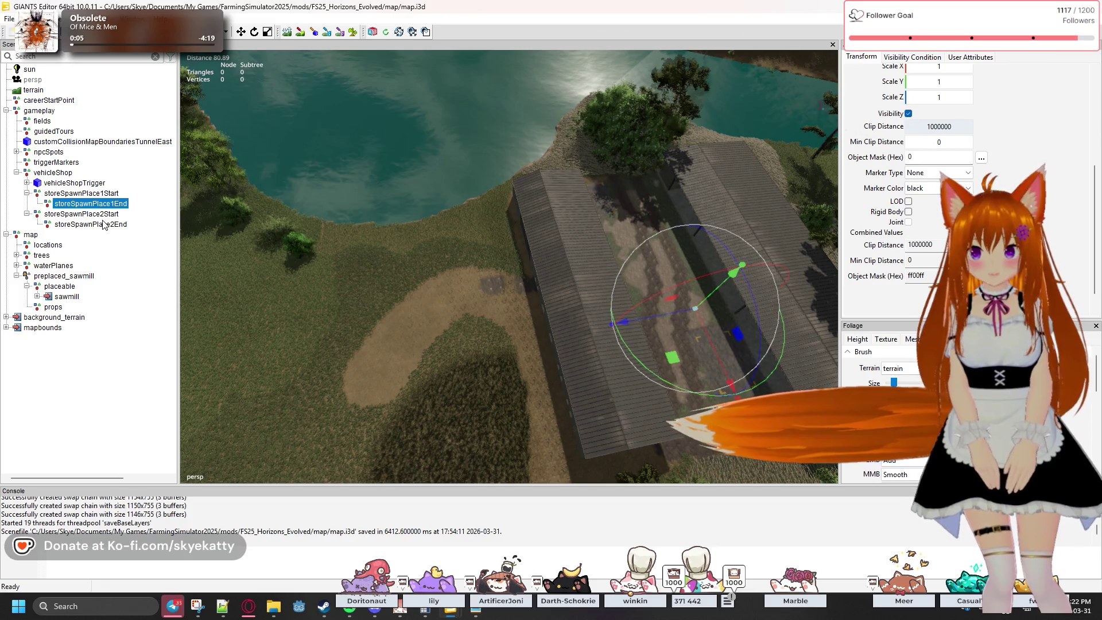
pyautogui.moveTo(351, 235); pyautogui.dragTo(240, 251)
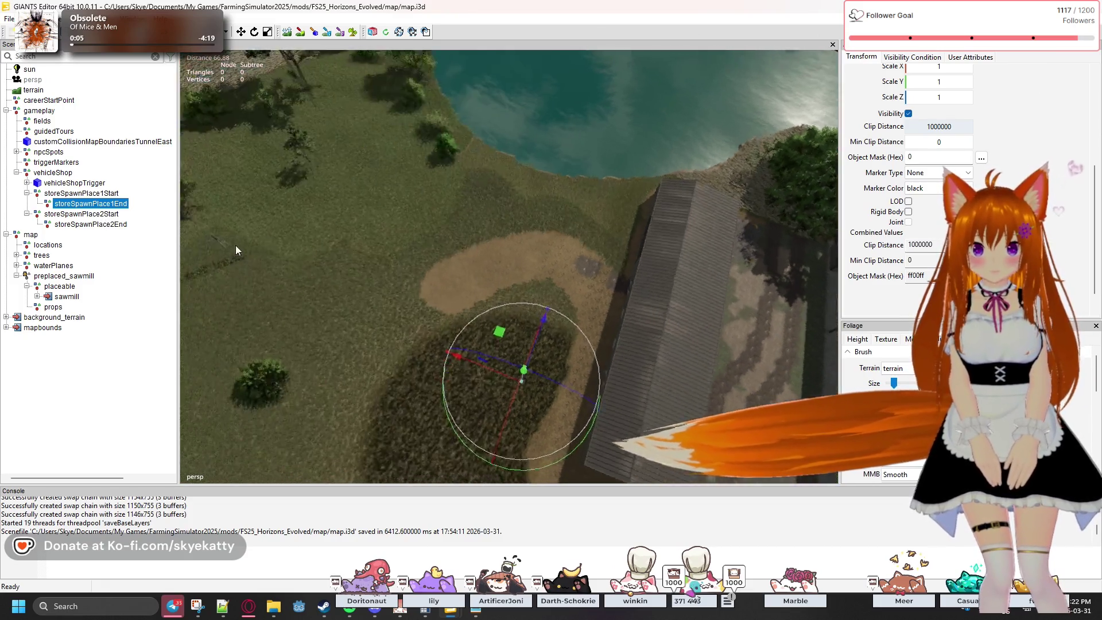
pyautogui.click(81, 213)
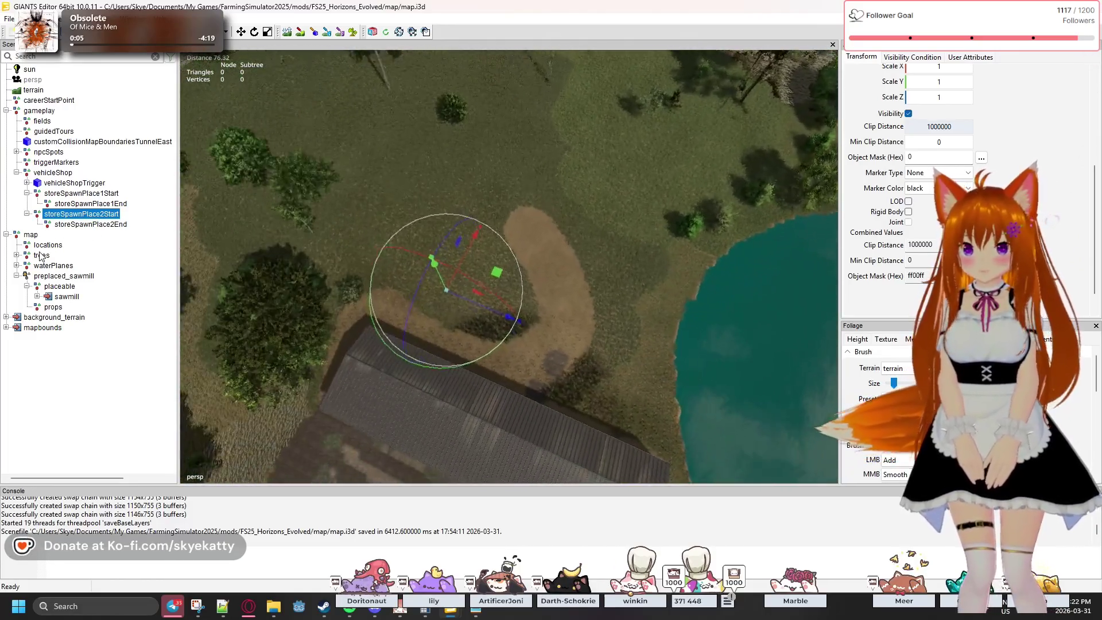
pyautogui.click(85, 226)
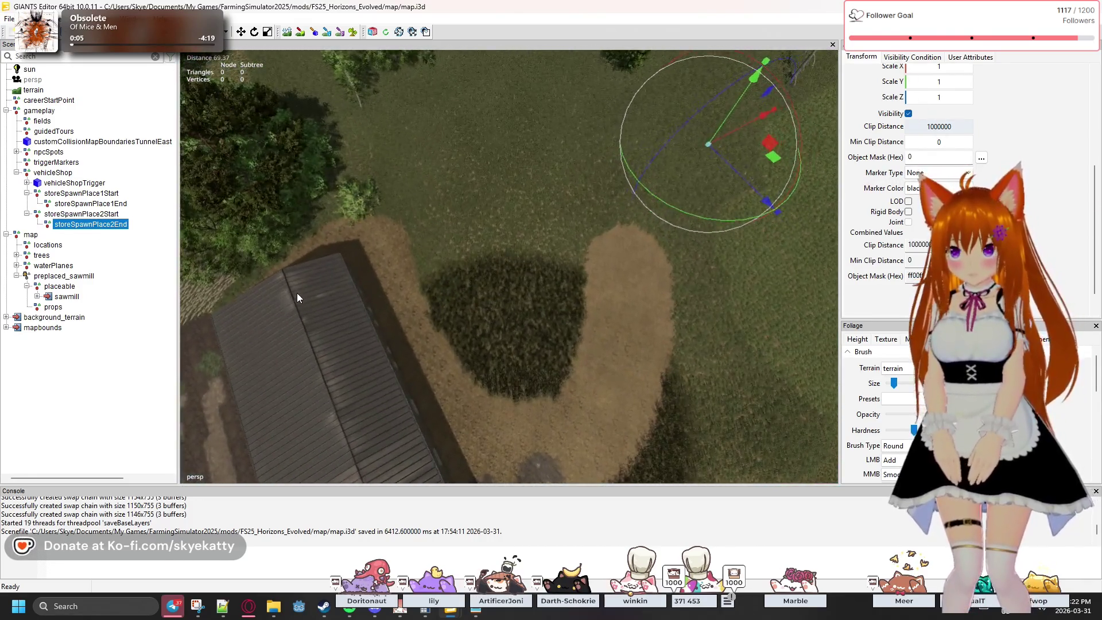
pyautogui.click(119, 216)
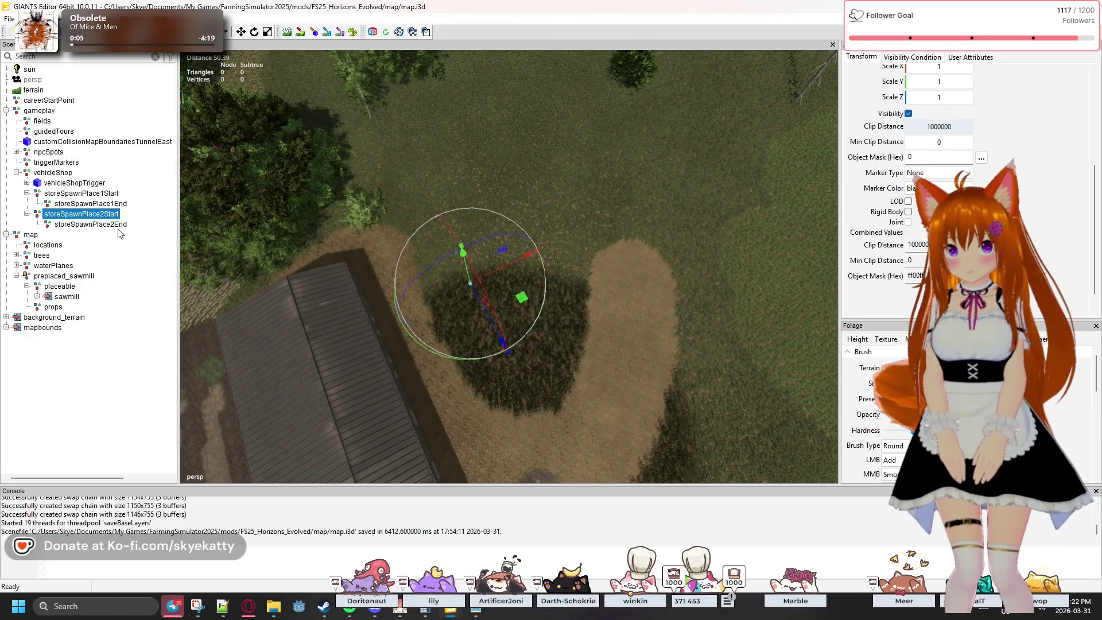
pyautogui.press('Escape')
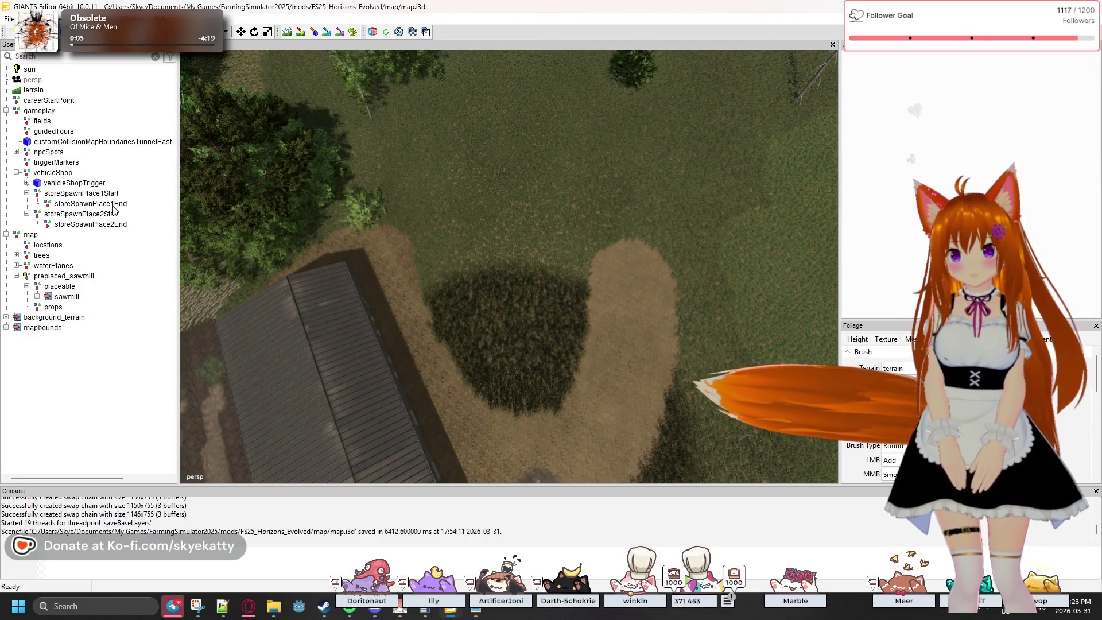
pyautogui.click(113, 206)
pyautogui.click(118, 224)
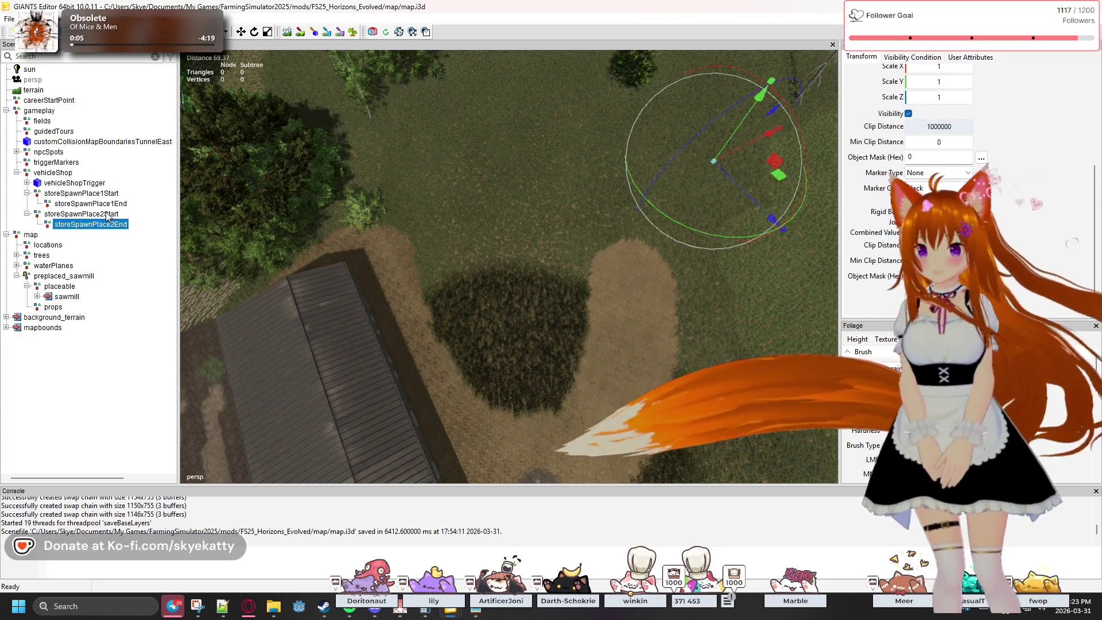
pyautogui.click(108, 214)
pyautogui.moveTo(360, 260); pyautogui.dragTo(459, 311)
pyautogui.scroll(3)
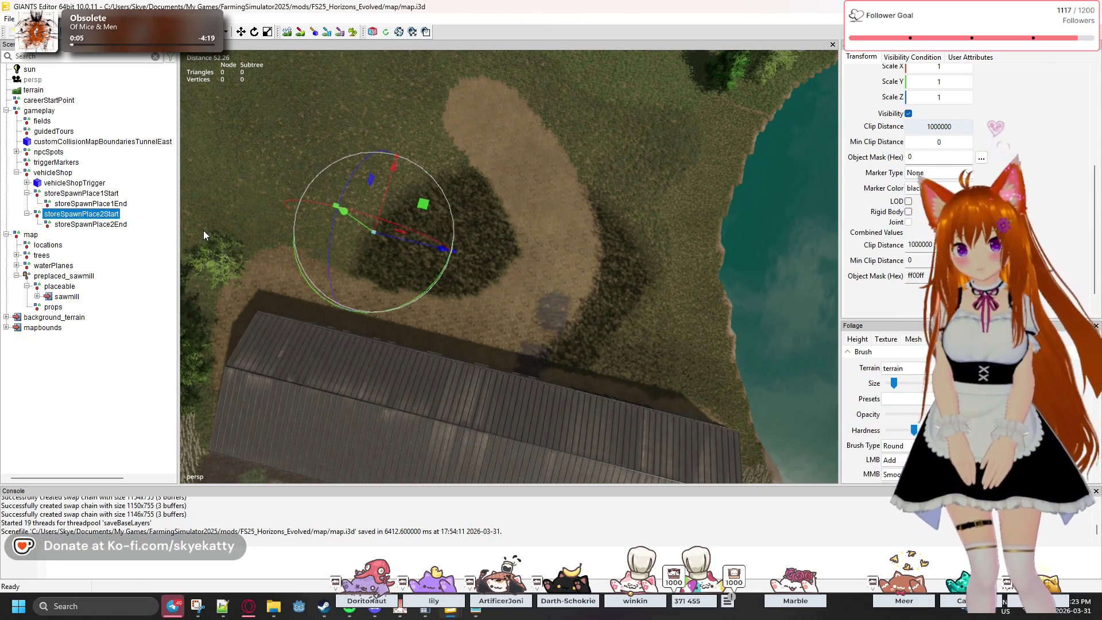
pyautogui.moveTo(629, 240); pyautogui.dragTo(424, 160)
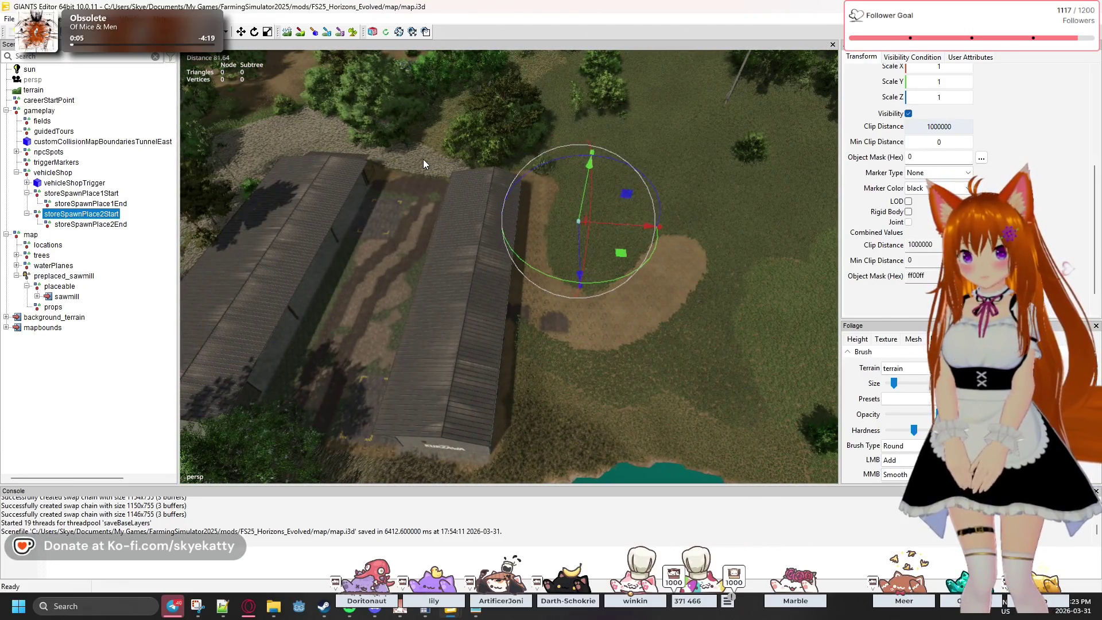
pyautogui.press('w')
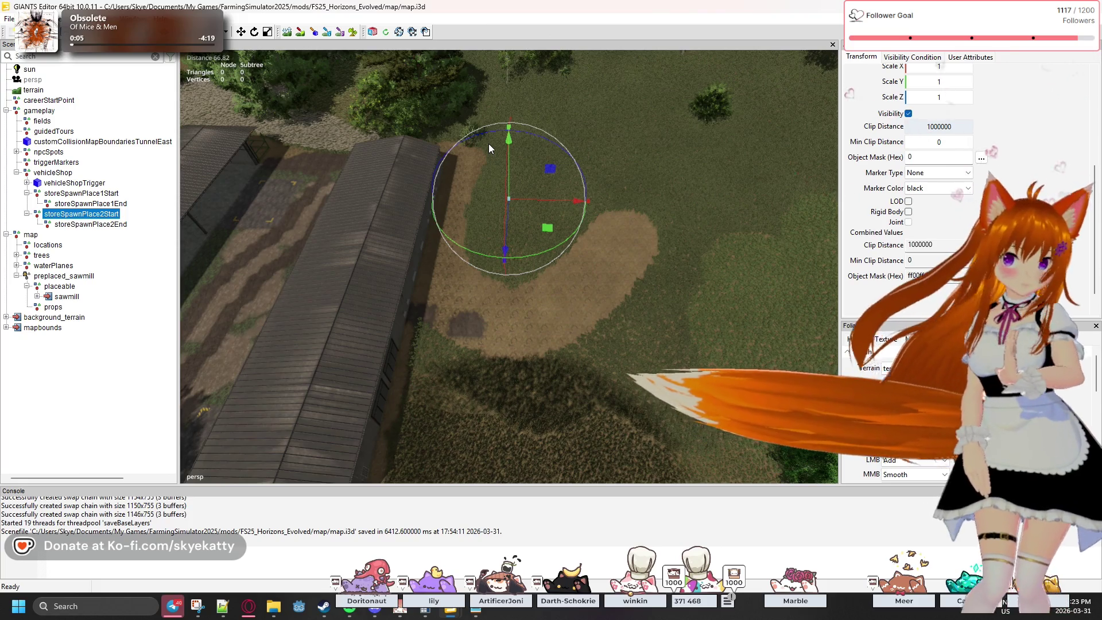
pyautogui.moveTo(631, 222); pyautogui.dragTo(474, 252)
pyautogui.press('w')
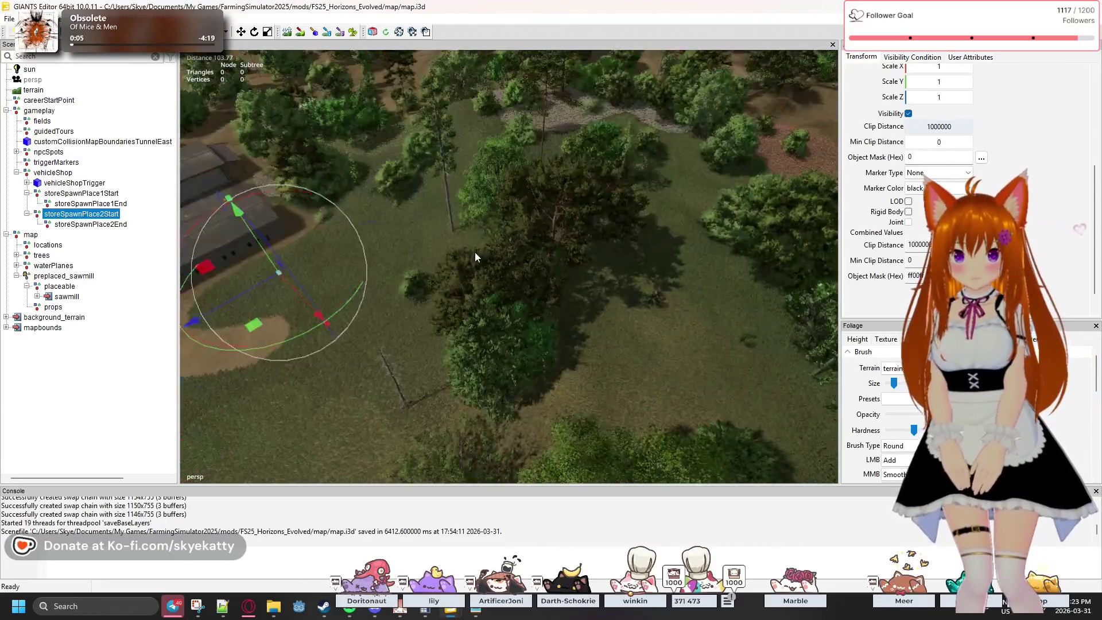
pyautogui.press('a')
pyautogui.press('s')
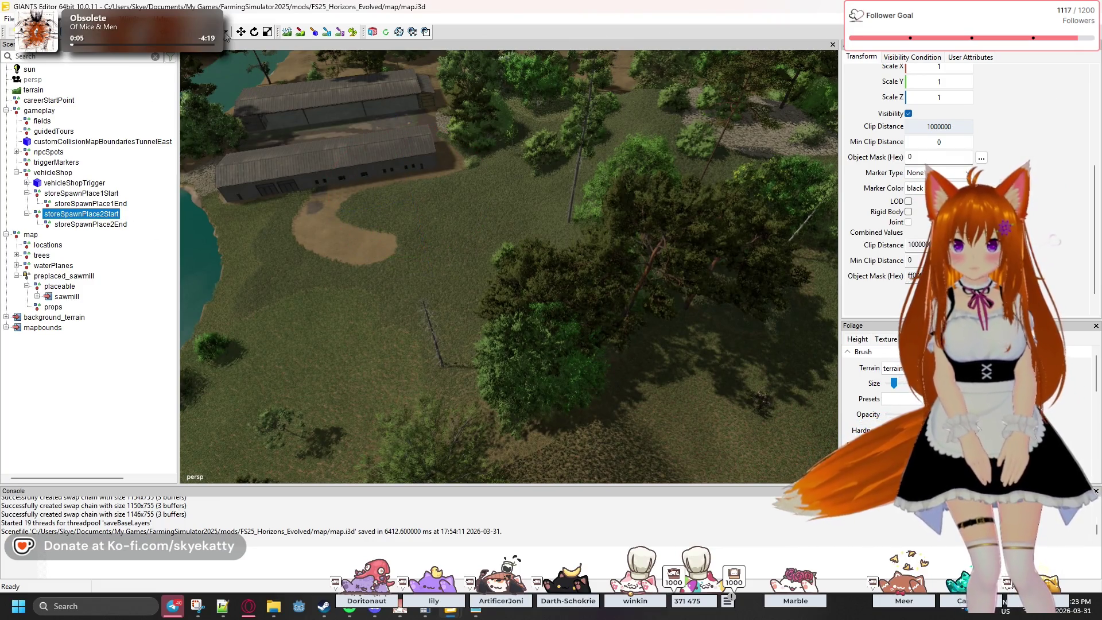
# - Activate the Foliage paint tool and fly the camera forward from the sheds over the forest
pyautogui.click(351, 33)
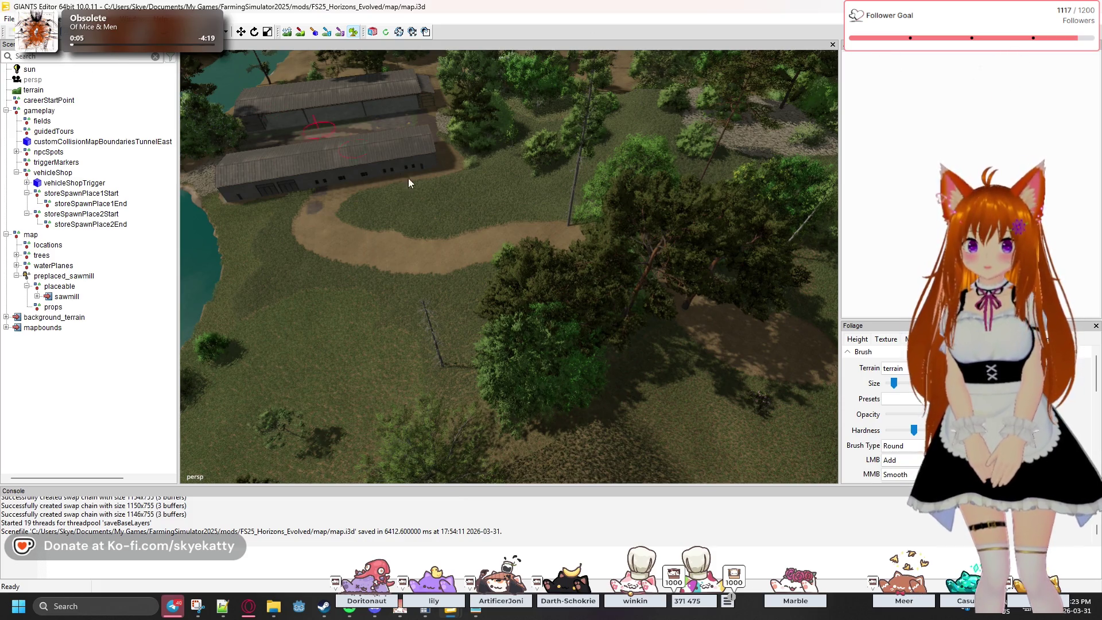
pyautogui.press('w')
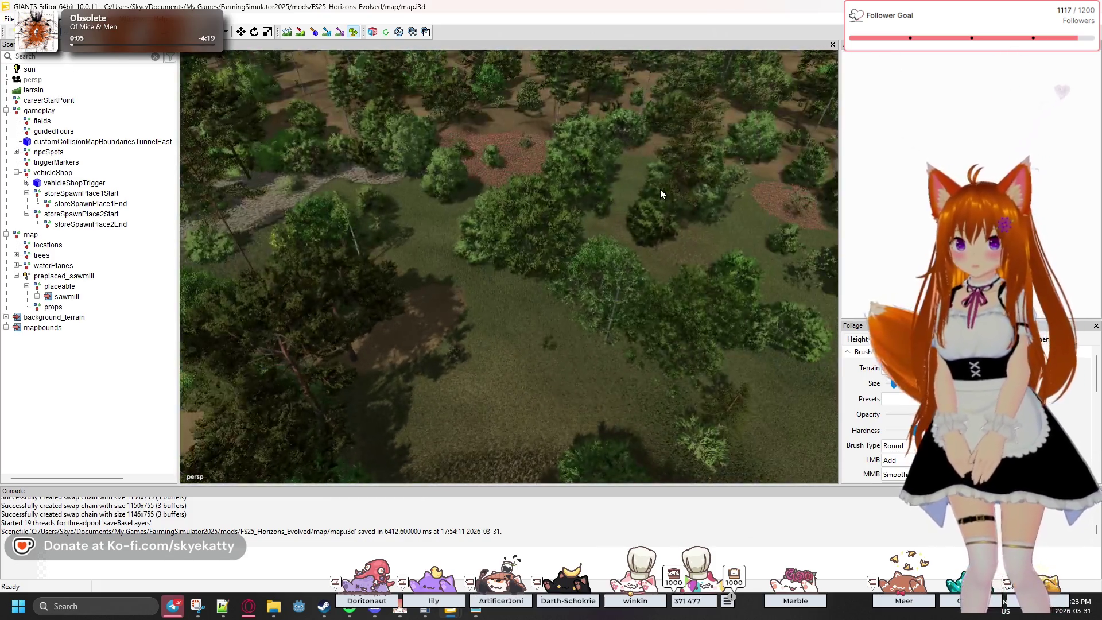
pyautogui.press('w')
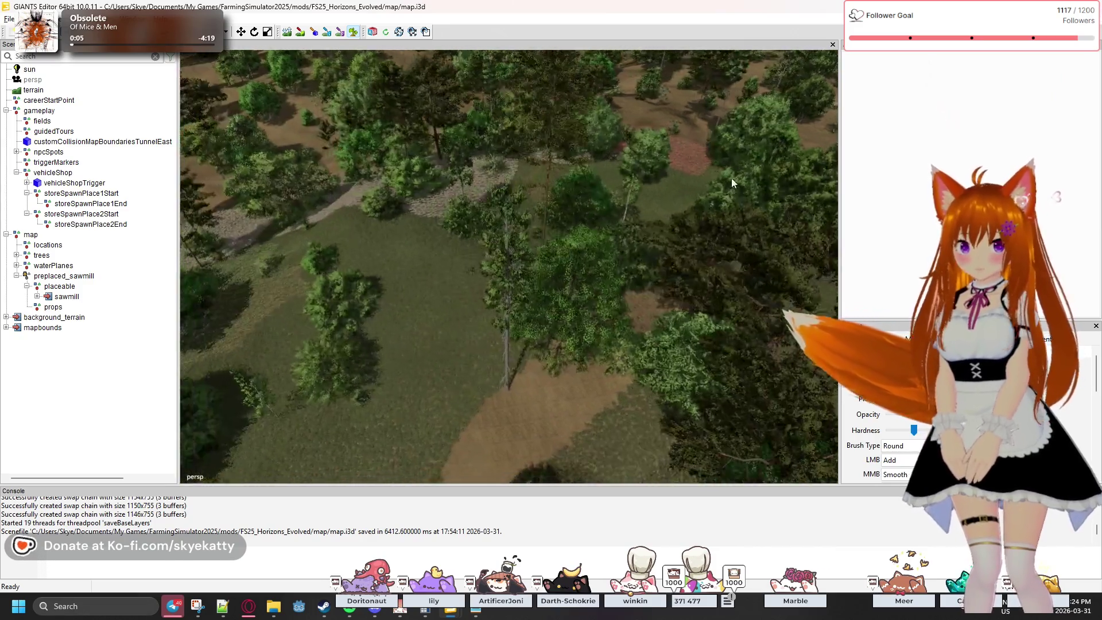
pyautogui.press('w')
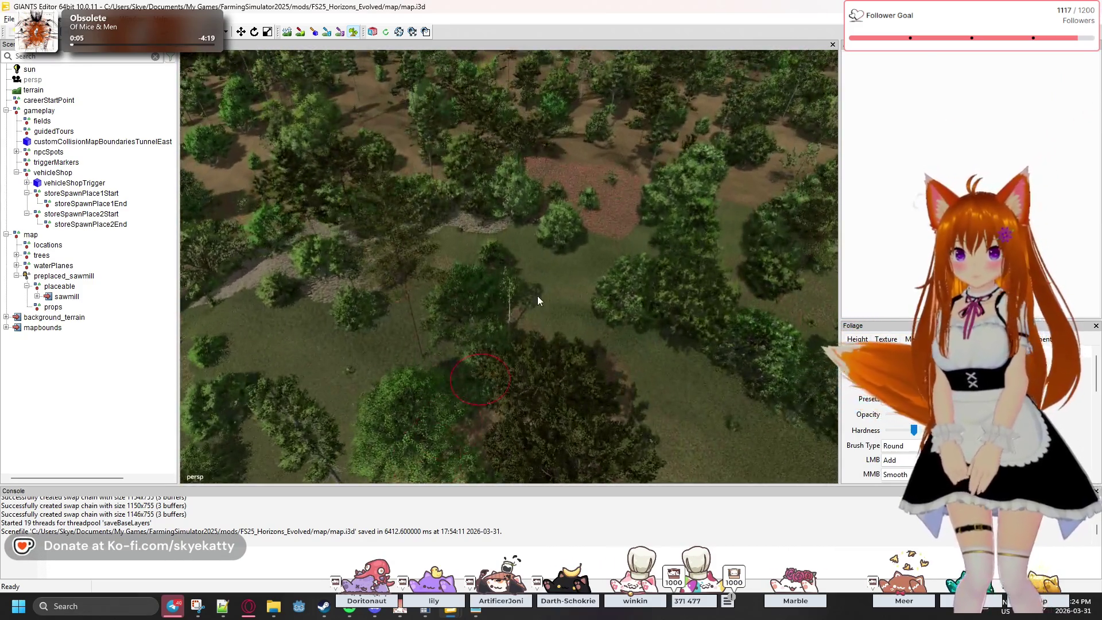
pyautogui.press('w')
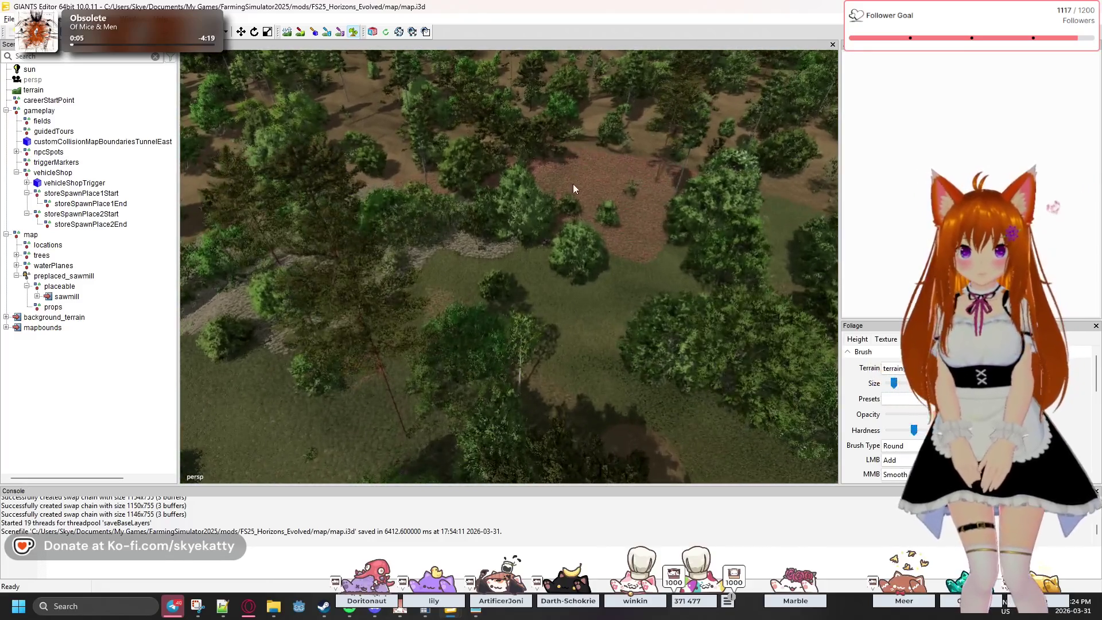
pyautogui.press('w')
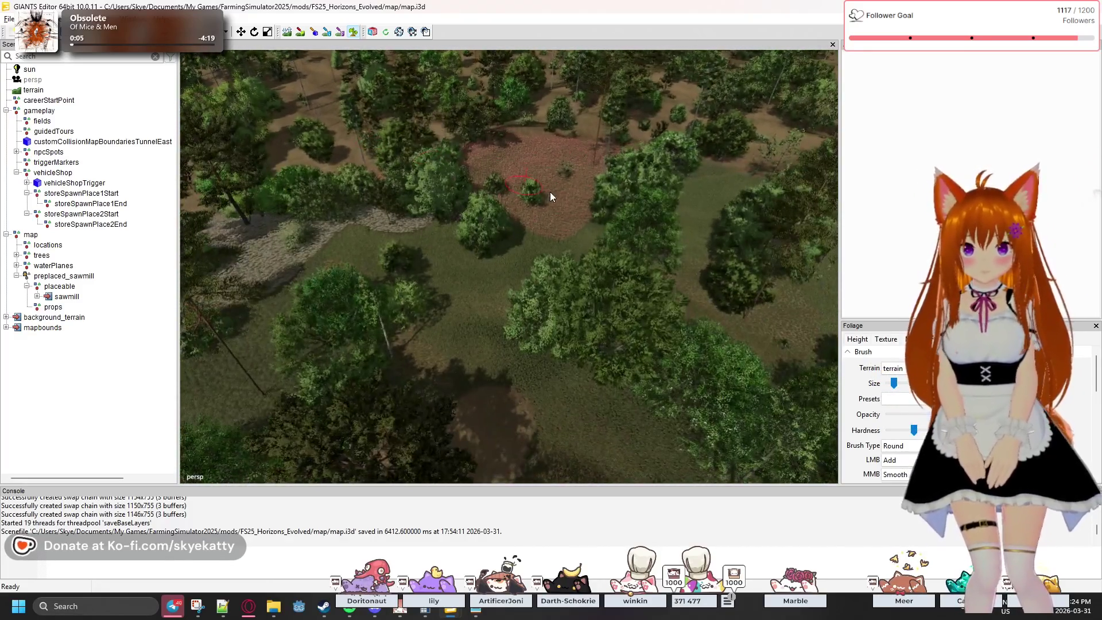
# - Fly on toward the dirt clearing, then switch to the sawmill folder in File Explorer
pyautogui.press('w')
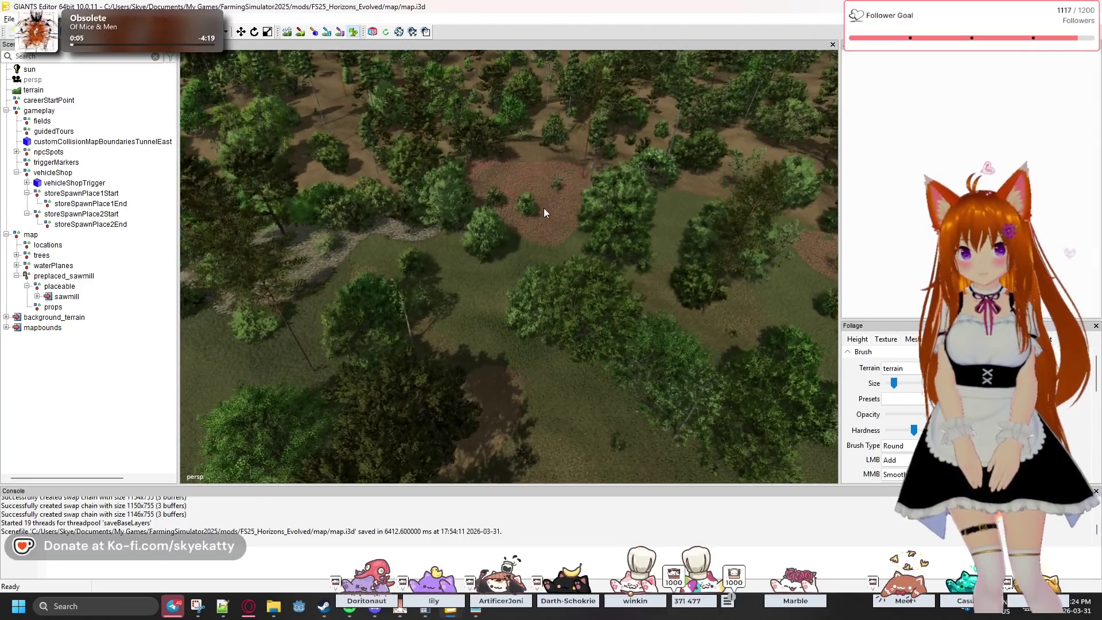
pyautogui.press('w')
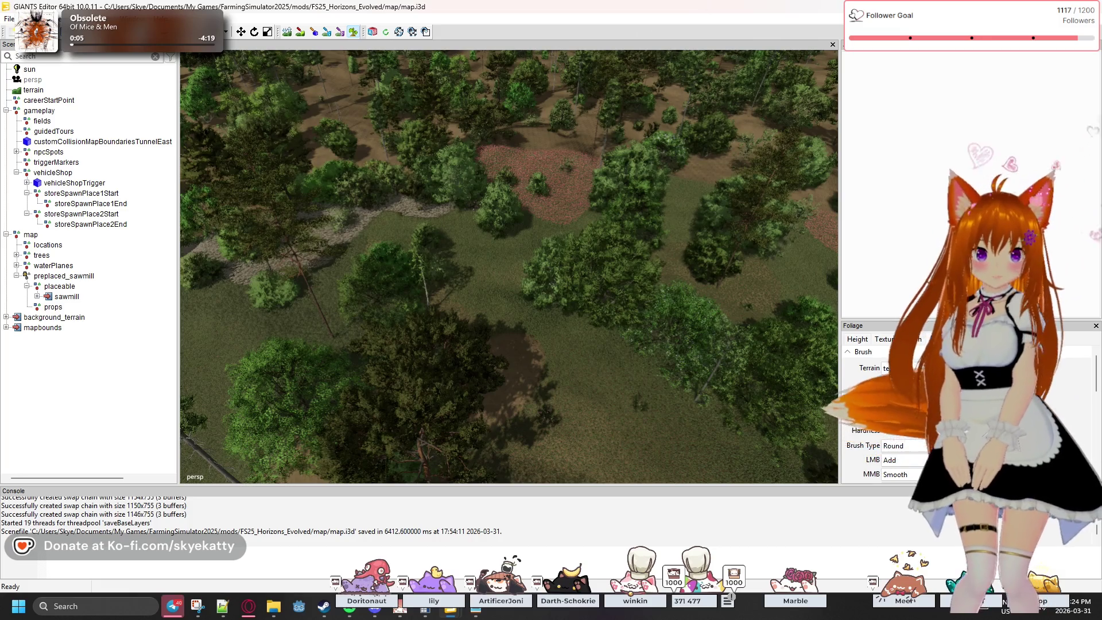
pyautogui.hotkey('alt', 'Tab')
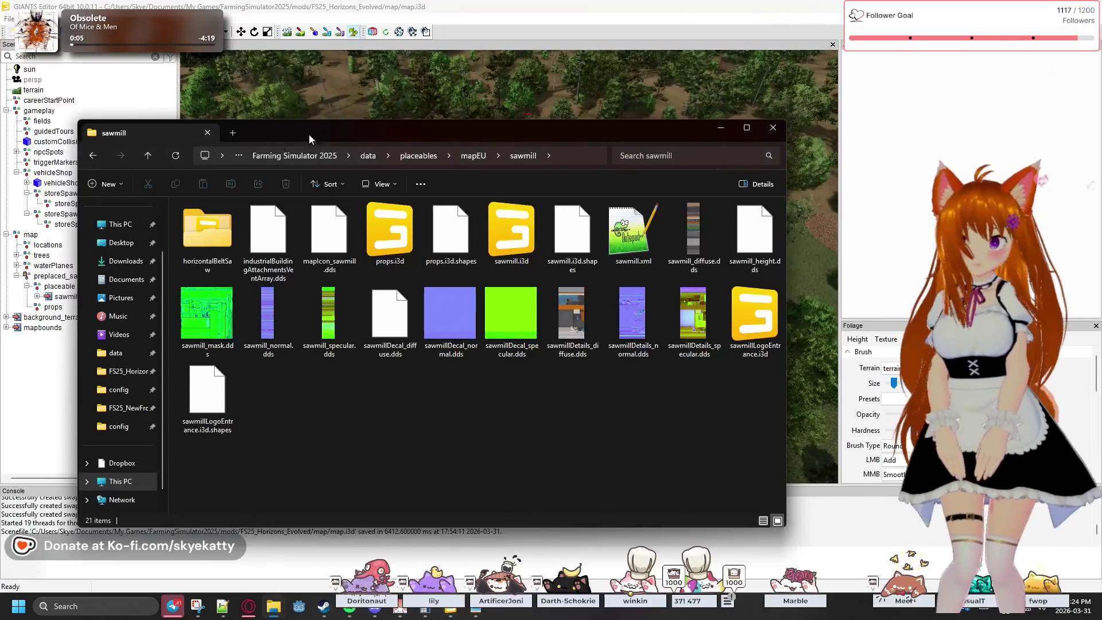
# - Go up to the placeables folder, look inside mapEU, and return
pyautogui.click(415, 157)
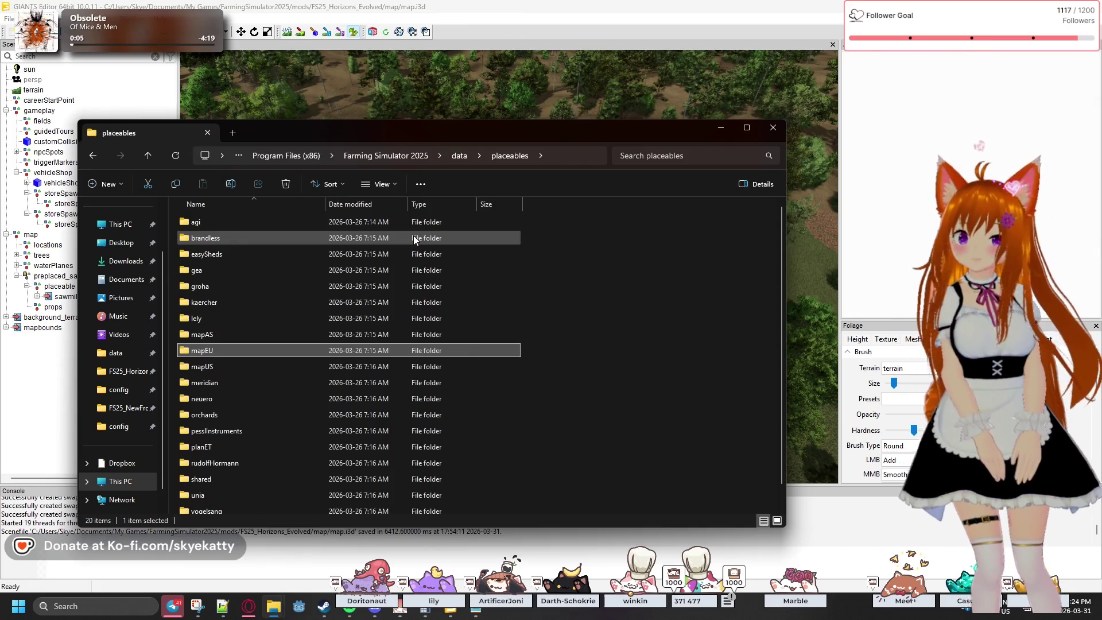
pyautogui.scroll(-3)
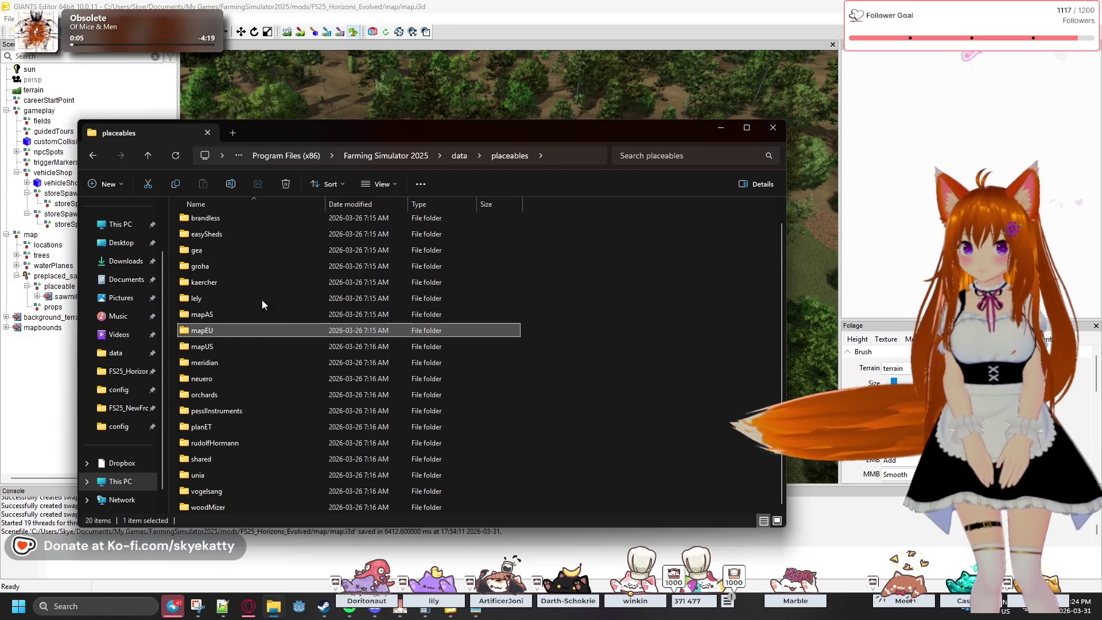
pyautogui.moveTo(246, 295)
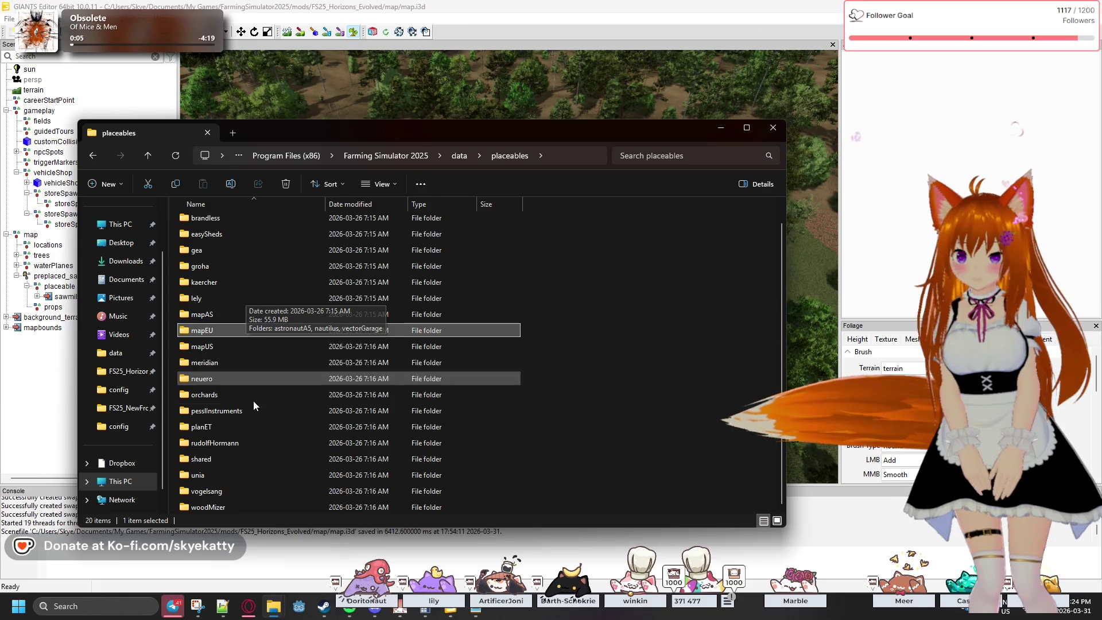
pyautogui.moveTo(212, 476)
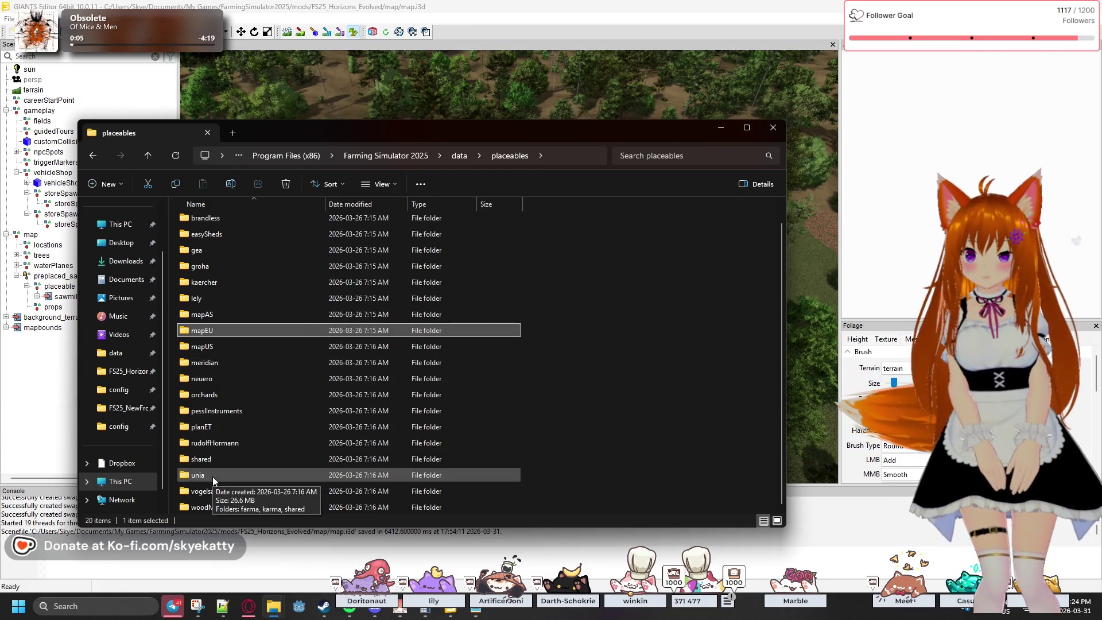
pyautogui.doubleClick(222, 333)
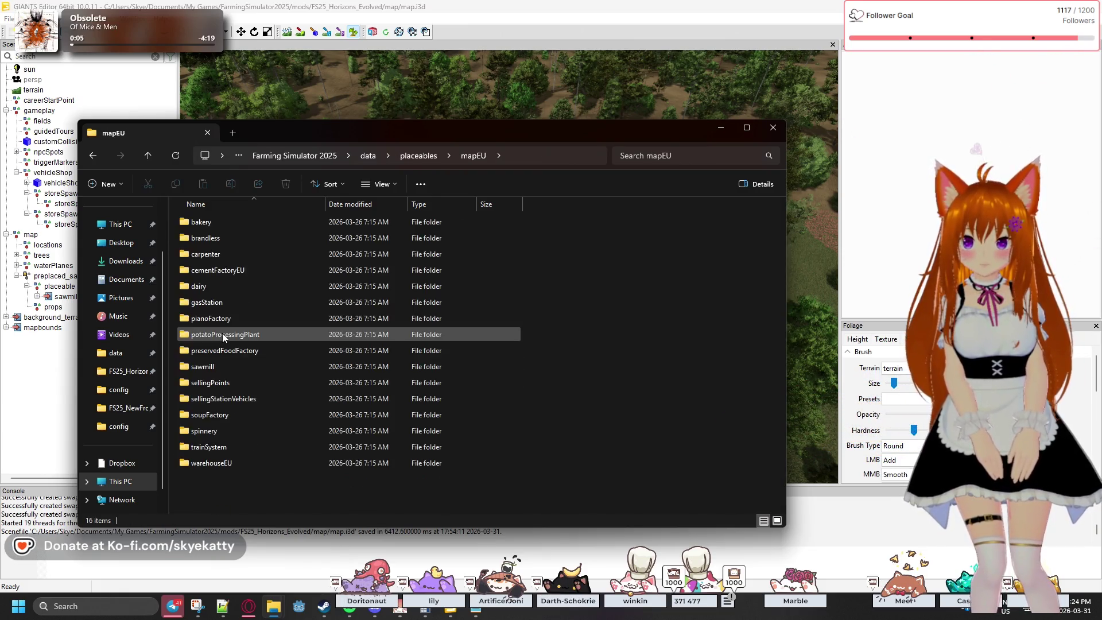
pyautogui.moveTo(222, 329)
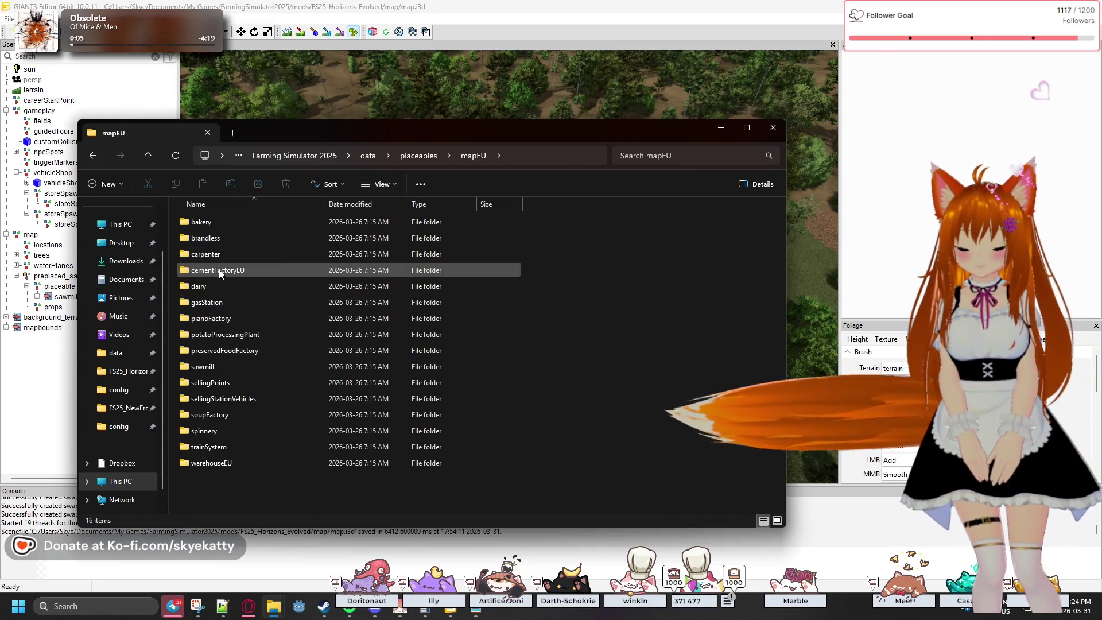
pyautogui.click(93, 155)
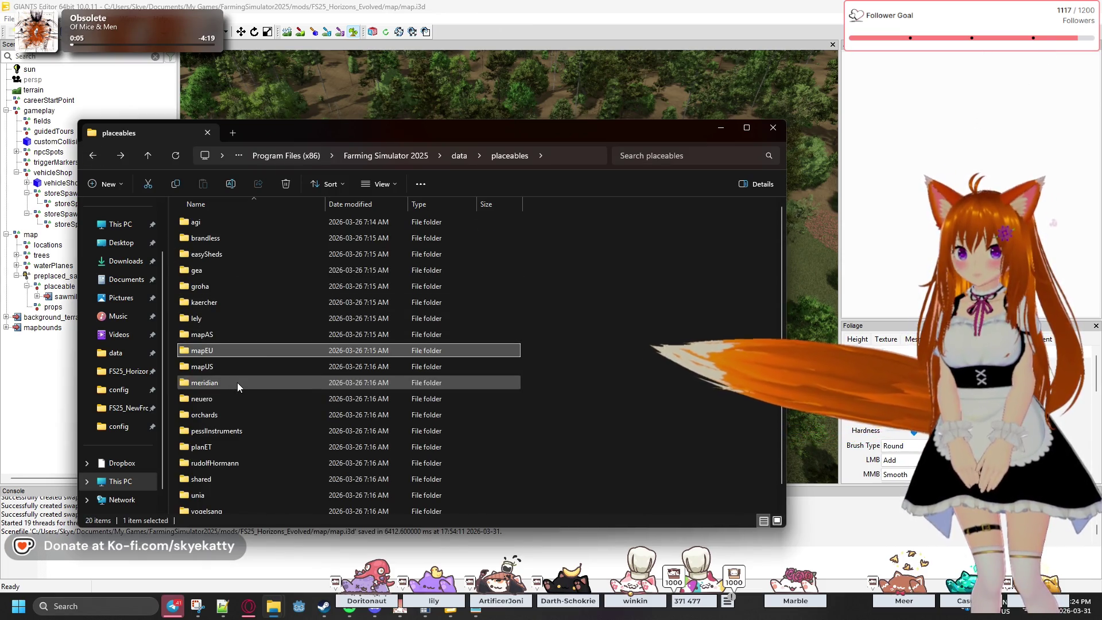
# - Open the brandless folder, peek into dieselTanks, and scroll through its 30 placeable folders
pyautogui.doubleClick(222, 243)
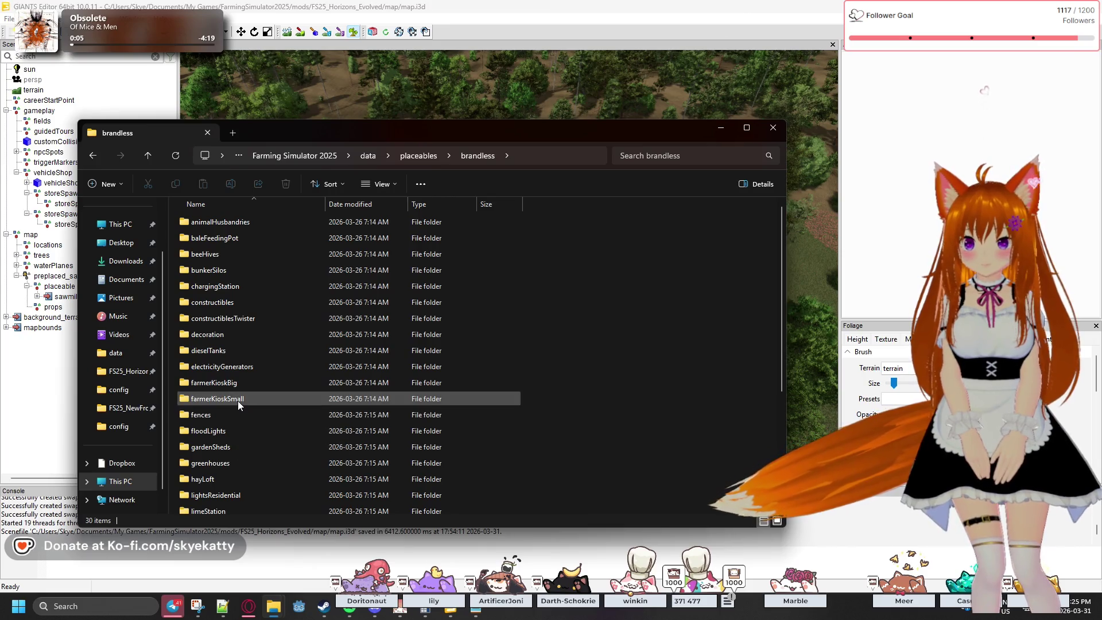
pyautogui.scroll(-3)
pyautogui.scroll(-3)
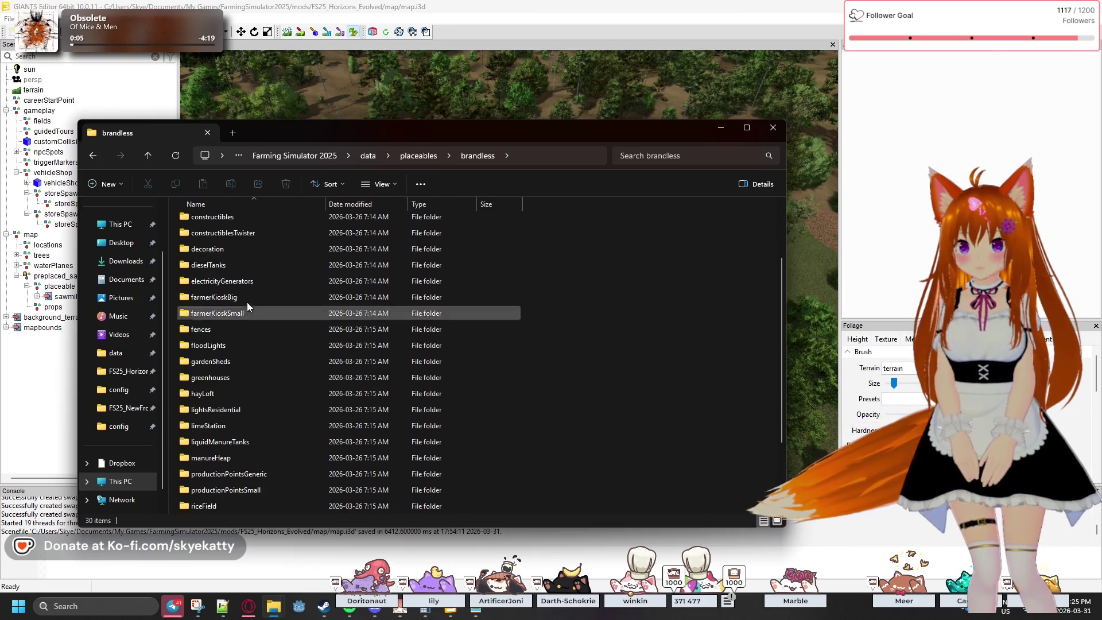
pyautogui.doubleClick(246, 266)
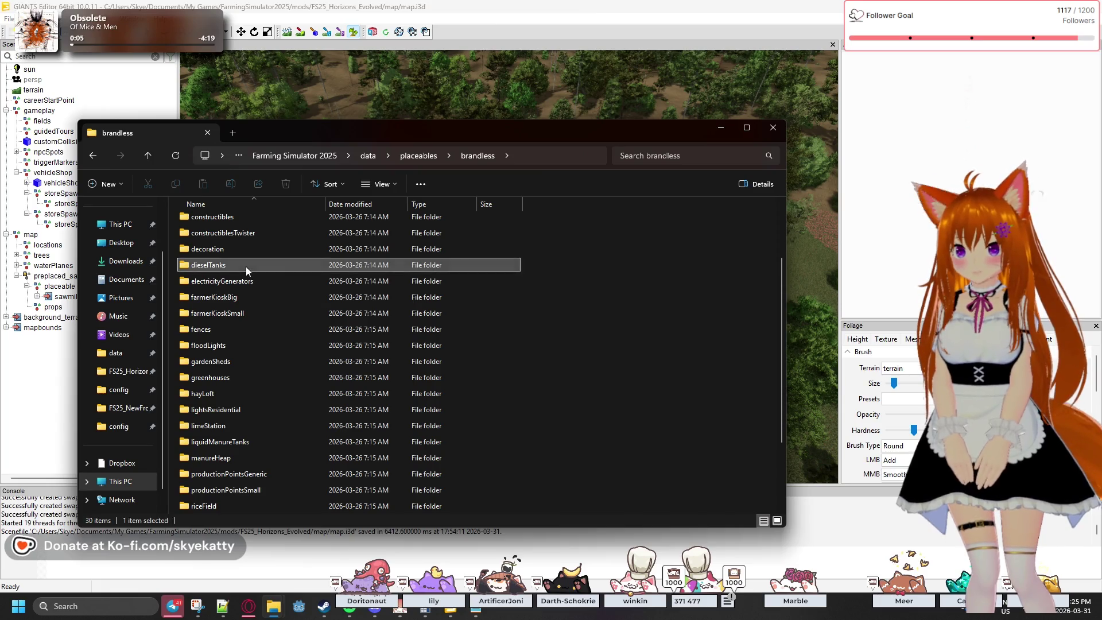
pyautogui.click(92, 155)
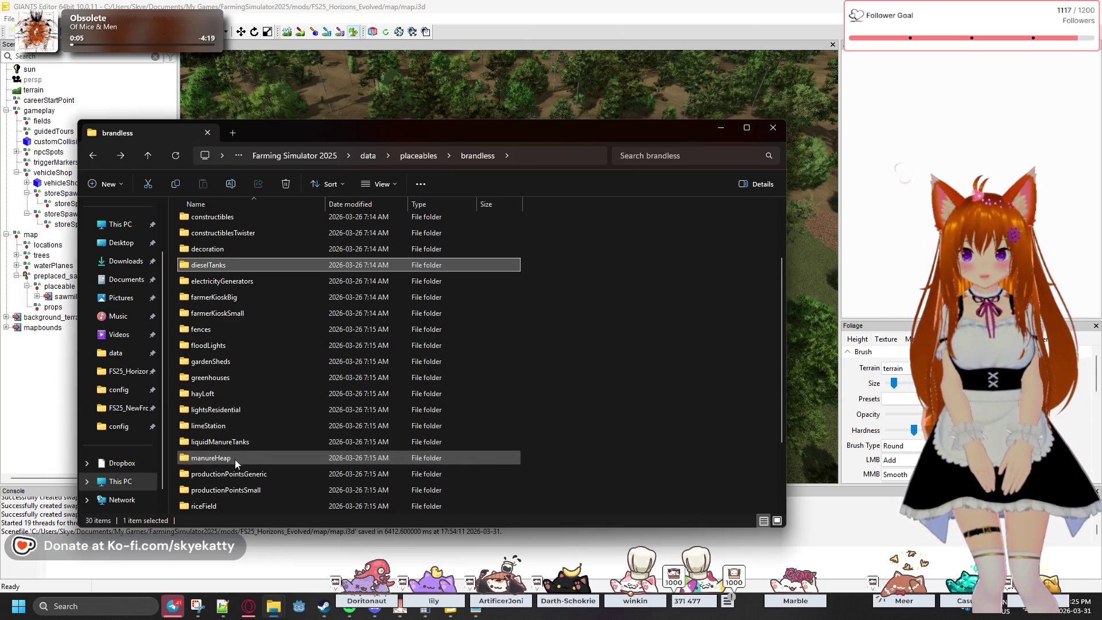
pyautogui.scroll(-3)
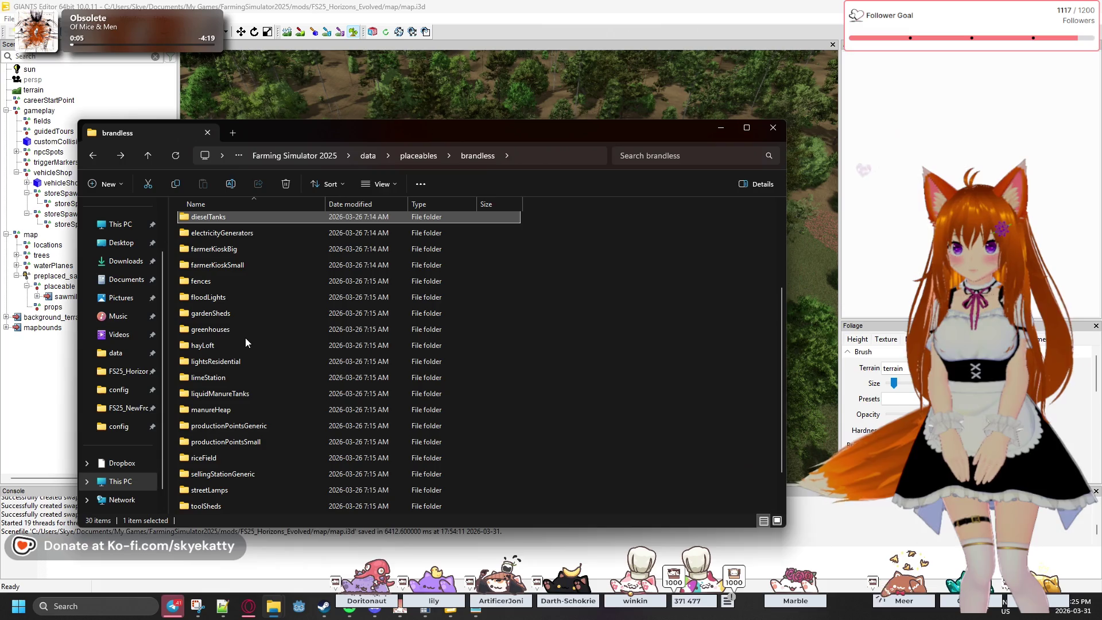
pyautogui.scroll(-3)
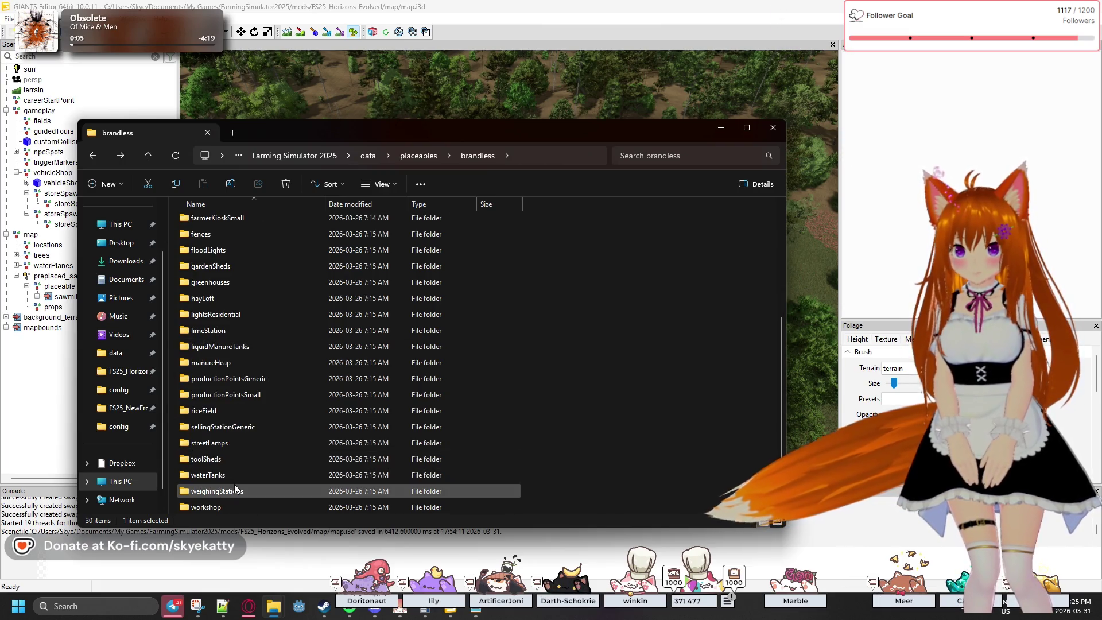
pyautogui.moveTo(451, 615)
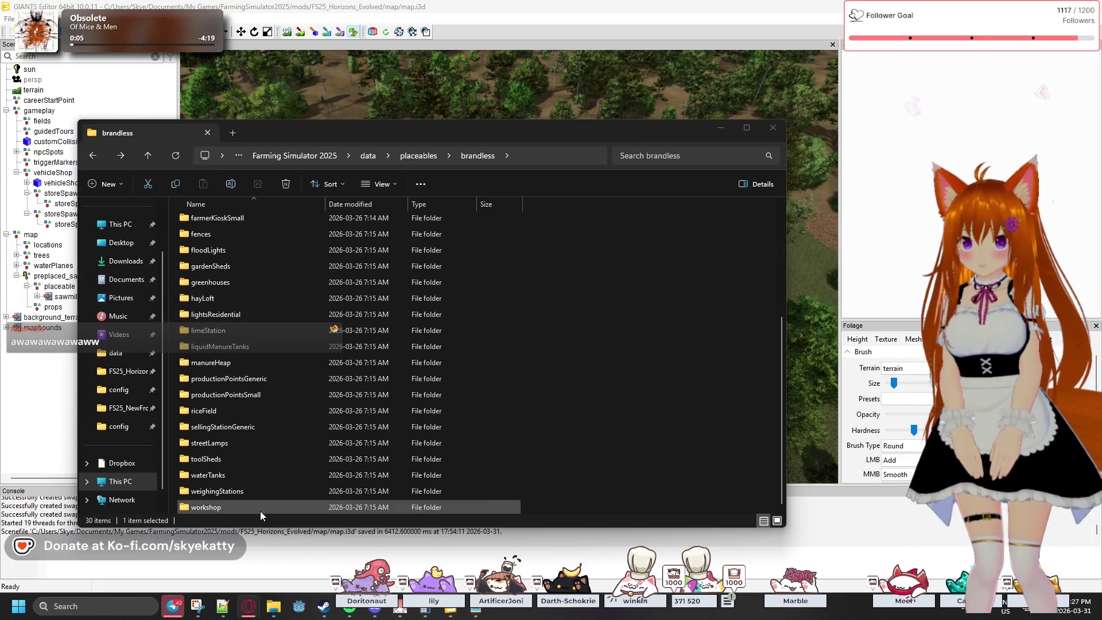
pyautogui.hotkey('alt', 'Up')
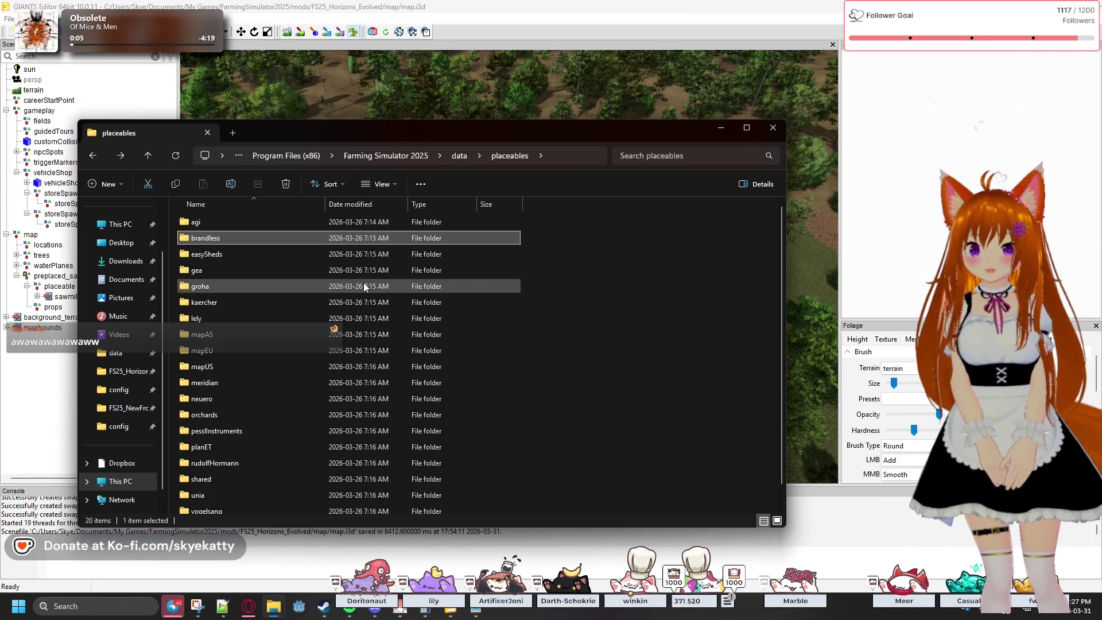
# - Look inside kaercher and its hds9184M folder, then return to placeables
pyautogui.doubleClick(225, 306)
pyautogui.doubleClick(219, 226)
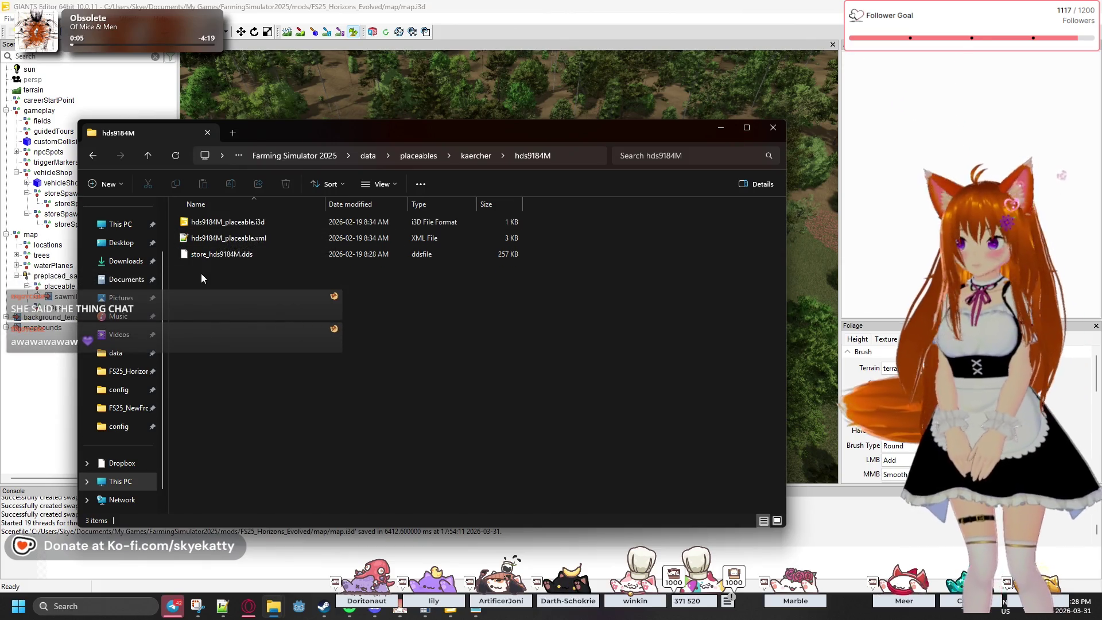
pyautogui.hotkey('alt', 'Left')
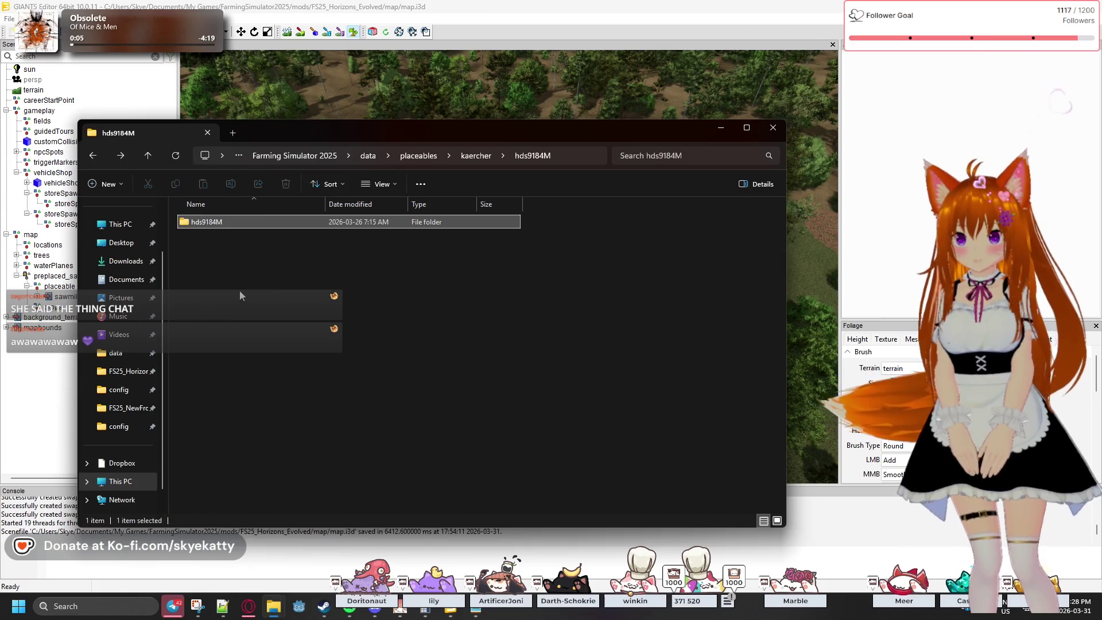
pyautogui.hotkey('alt', 'Left')
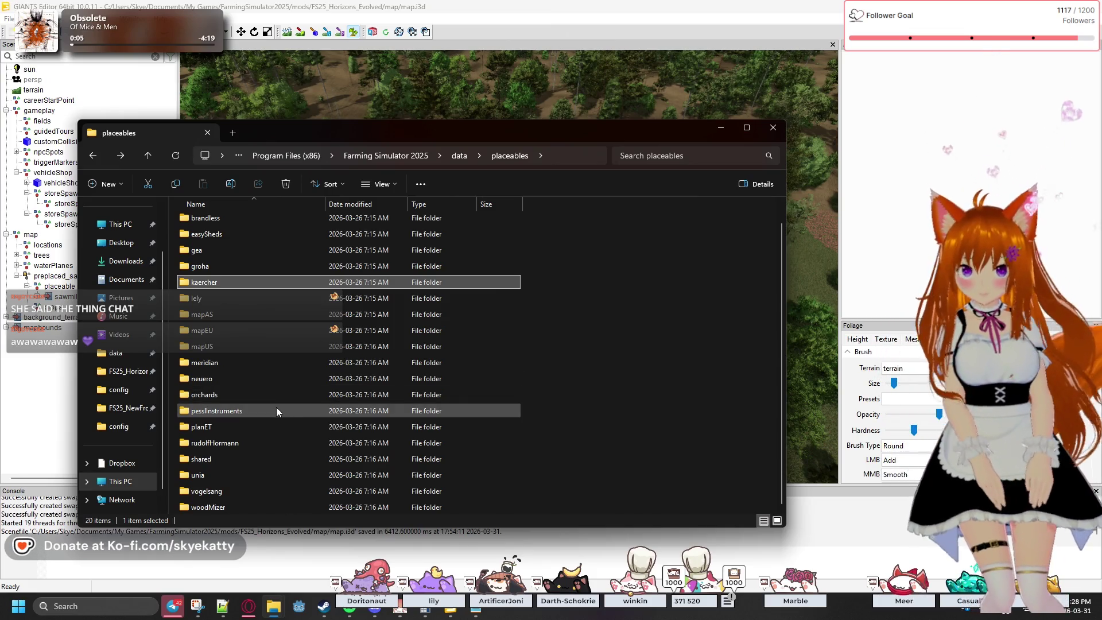
# - Check the shared folder and easySheds/shared, ending back in the placeables folder
pyautogui.doubleClick(258, 459)
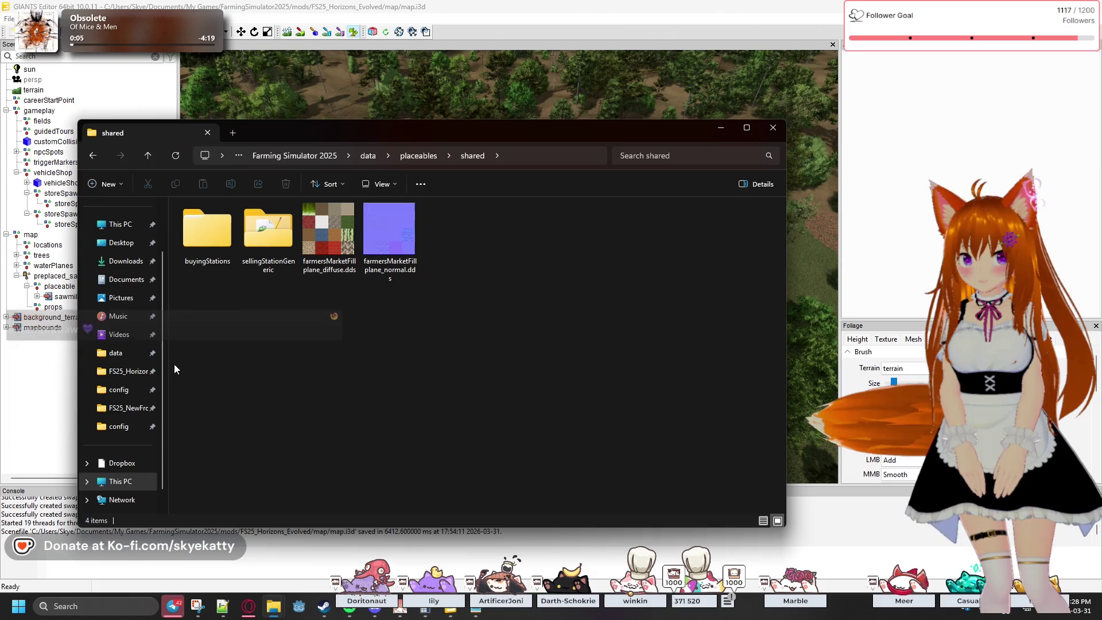
pyautogui.hotkey('alt', 'Left')
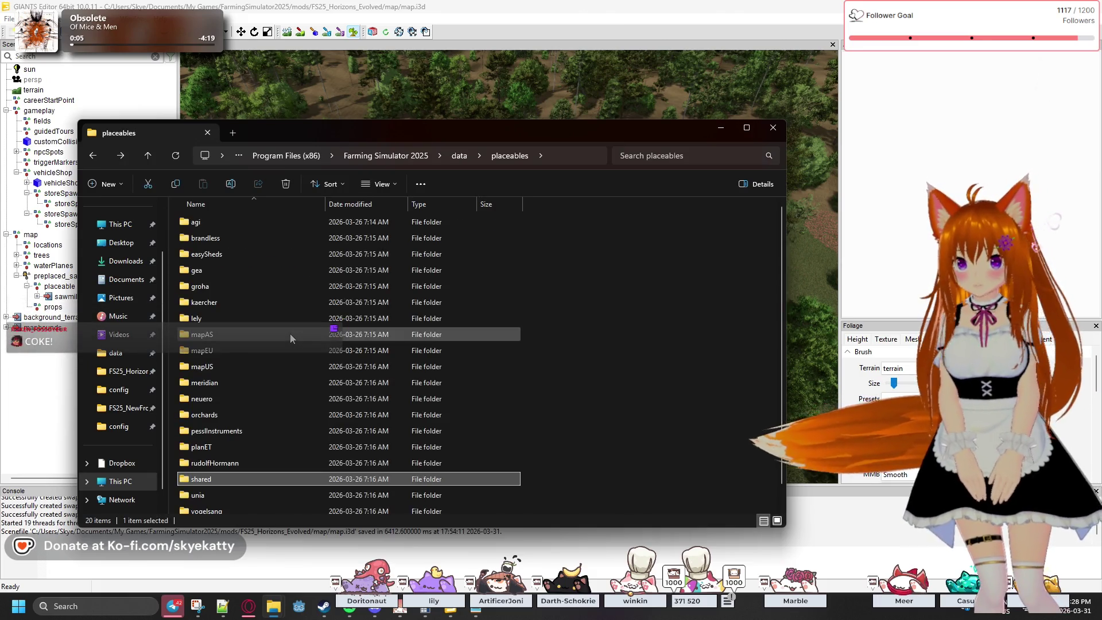
pyautogui.doubleClick(244, 257)
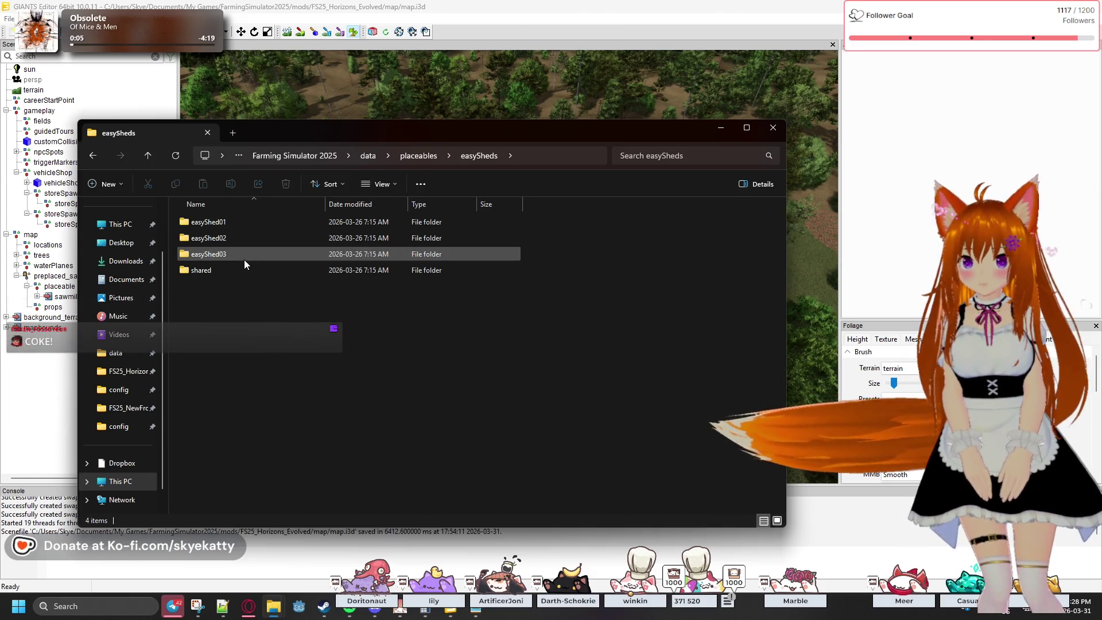
pyautogui.doubleClick(231, 269)
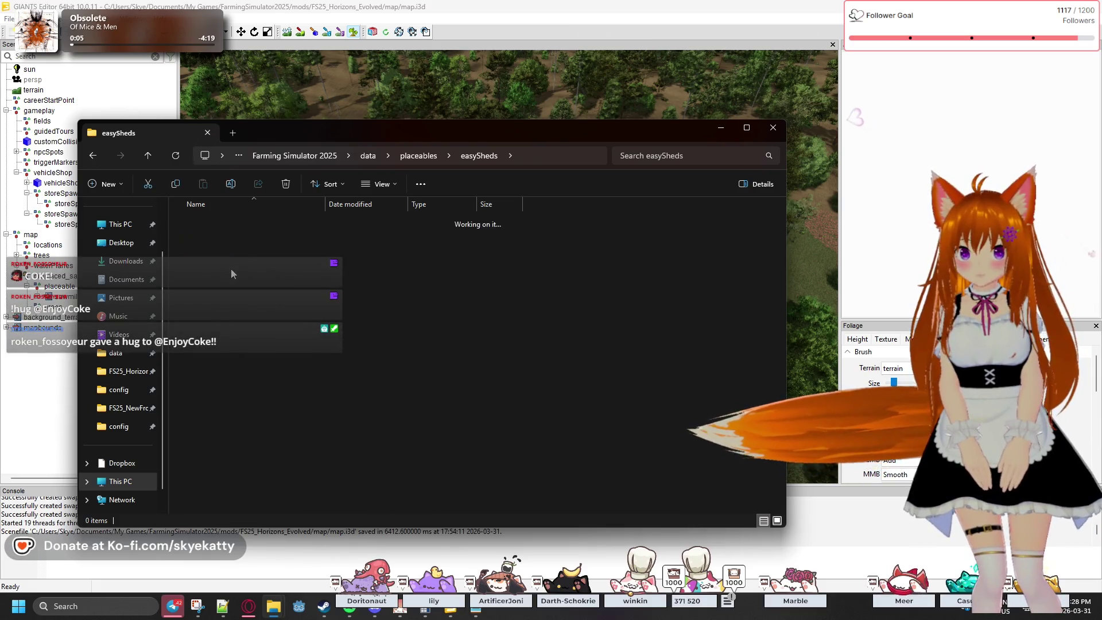
pyautogui.hotkey('alt', 'Left')
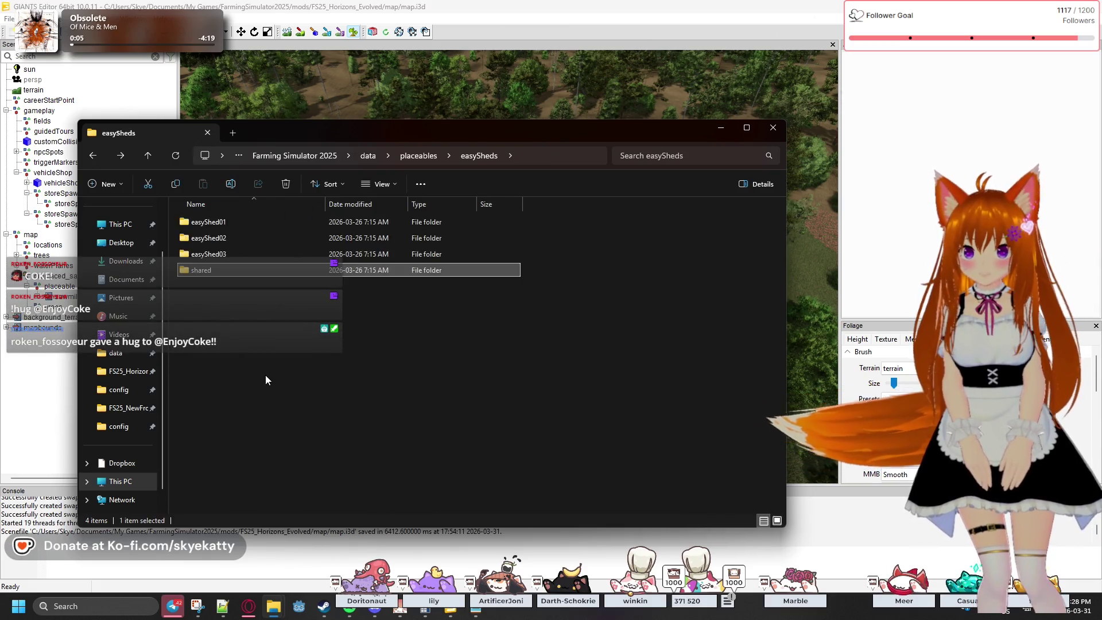
pyautogui.hotkey('alt', 'Left')
pyautogui.scroll(-3)
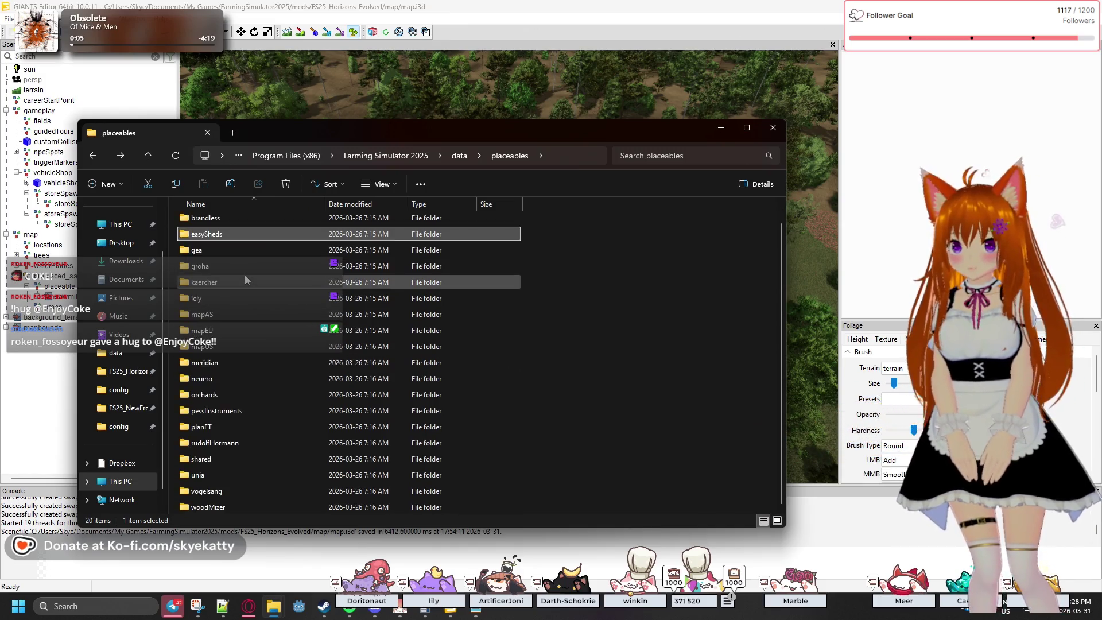
# - Peek into mapEU, then open mapUS and check its farmHouse01 folder
pyautogui.doubleClick(229, 331)
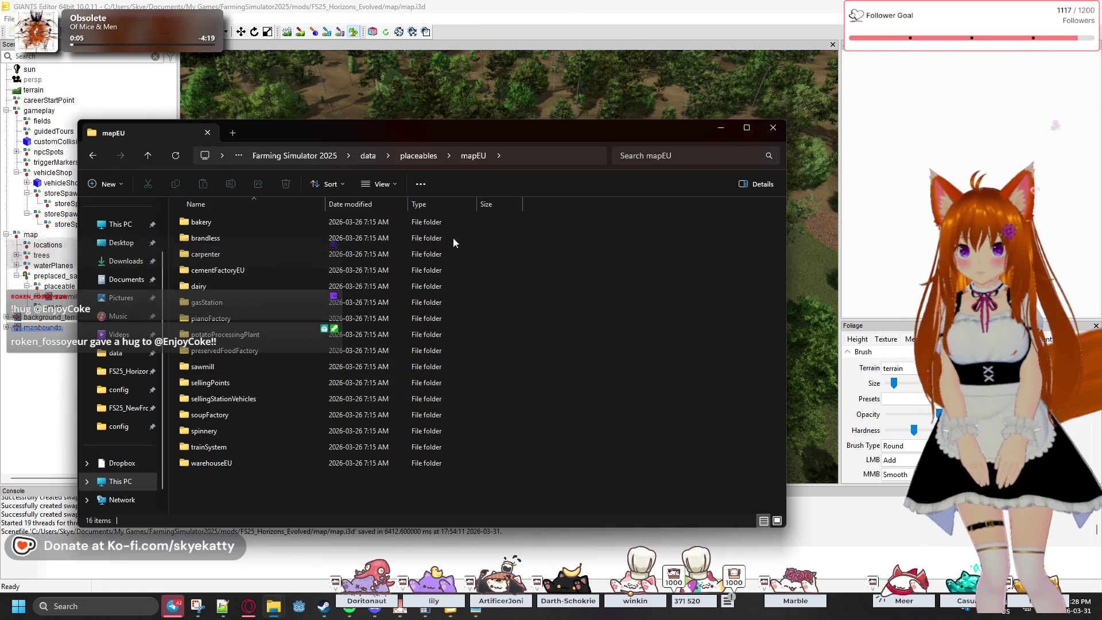
pyautogui.hotkey('alt', 'Left')
pyautogui.doubleClick(252, 365)
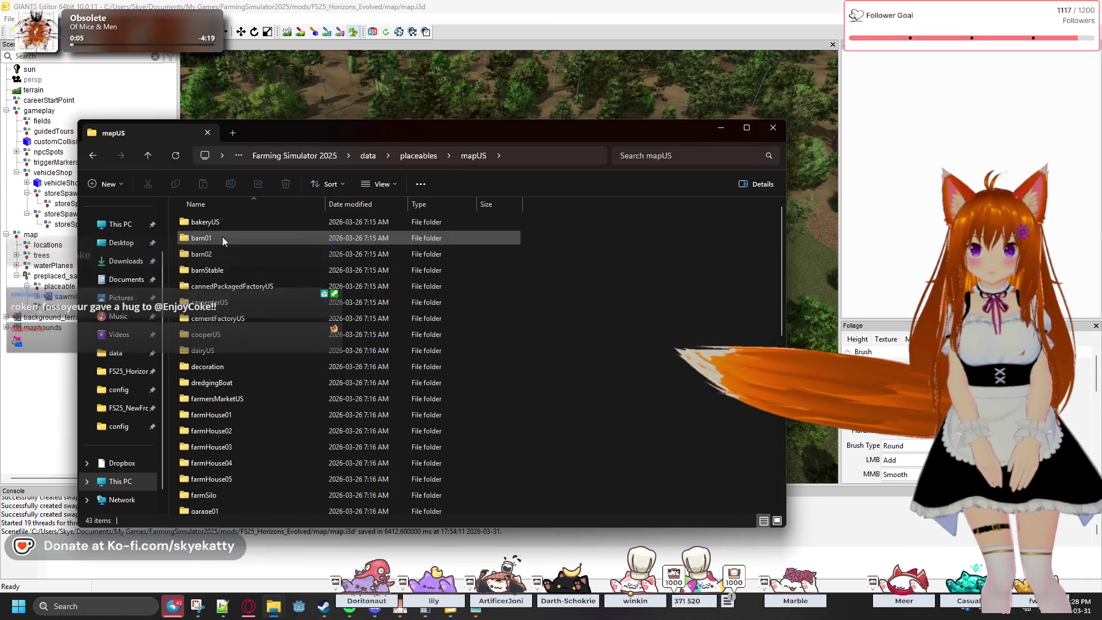
pyautogui.scroll(-3)
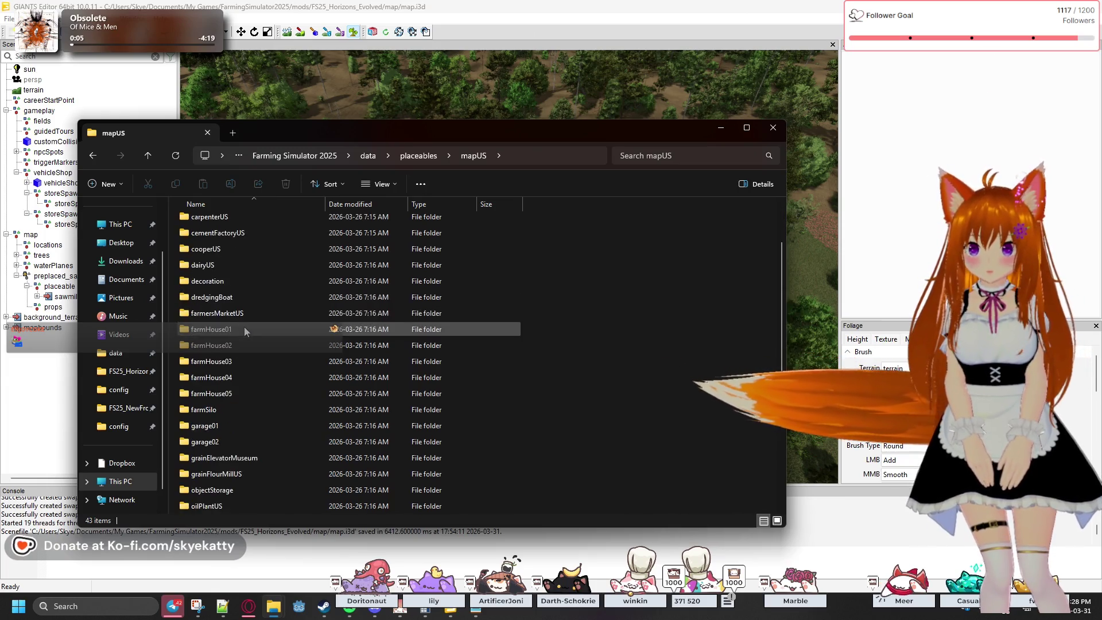
pyautogui.scroll(3)
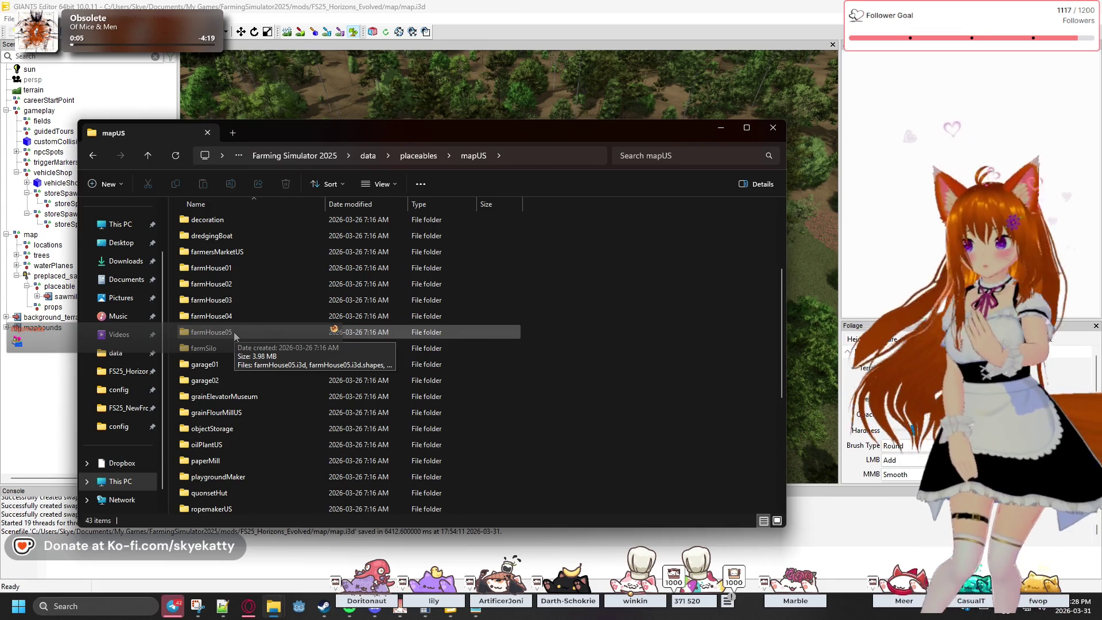
pyautogui.doubleClick(243, 268)
pyautogui.click(92, 156)
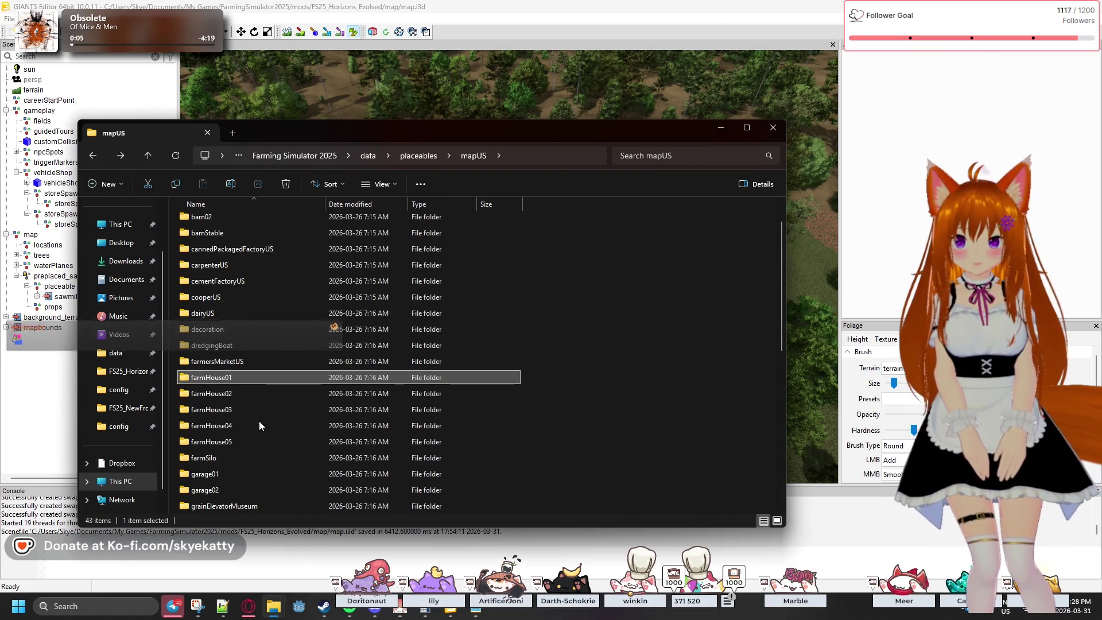
# - Scroll down through the 43-item mapUS placeables list
pyautogui.moveTo(259, 429)
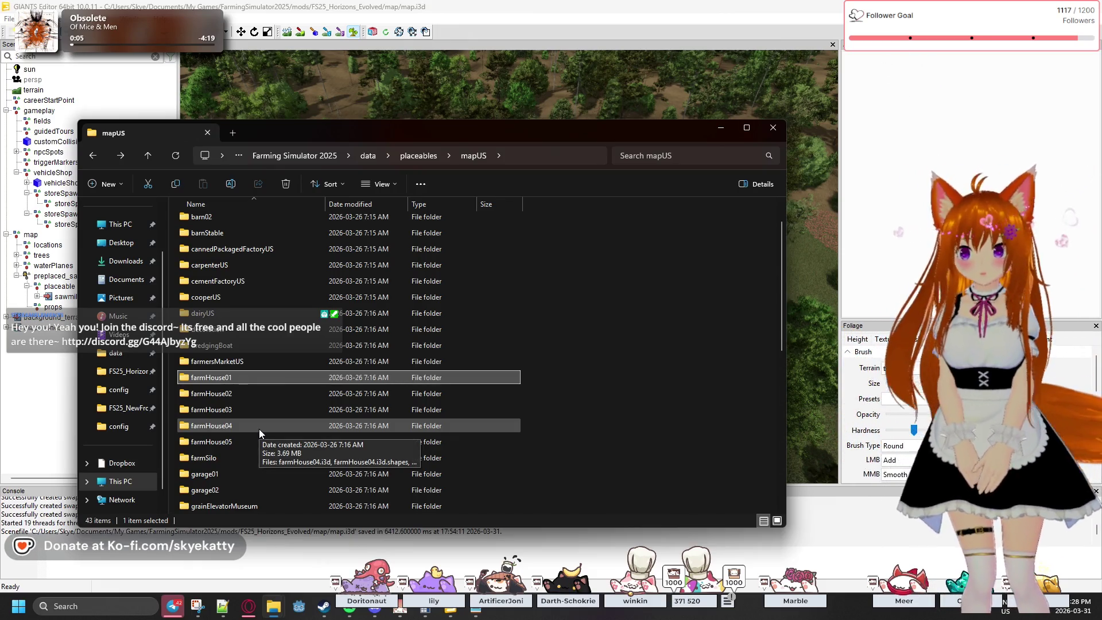
pyautogui.scroll(-3)
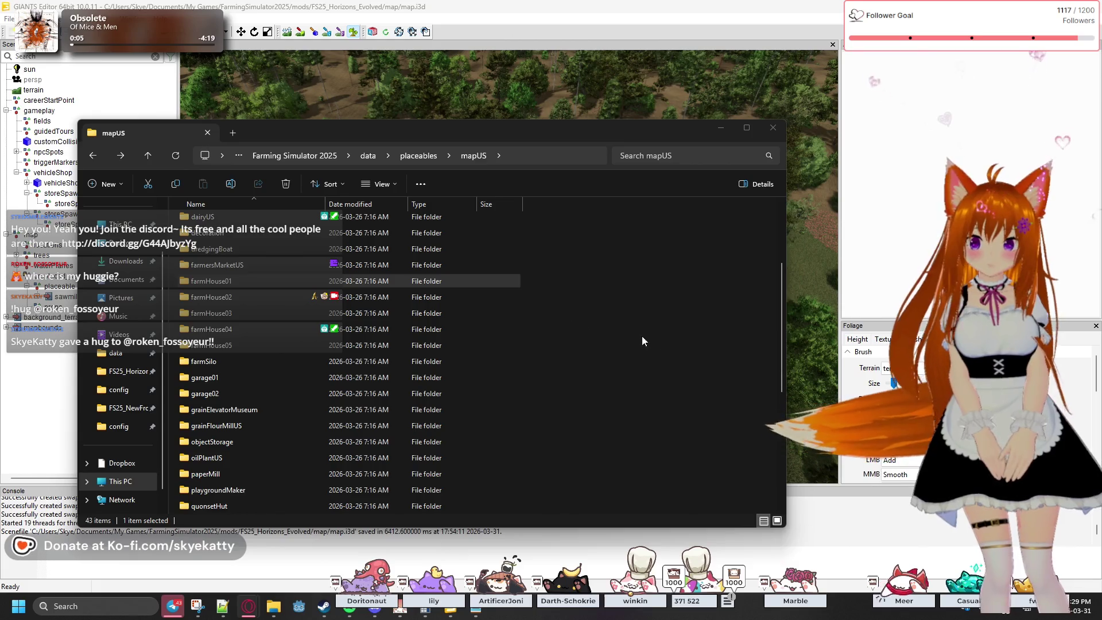
pyautogui.scroll(-3)
pyautogui.click(663, 335)
pyautogui.scroll(-3)
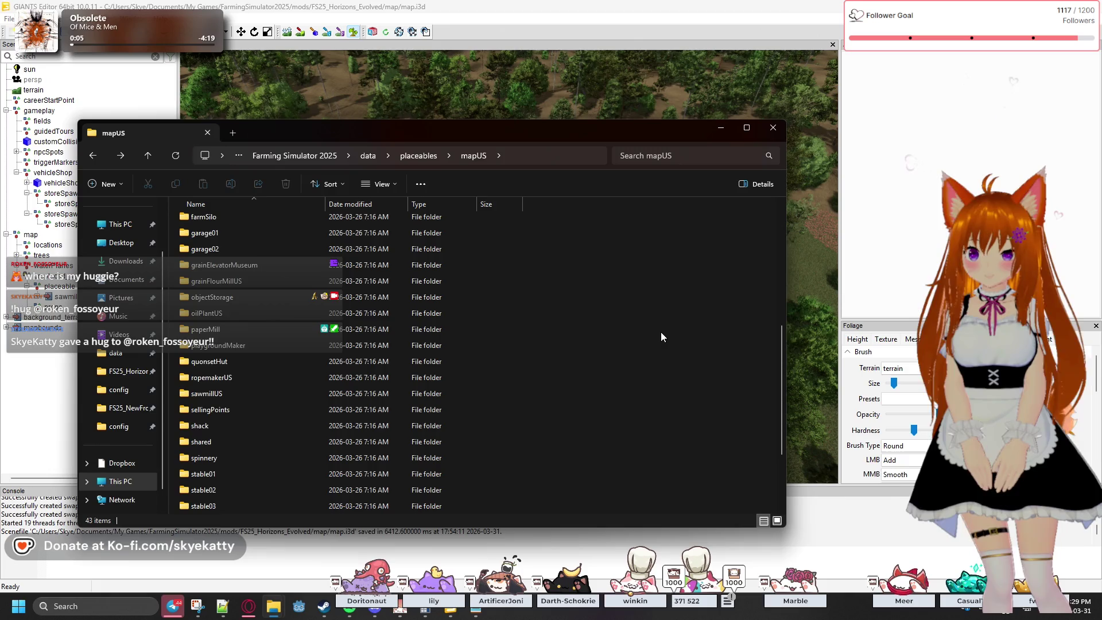
pyautogui.scroll(-3)
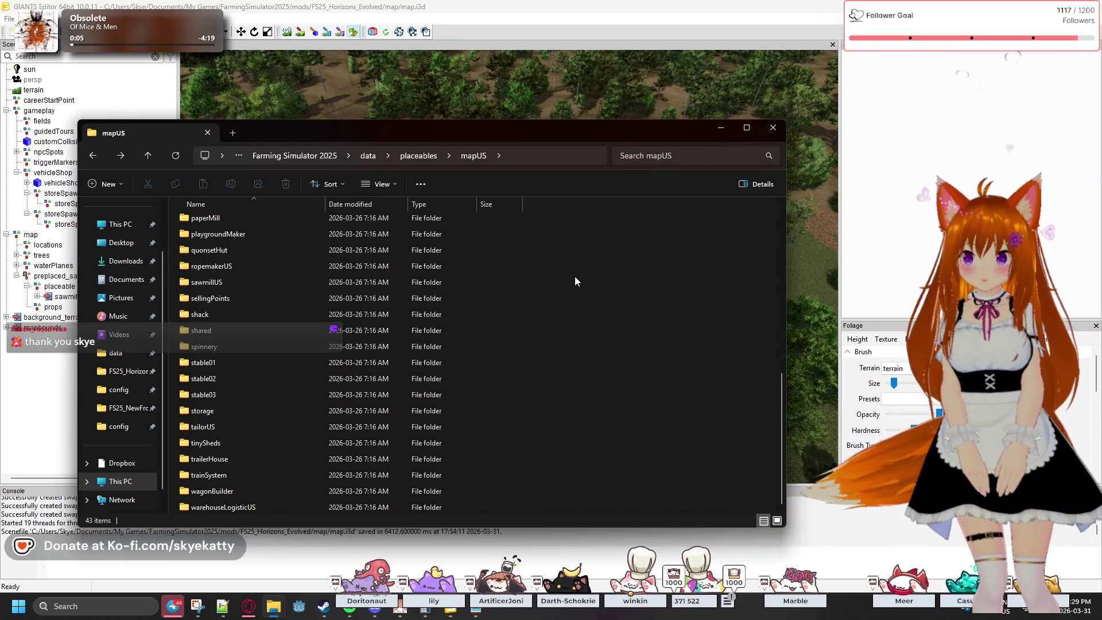
# - Scroll back up and drag the Explorer window off-screen to uncover GIANTS Editor
pyautogui.scroll(3)
pyautogui.scroll(3)
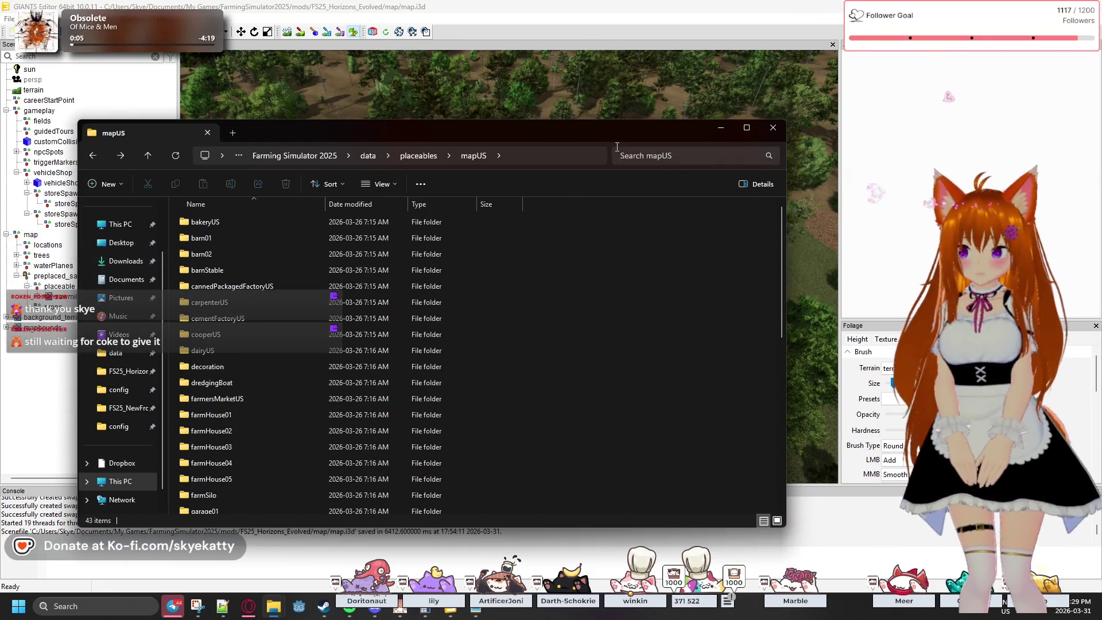
pyautogui.moveTo(610, 133); pyautogui.dragTo(882, 116)
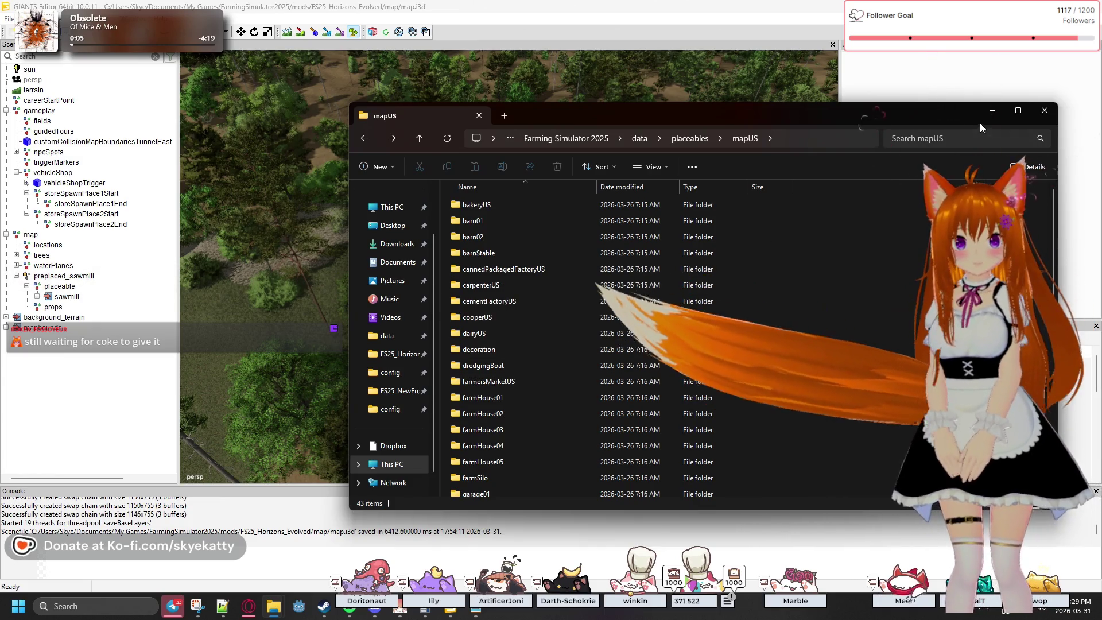
pyautogui.moveTo(938, 116); pyautogui.dragTo(1101, 142)
pyautogui.hotkey('alt', 'F4')
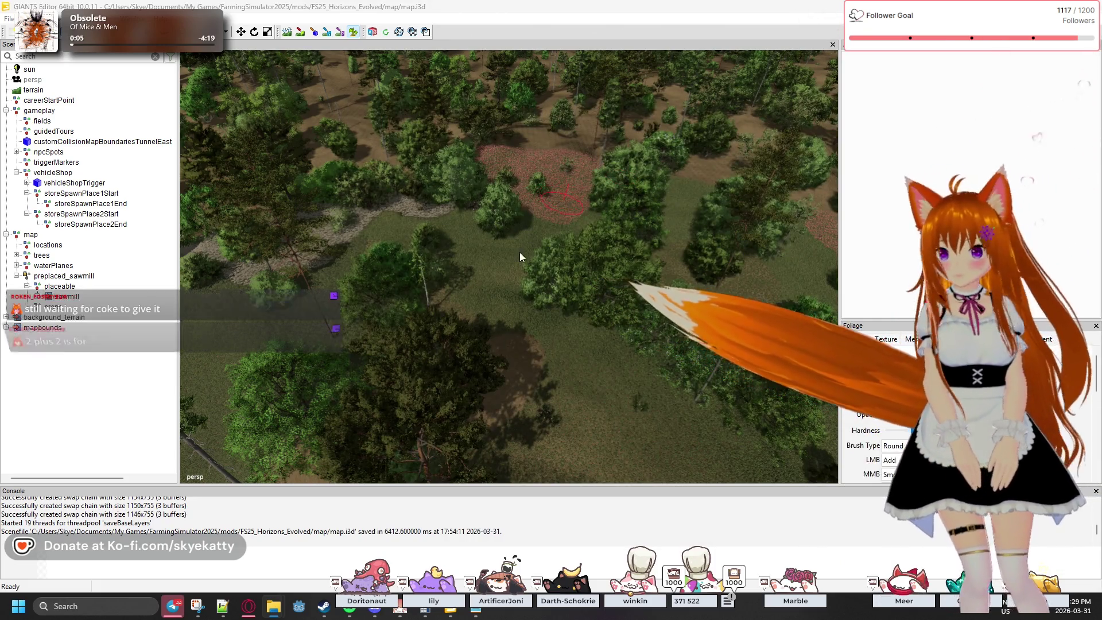
pyautogui.moveTo(542, 312); pyautogui.dragTo(615, 344)
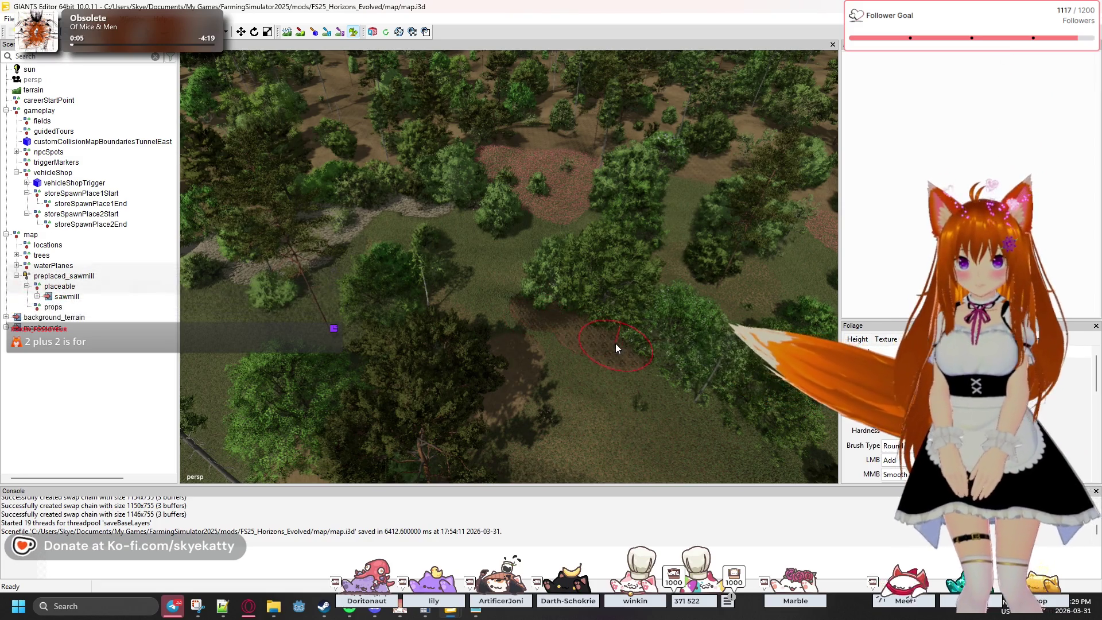
pyautogui.hotkey('ctrl', 'z')
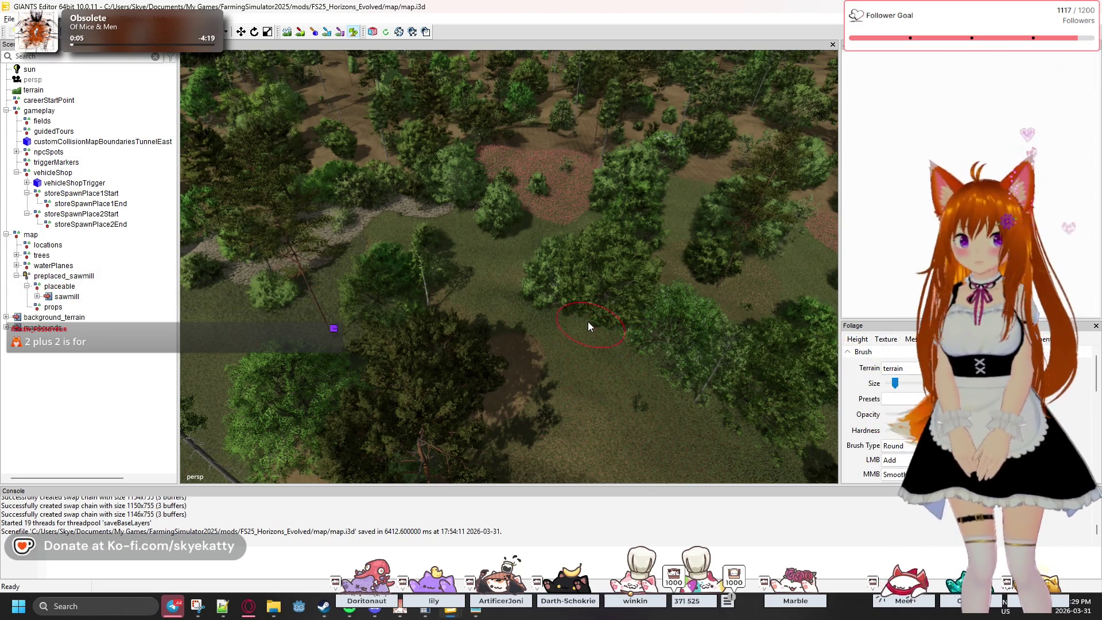
pyautogui.moveTo(563, 307); pyautogui.dragTo(545, 356)
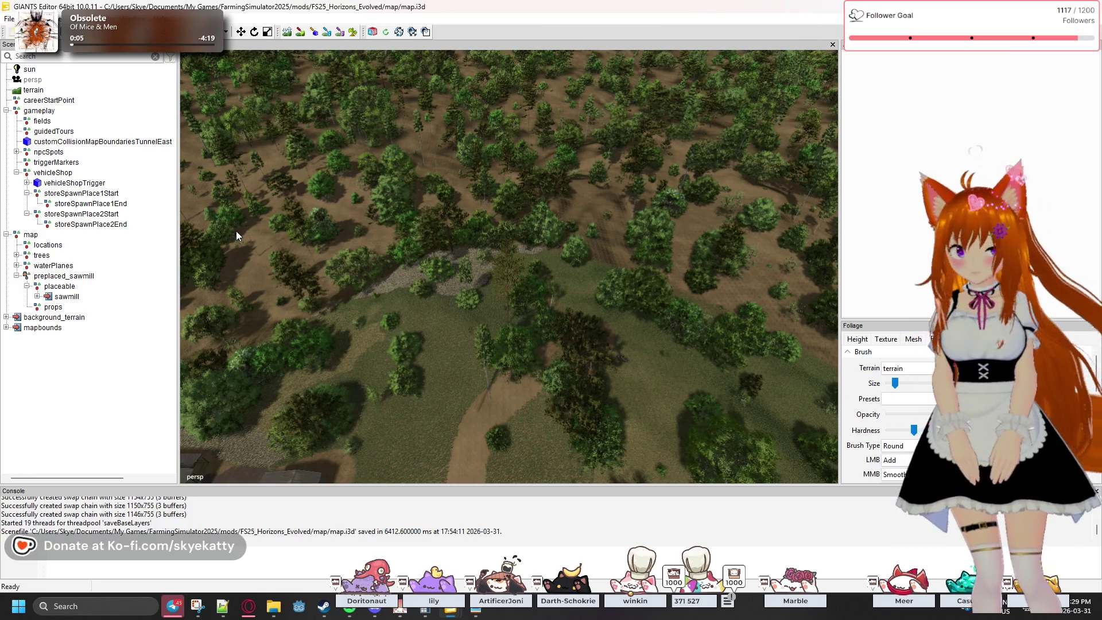
pyautogui.moveTo(349, 203); pyautogui.dragTo(401, 226)
pyautogui.moveTo(511, 236); pyautogui.dragTo(601, 328)
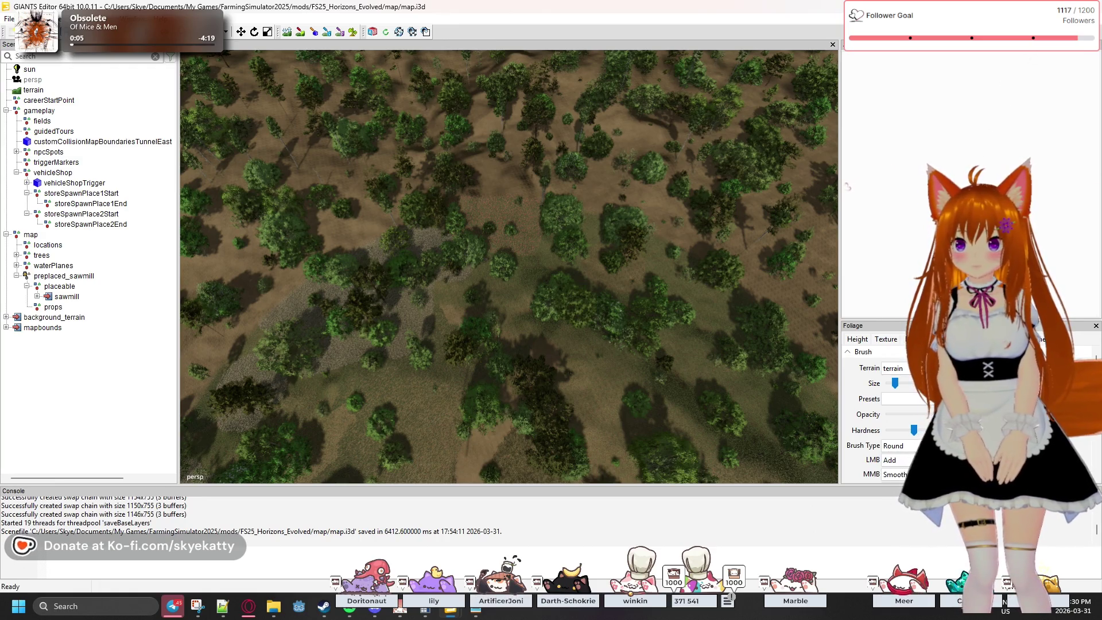
pyautogui.click(48, 19)
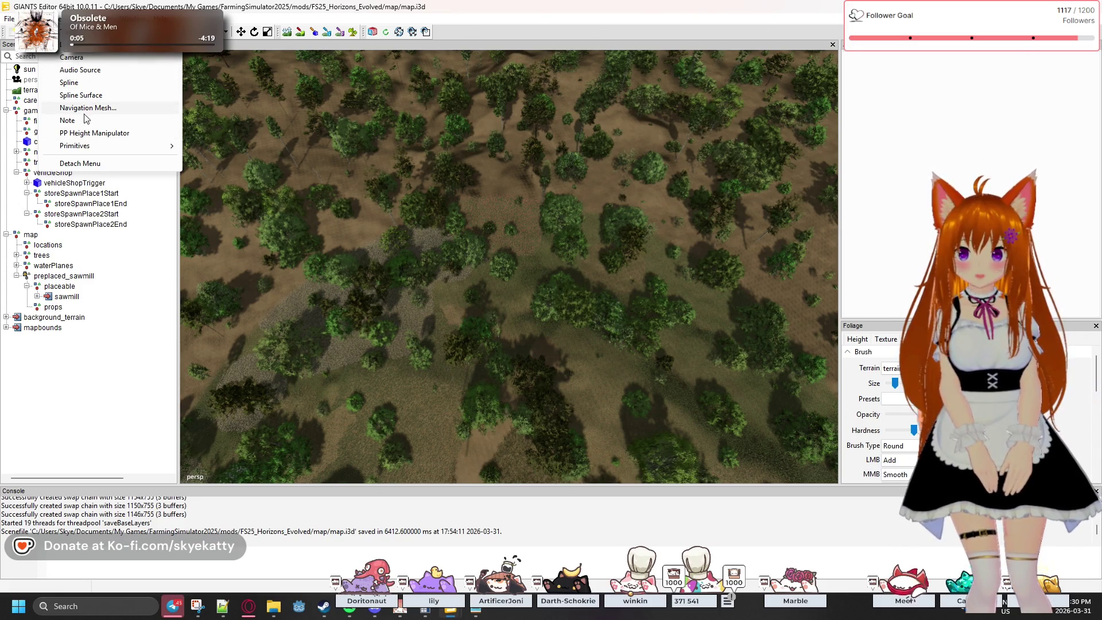
# - Create a transform group named preplaced_farmhouse1 and move it under the map node
pyautogui.click(85, 120)
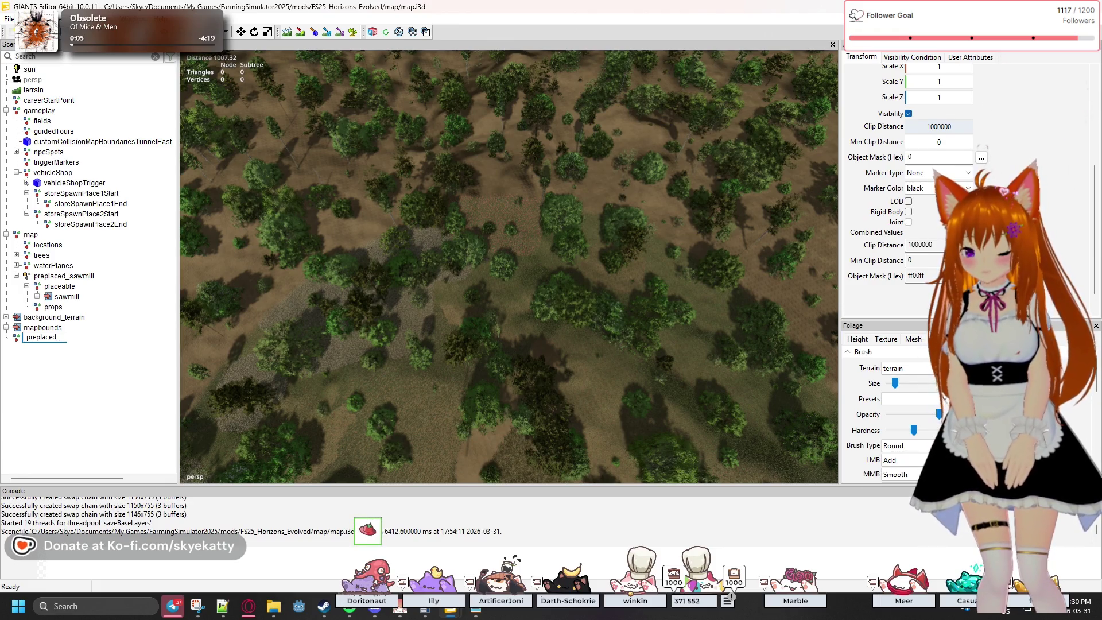
pyautogui.write('rmhouse')
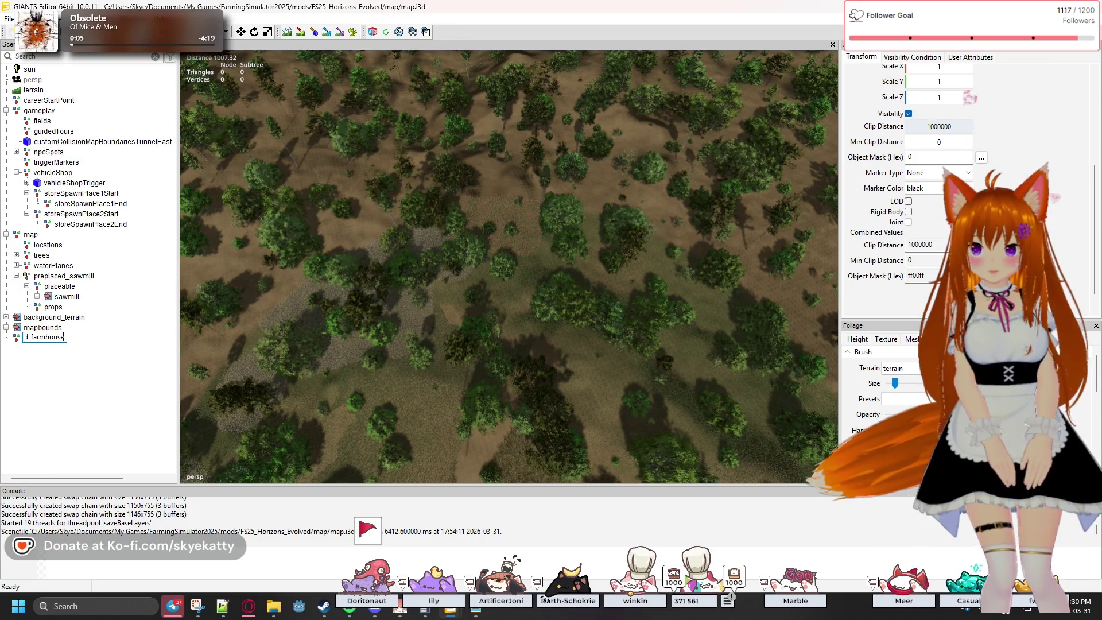
pyautogui.write('1')
pyautogui.press('Return')
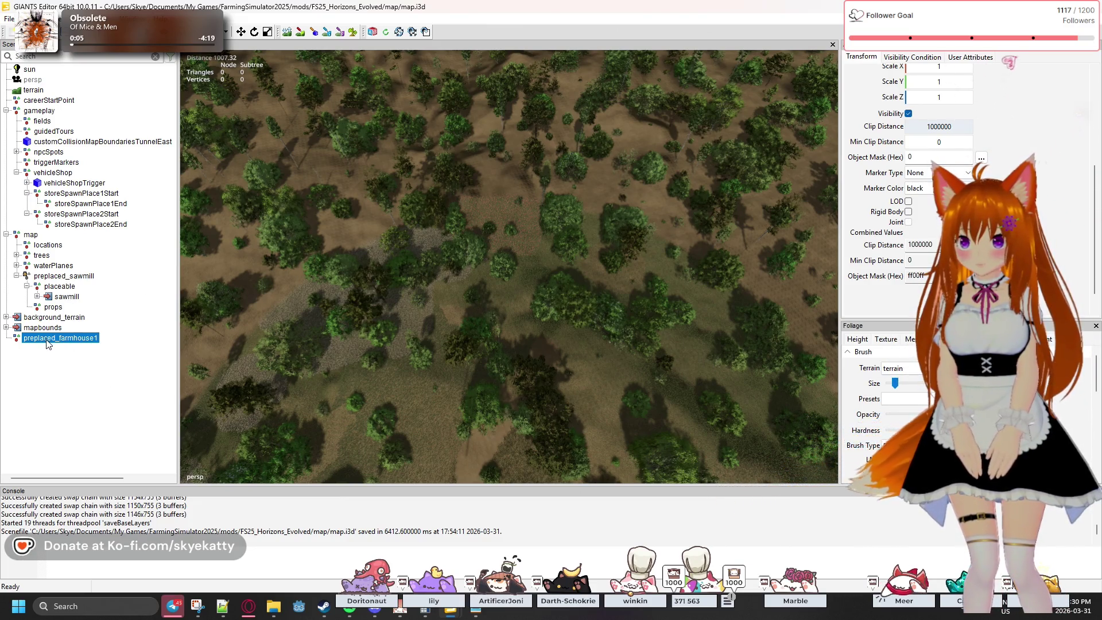
pyautogui.moveTo(31, 240); pyautogui.dragTo(31, 239)
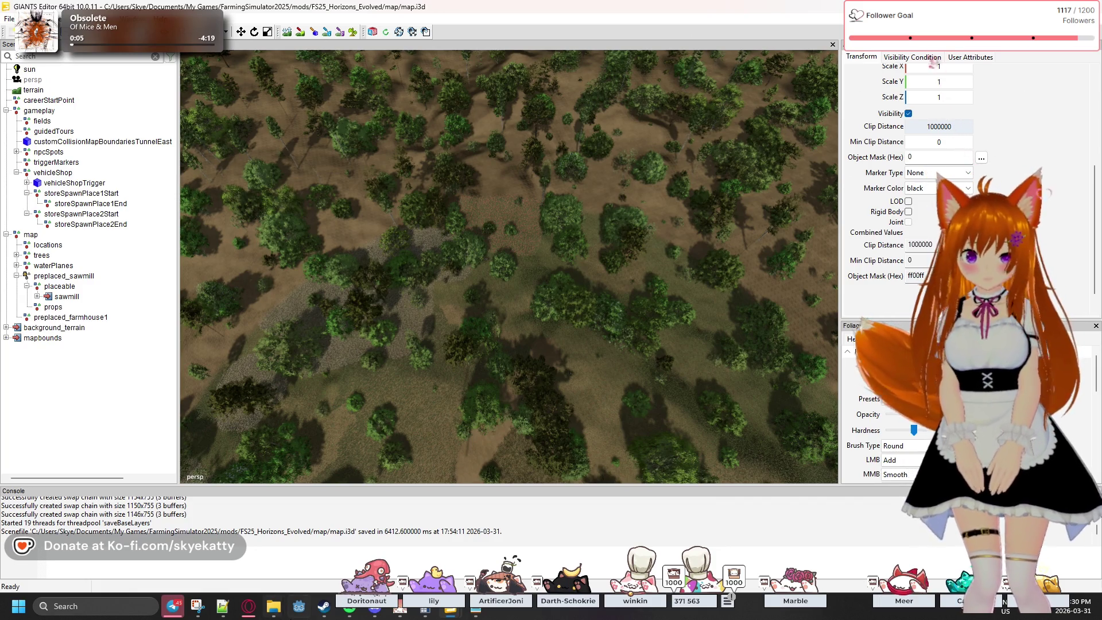
# - Rename the group to preplaced_farmHouse01 and select it
pyautogui.moveTo(277, 612)
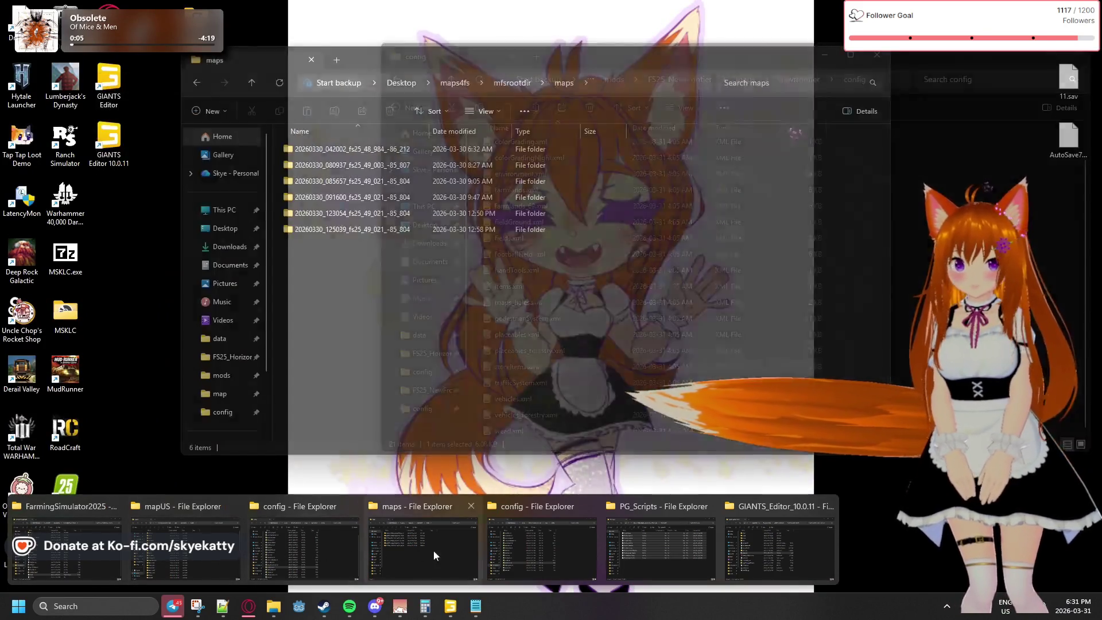
pyautogui.click(450, 606)
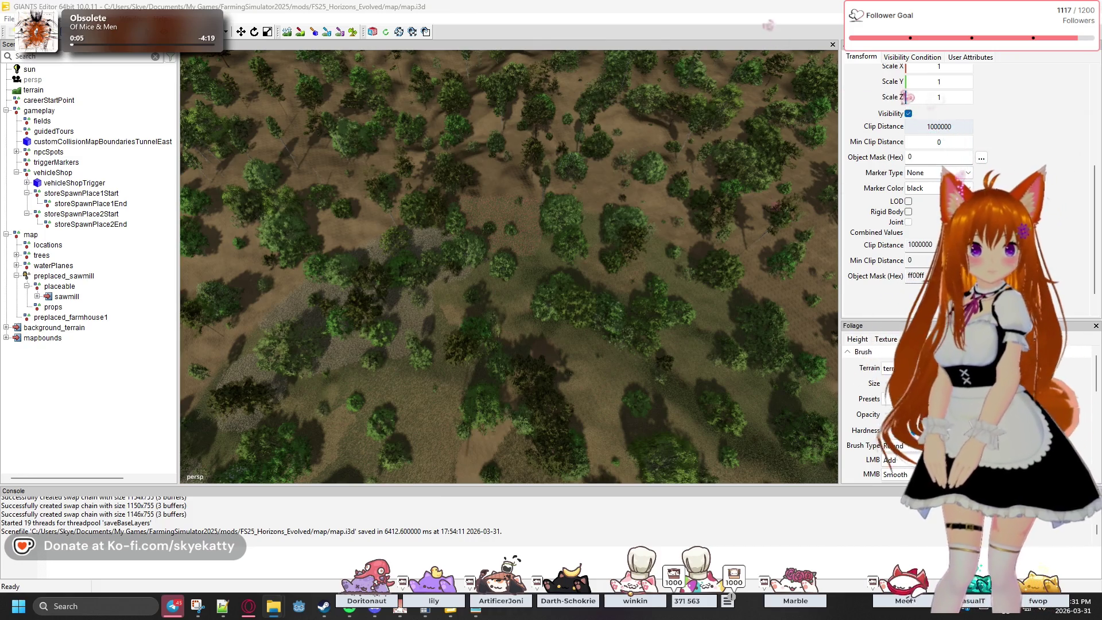
pyautogui.doubleClick(103, 317)
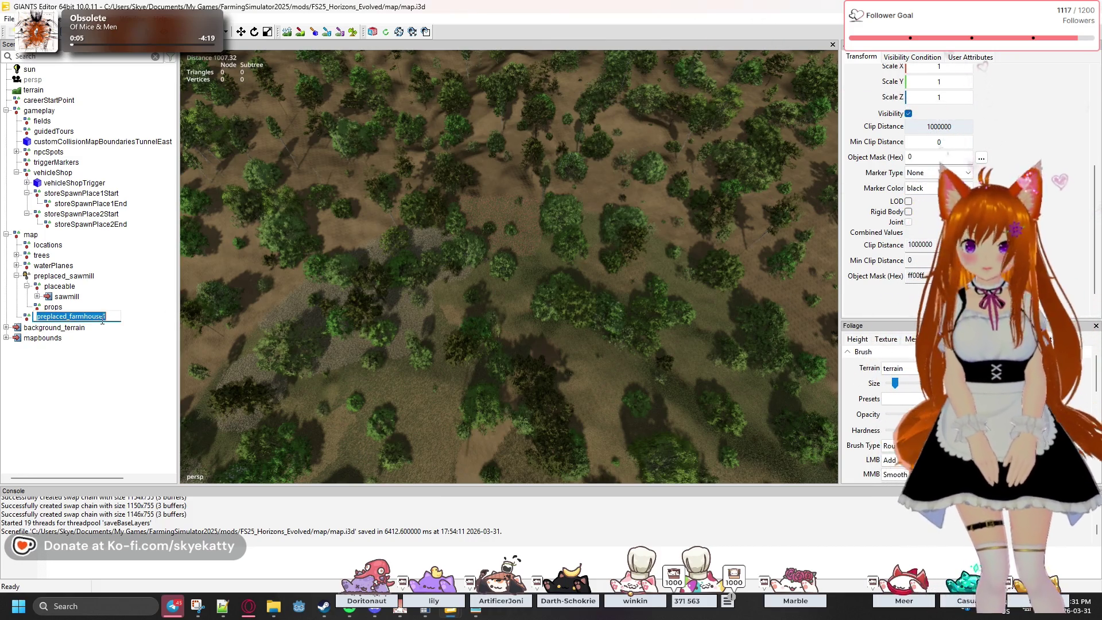
pyautogui.press('BackSpace')
pyautogui.write('H')
pyautogui.press('End')
pyautogui.write('0')
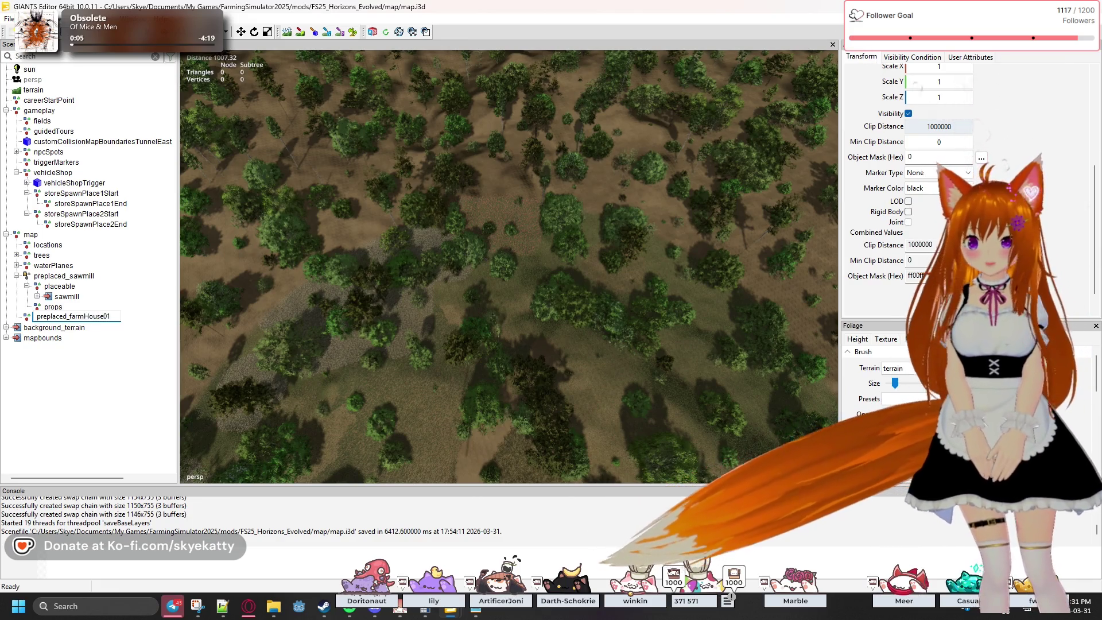
pyautogui.press('Return')
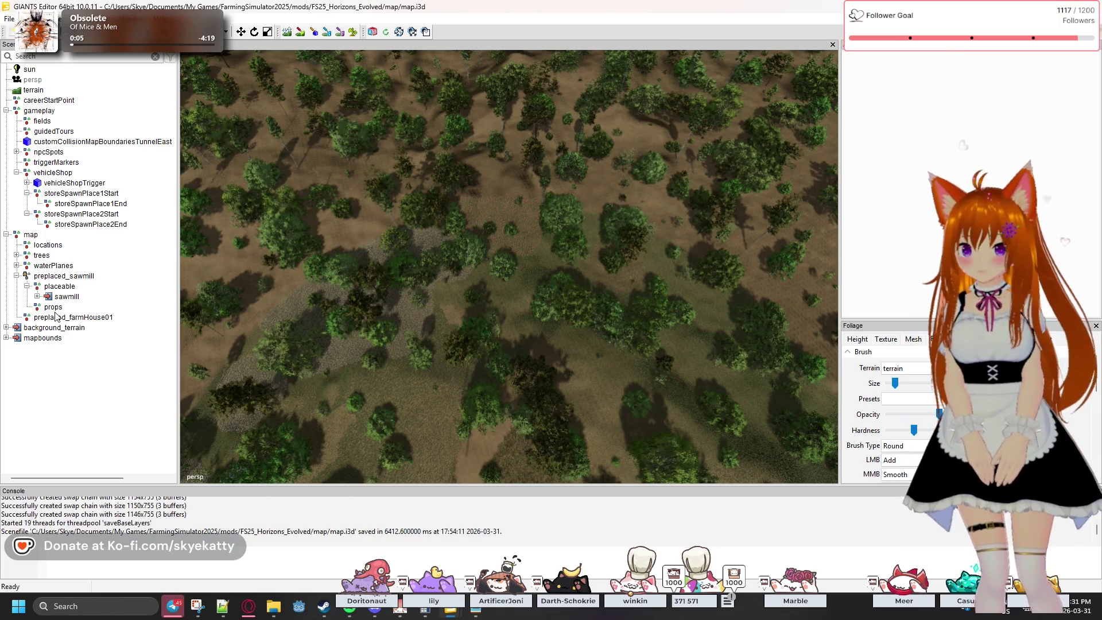
pyautogui.click(62, 320)
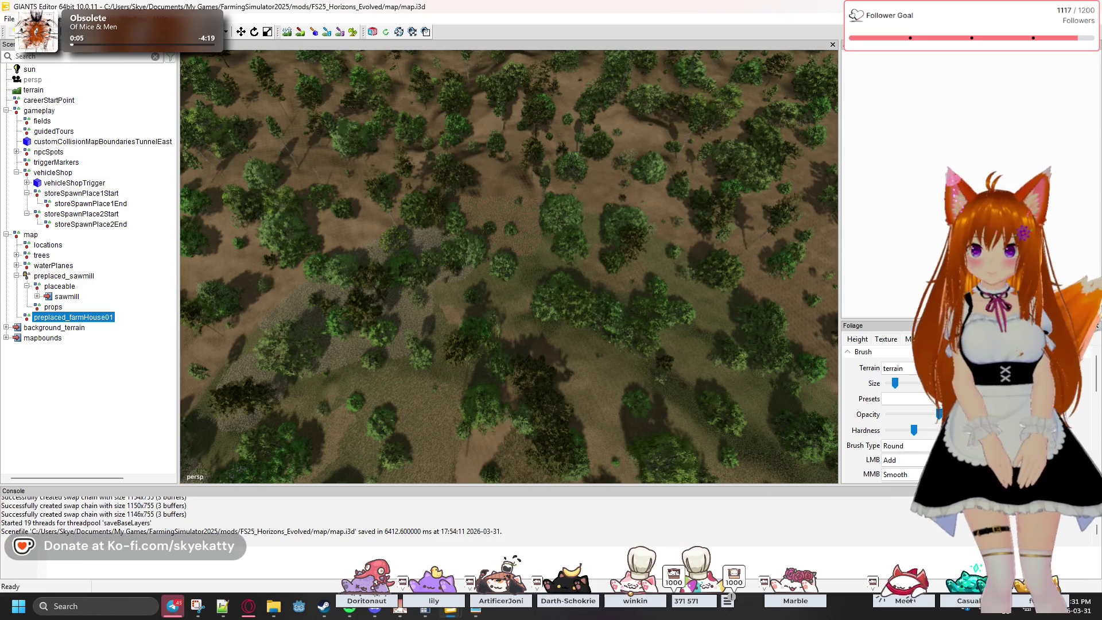
# - Add a transform group named placeable inside preplaced_farmHouse01
pyautogui.click(46, 18)
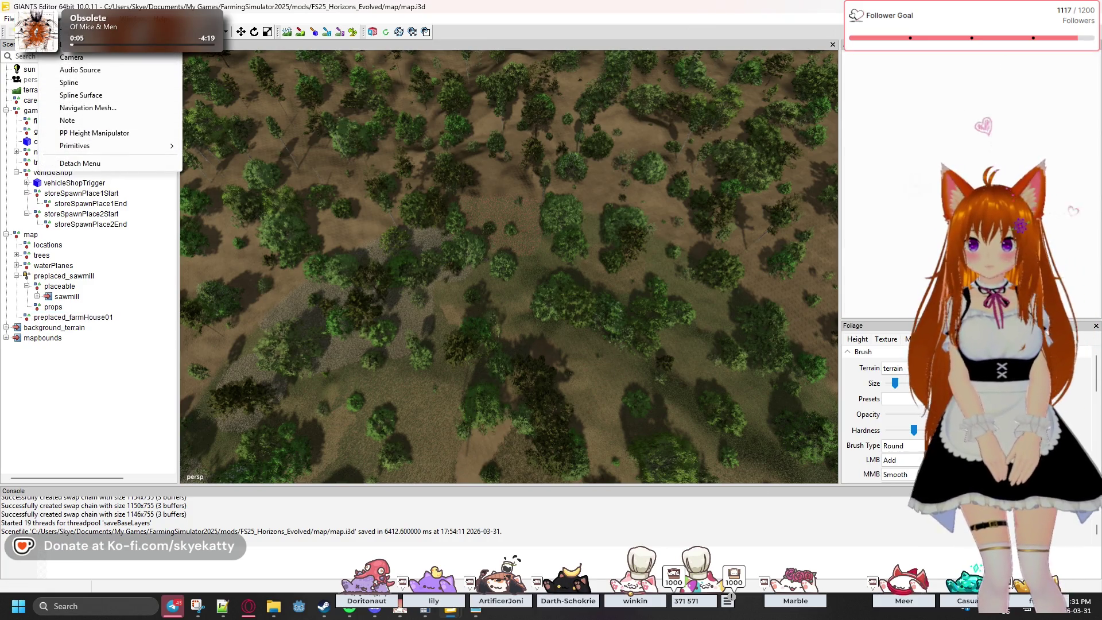
pyautogui.click(106, 68)
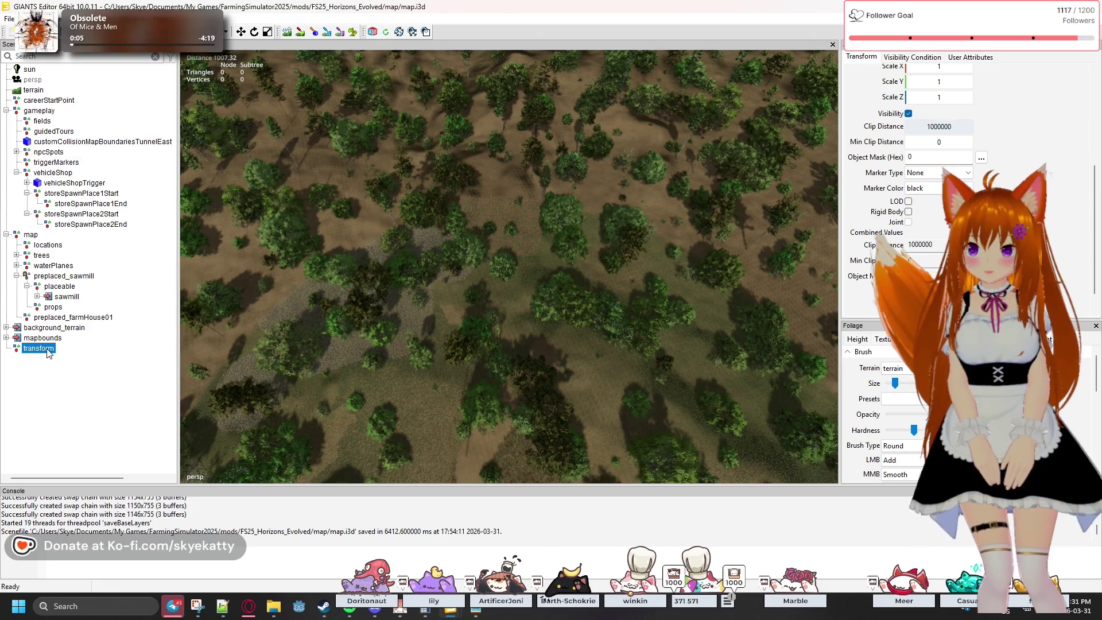
pyautogui.write('placeable')
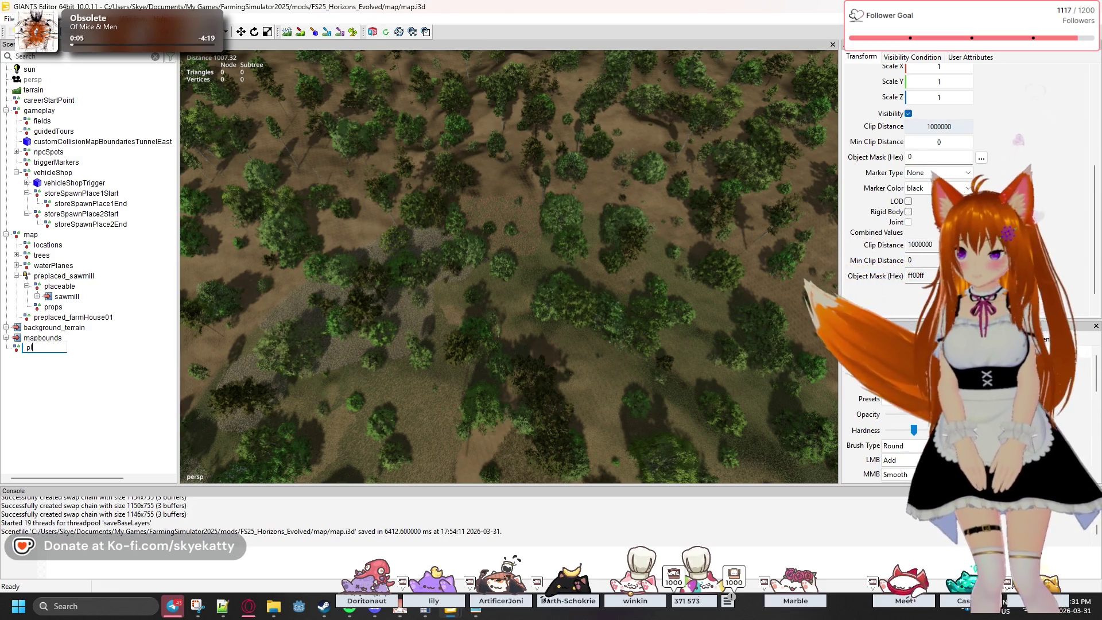
pyautogui.press('Return')
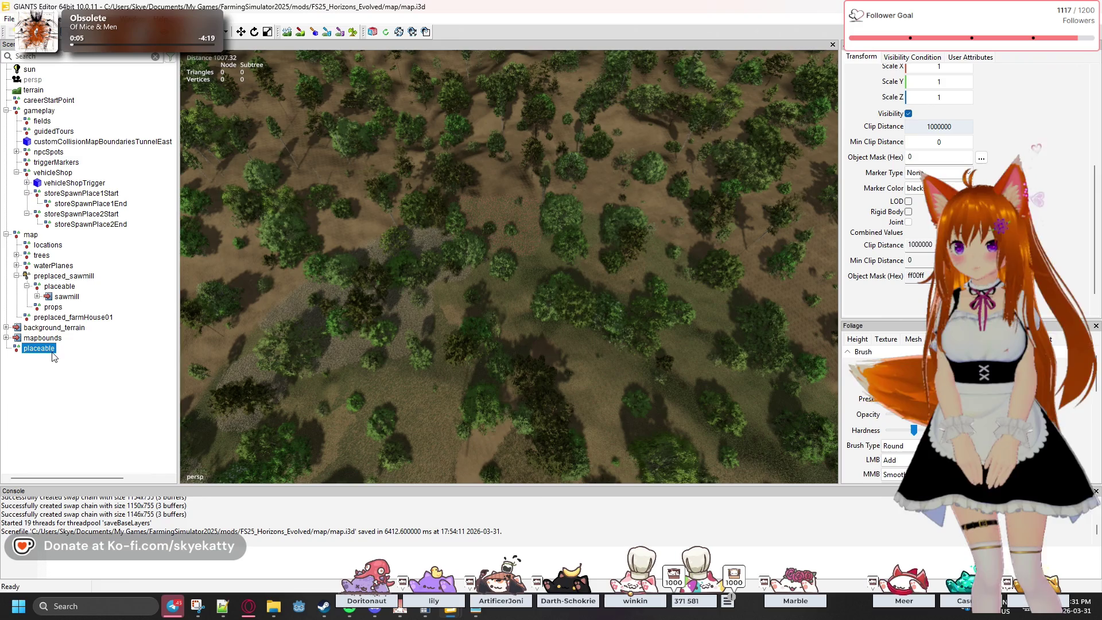
pyautogui.moveTo(39, 347); pyautogui.dragTo(69, 316)
# - Add a second transform group named props inside preplaced_farmHouse01
pyautogui.click(49, 18)
pyautogui.click(114, 311)
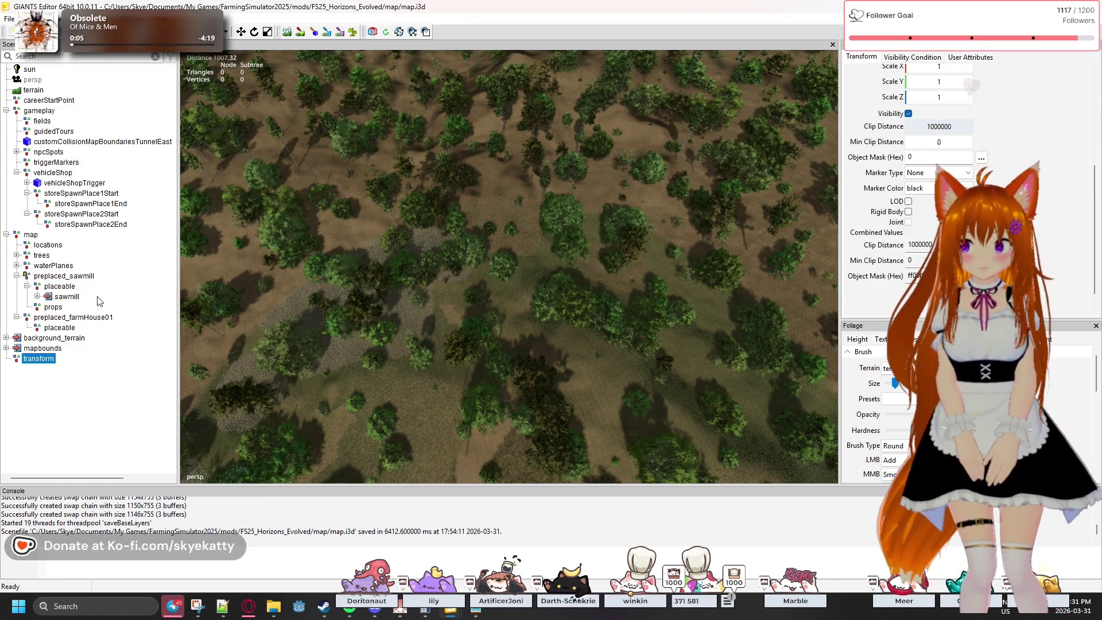
pyautogui.press('F2')
pyautogui.write('pr')
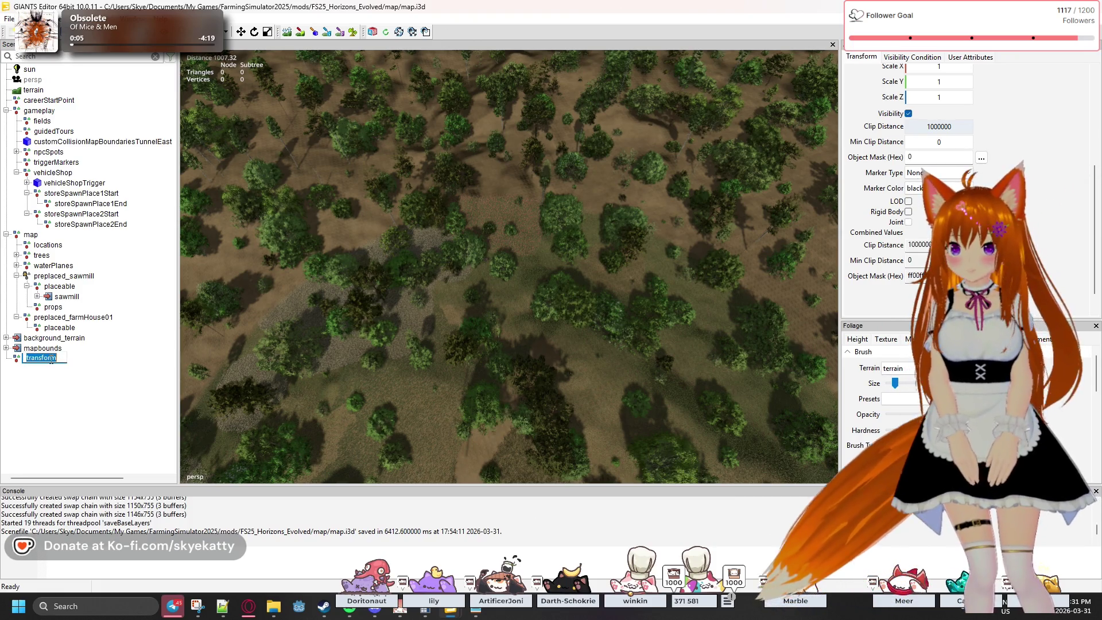
pyautogui.write('ope')
pyautogui.press('Return')
pyautogui.click(40, 359)
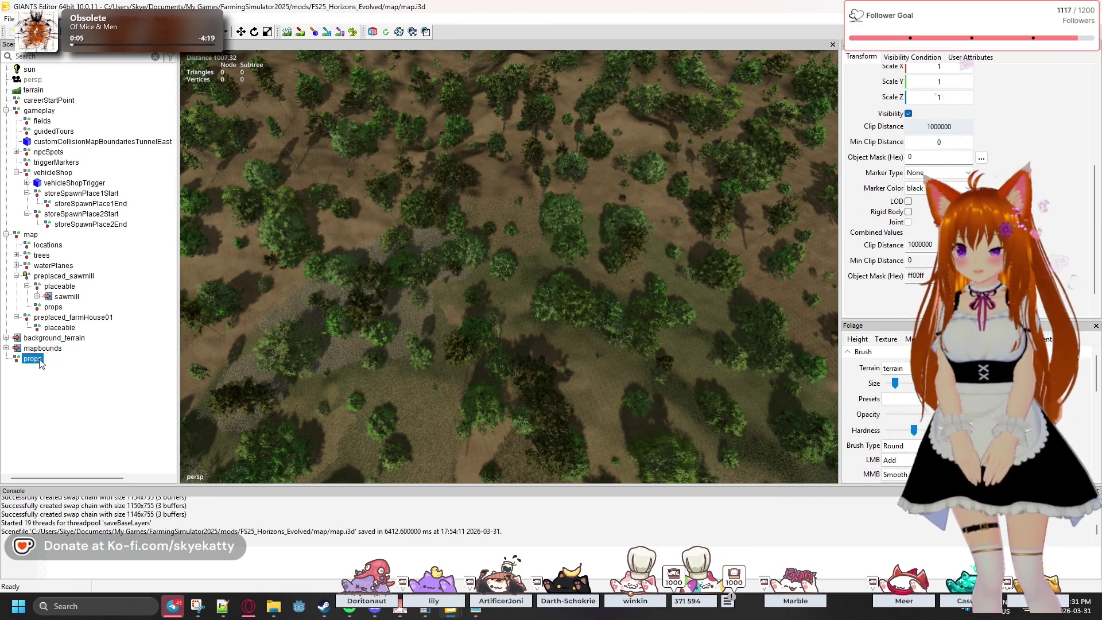
pyautogui.moveTo(33, 359); pyautogui.dragTo(63, 318)
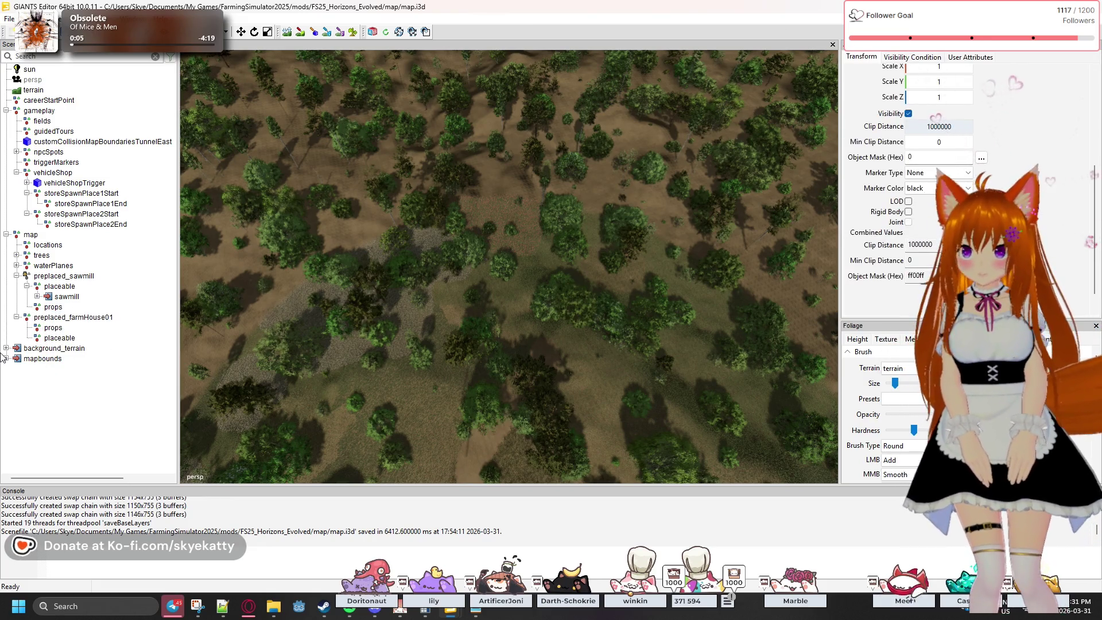
pyautogui.click(48, 386)
# - Duplicate preplaced_farmHouse01 into preplaced_farmHouse02 and preplaced_farmHouse03
pyautogui.click(82, 320)
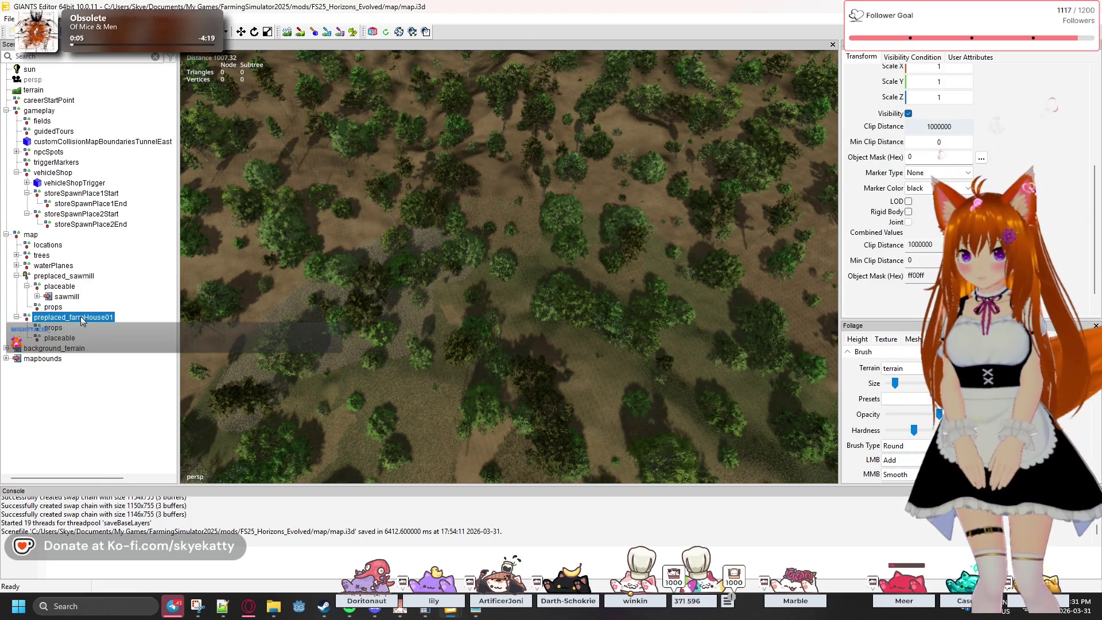
pyautogui.hotkey('ctrl', 'd')
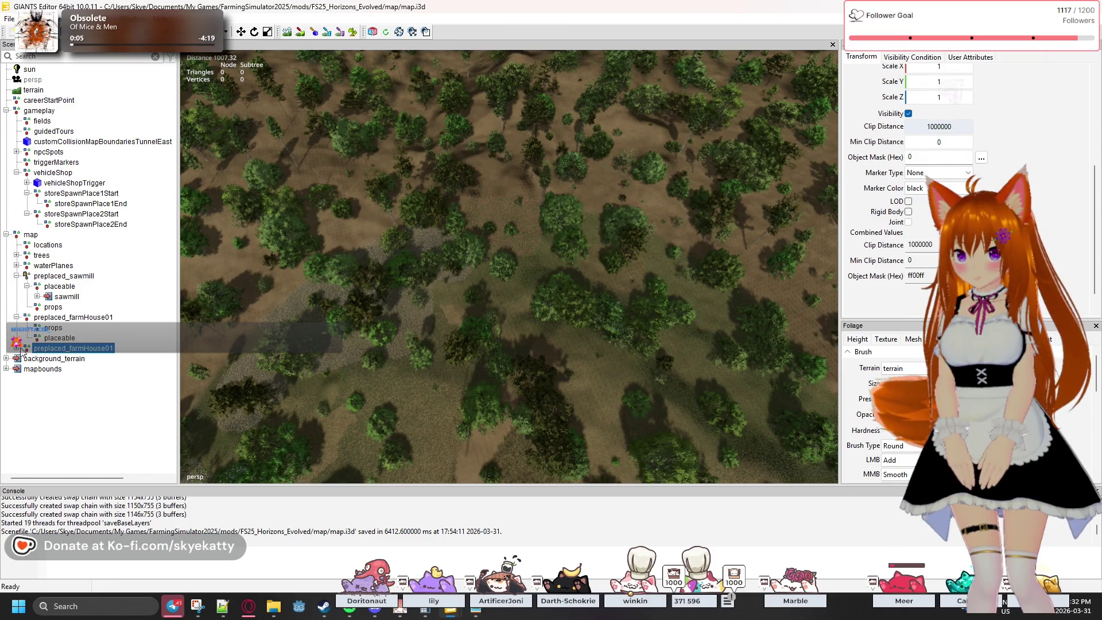
pyautogui.click(17, 349)
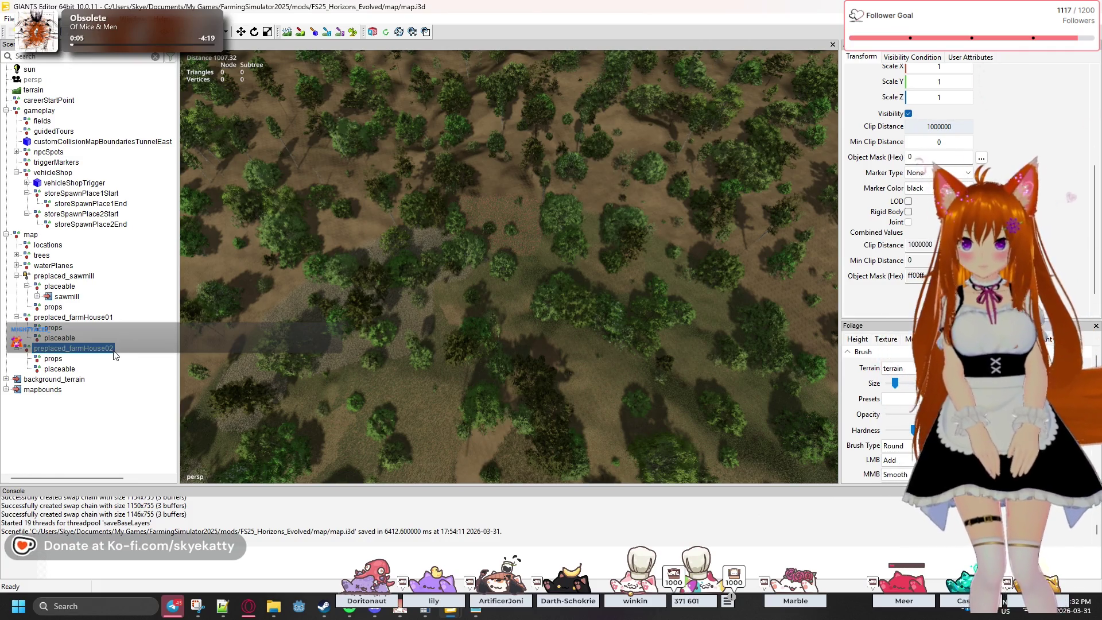
pyautogui.hotkey('ctrl', 'd')
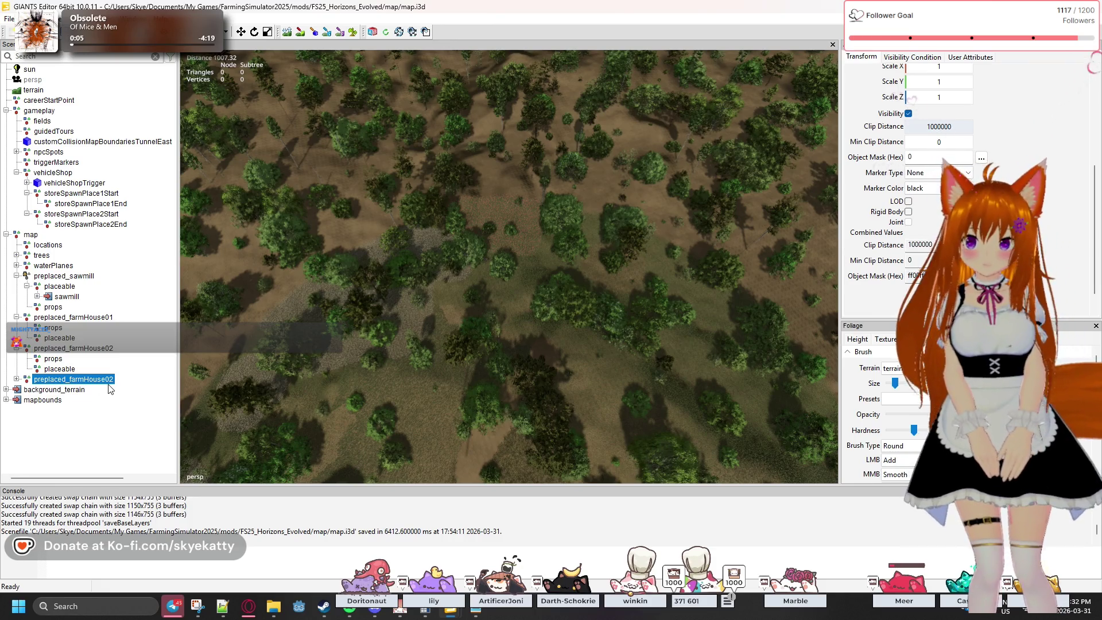
pyautogui.click(114, 380)
pyautogui.press('BackSpace')
pyautogui.write('3')
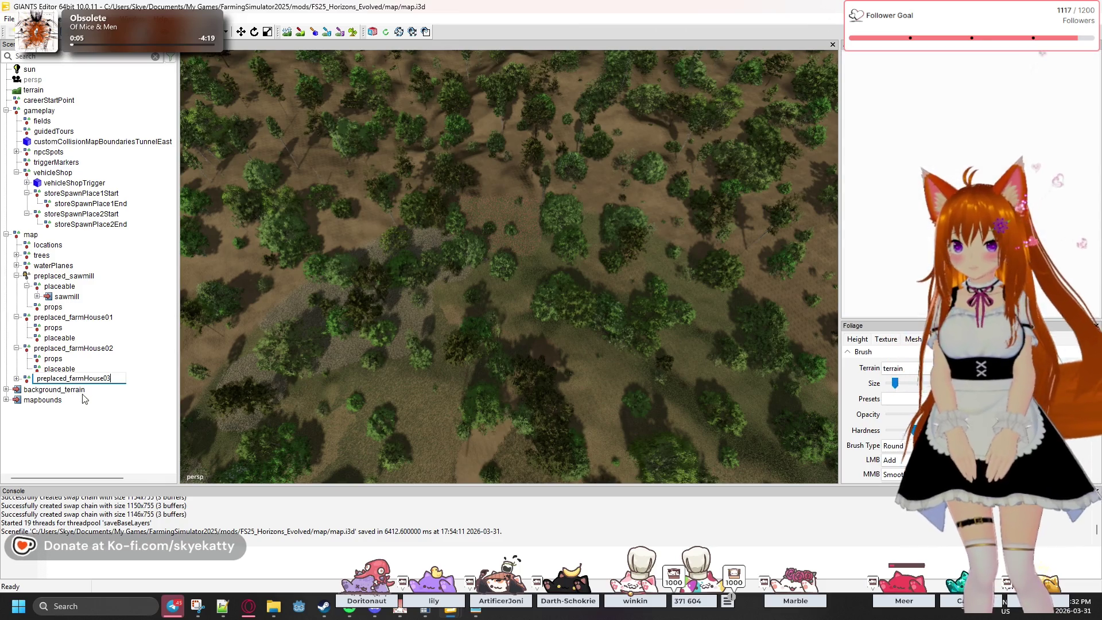
# - Duplicate preplaced_farmHouse03, rename the copy preplaced_farmHouse04, and expand it
pyautogui.click(104, 382)
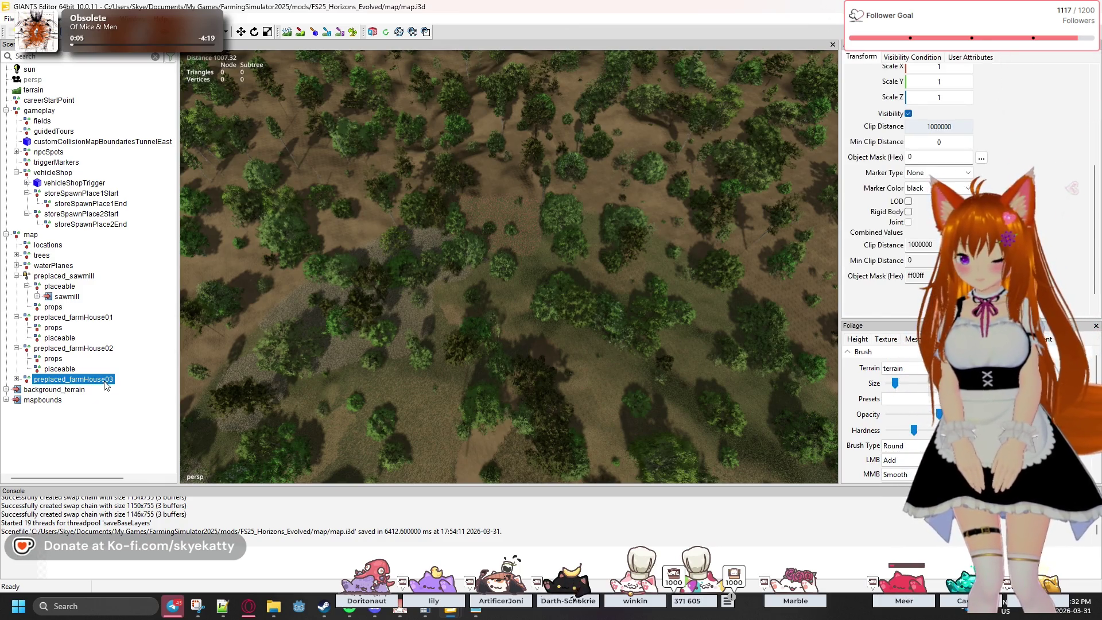
pyautogui.hotkey('ctrl', 'd')
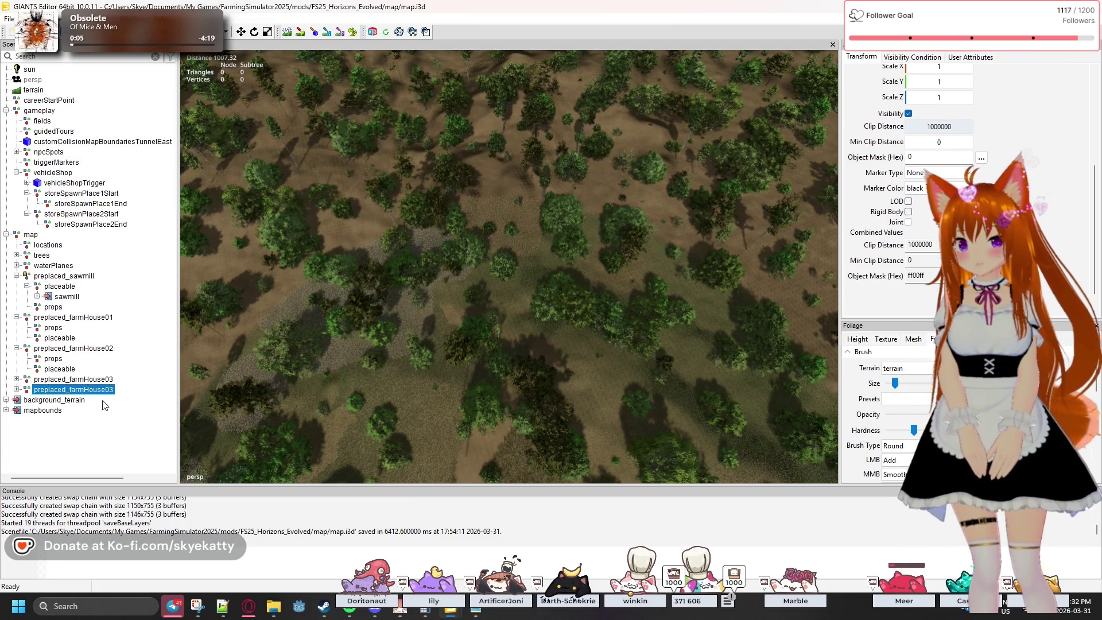
pyautogui.click(113, 390)
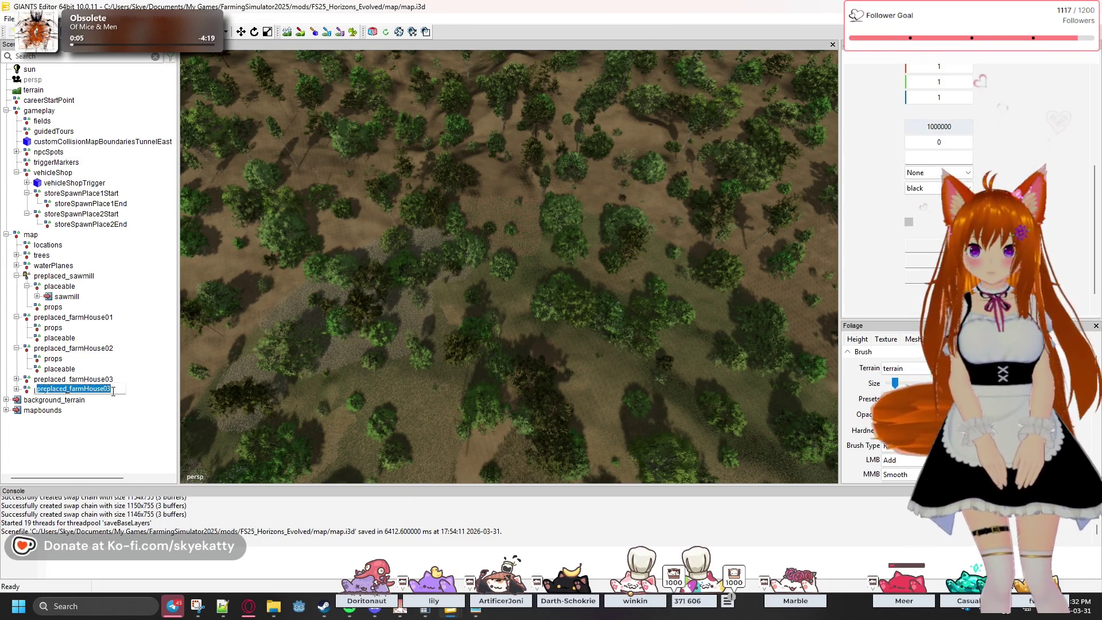
pyautogui.press('BackSpace')
pyautogui.write('4')
pyautogui.press('Return')
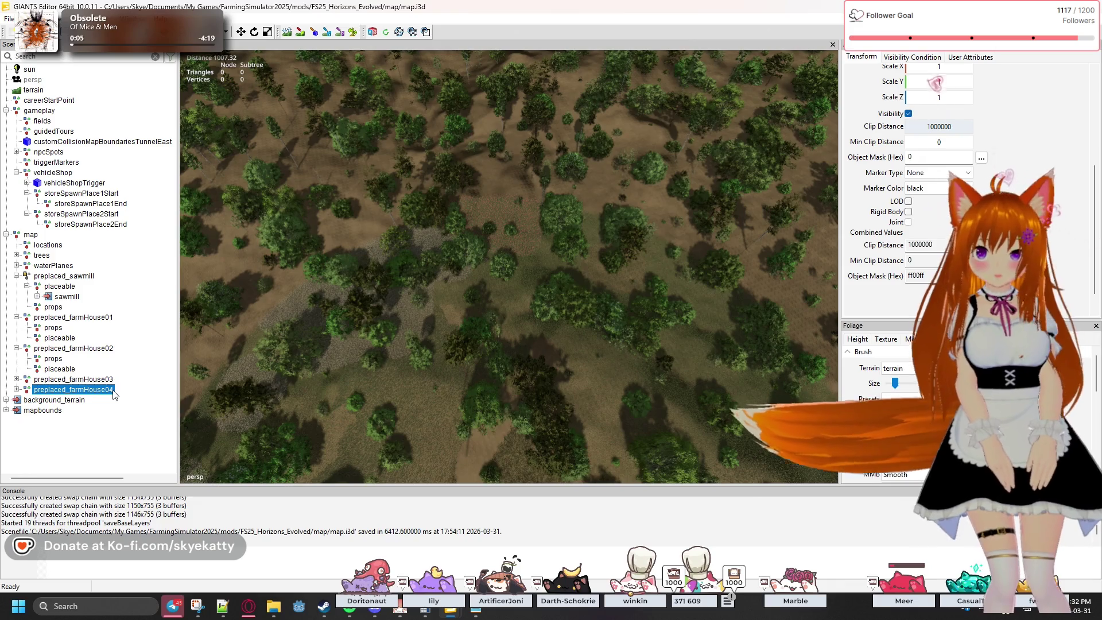
pyautogui.click(17, 389)
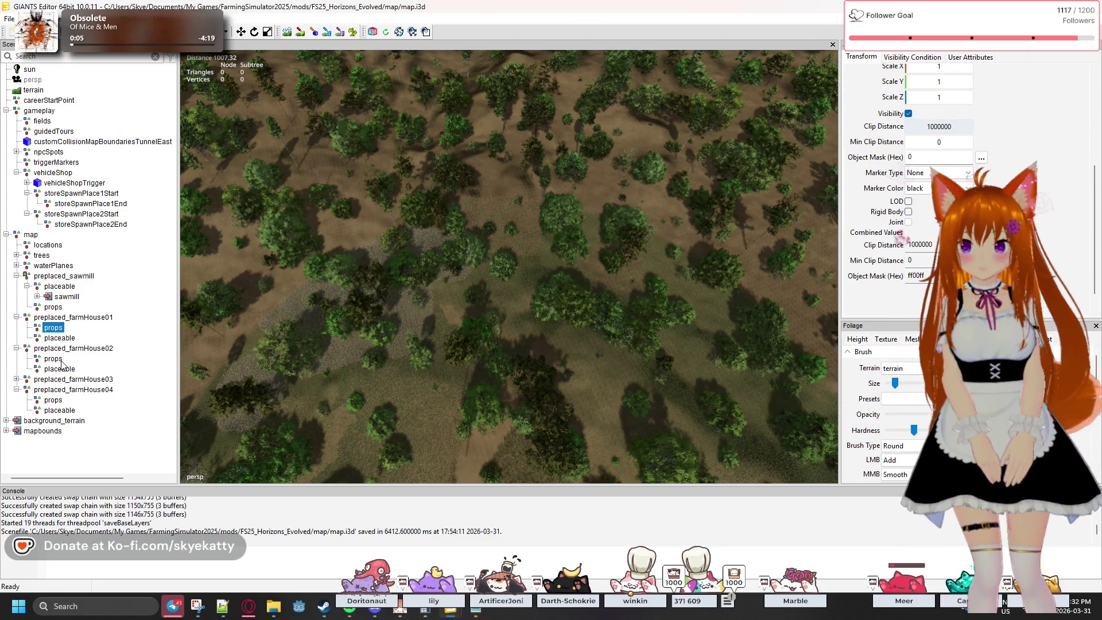
# - Expand preplaced_farmHouse03, then select preplaced_farmHouse01 by stepping up from its props child
pyautogui.click(16, 379)
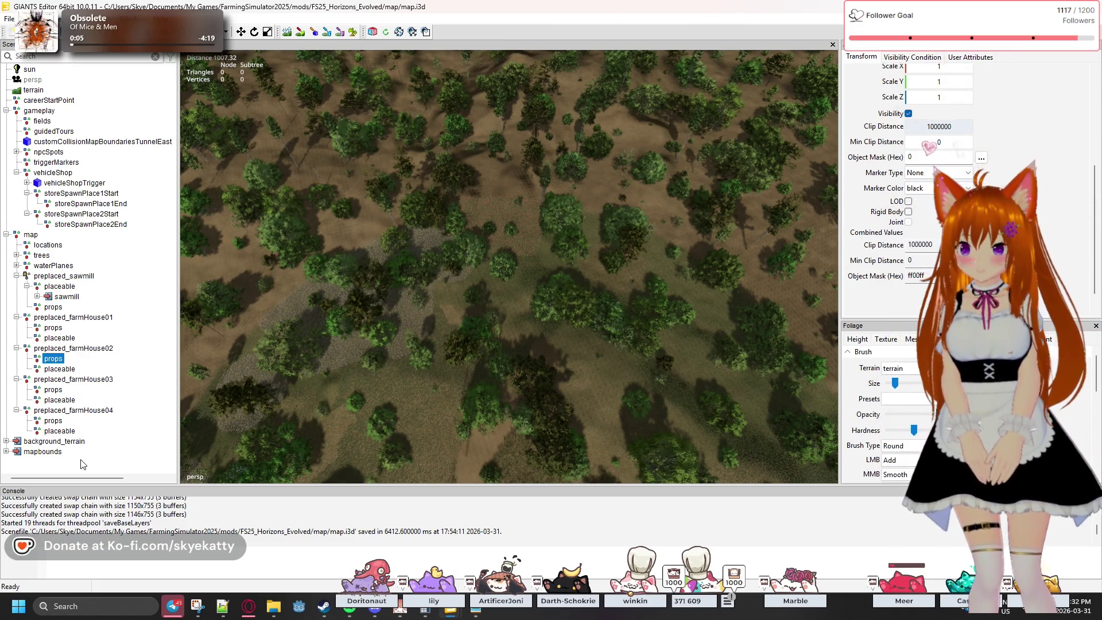
pyautogui.click(63, 459)
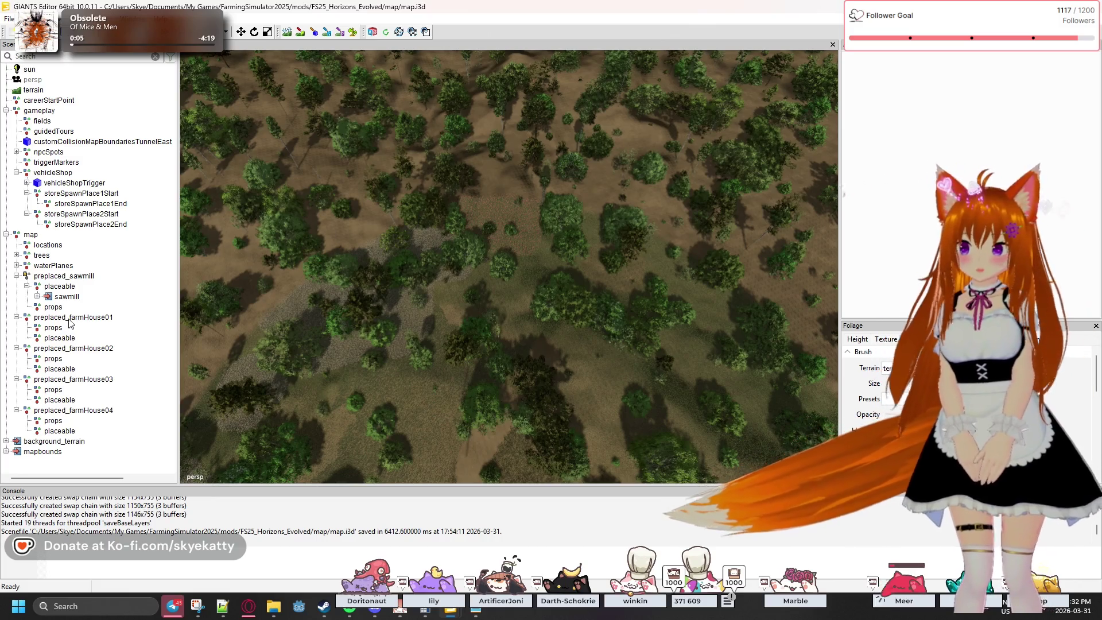
pyautogui.click(69, 325)
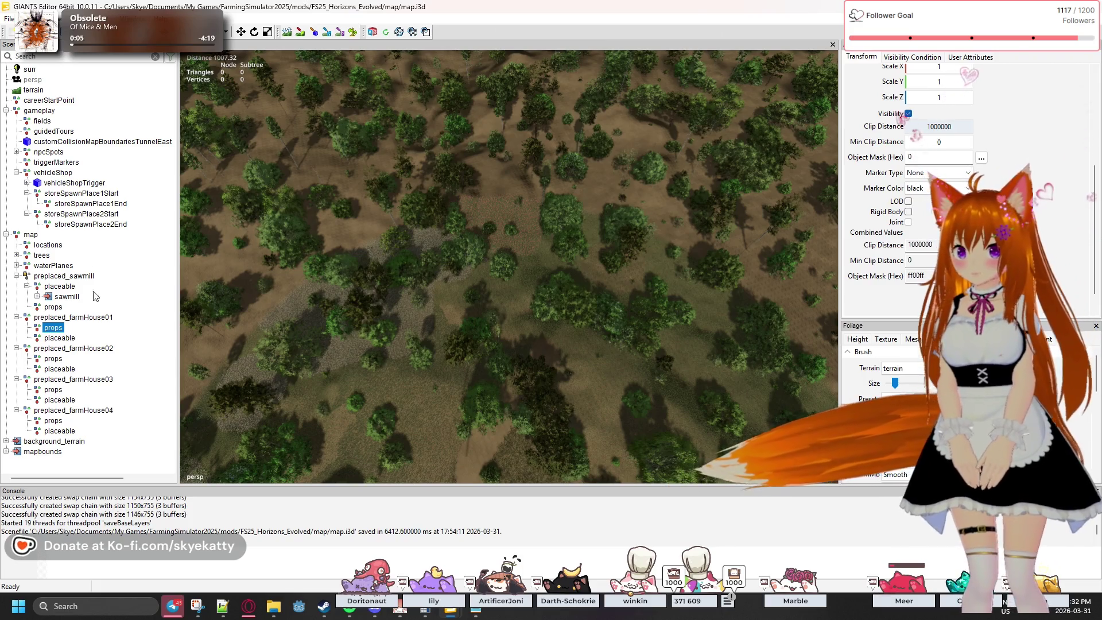
pyautogui.press('Up')
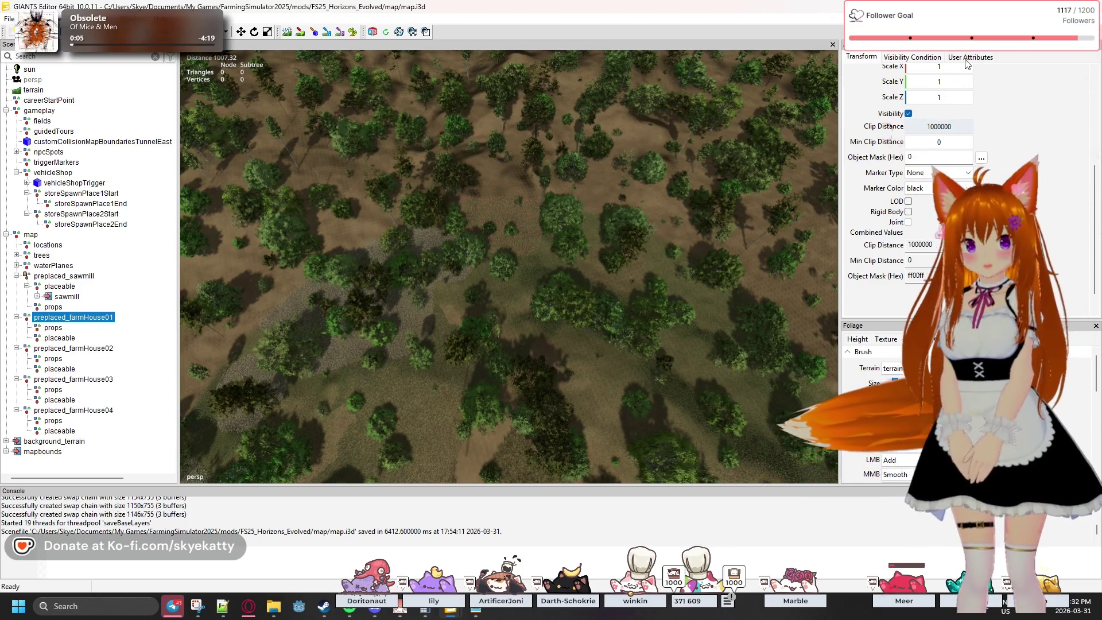
# - Add a Script Callback user attribute named onCreate to preplaced_farmHouse01
pyautogui.click(967, 57)
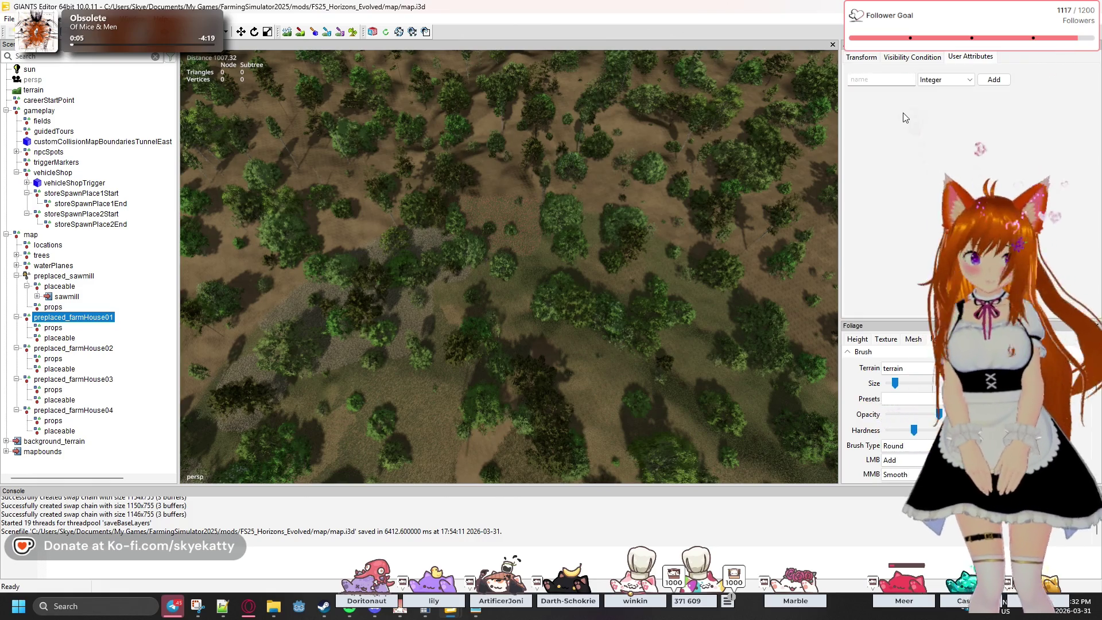
pyautogui.click(946, 79)
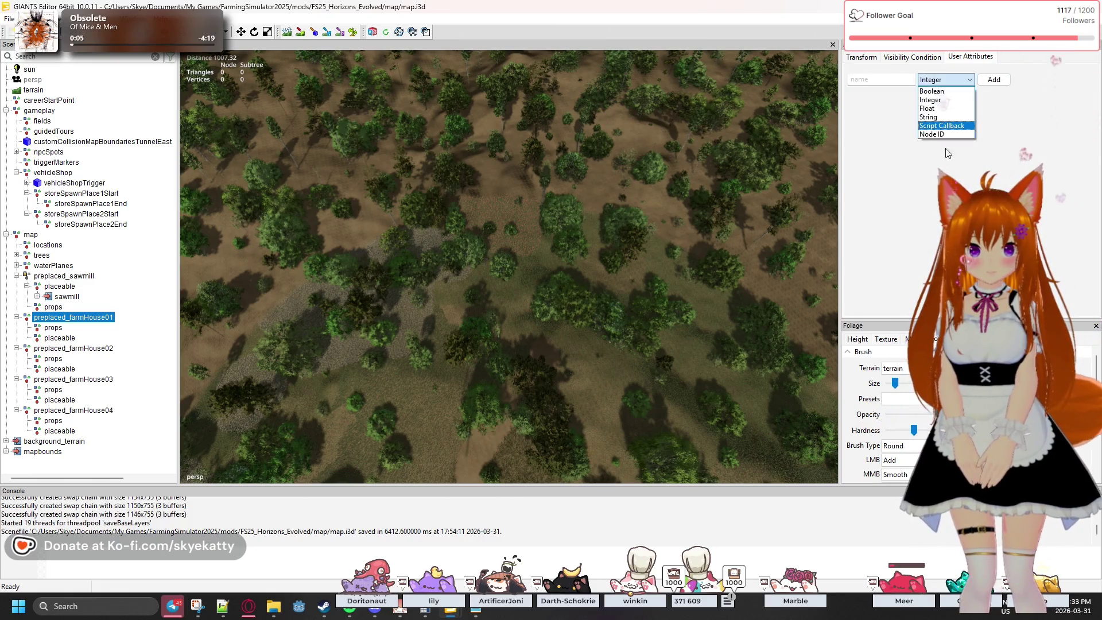
pyautogui.click(941, 125)
pyautogui.press('Tab')
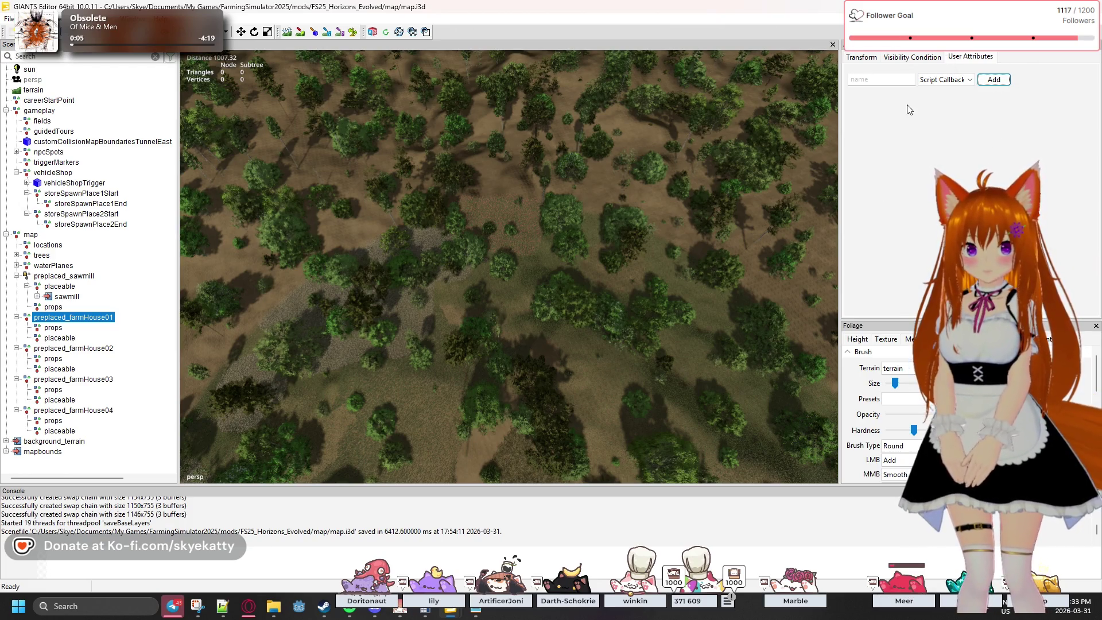
pyautogui.click(902, 79)
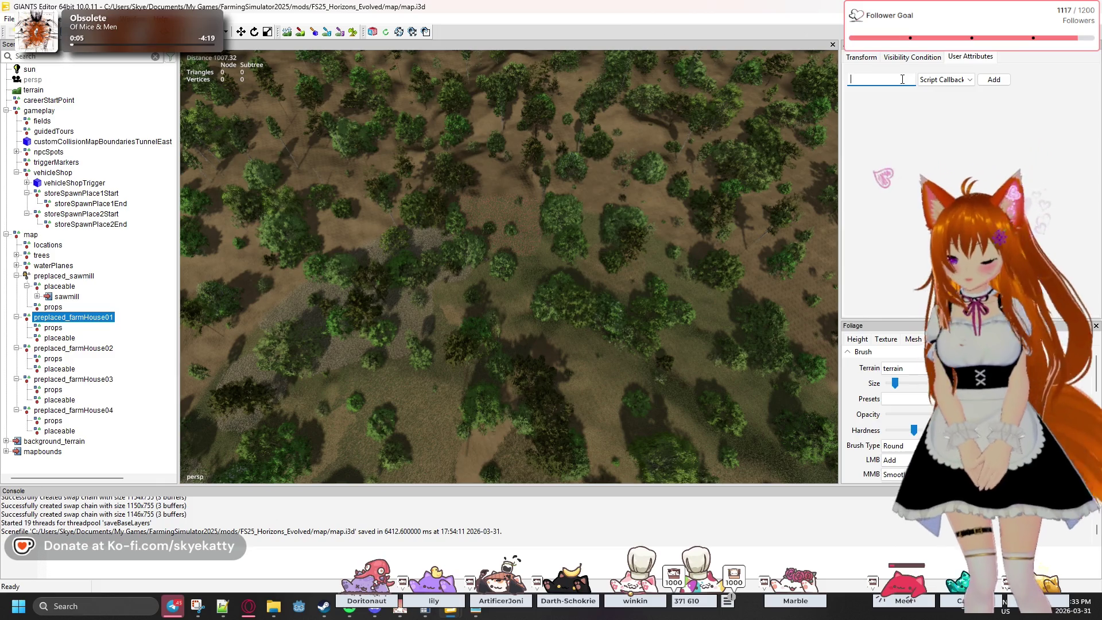
pyautogui.write('onCreate')
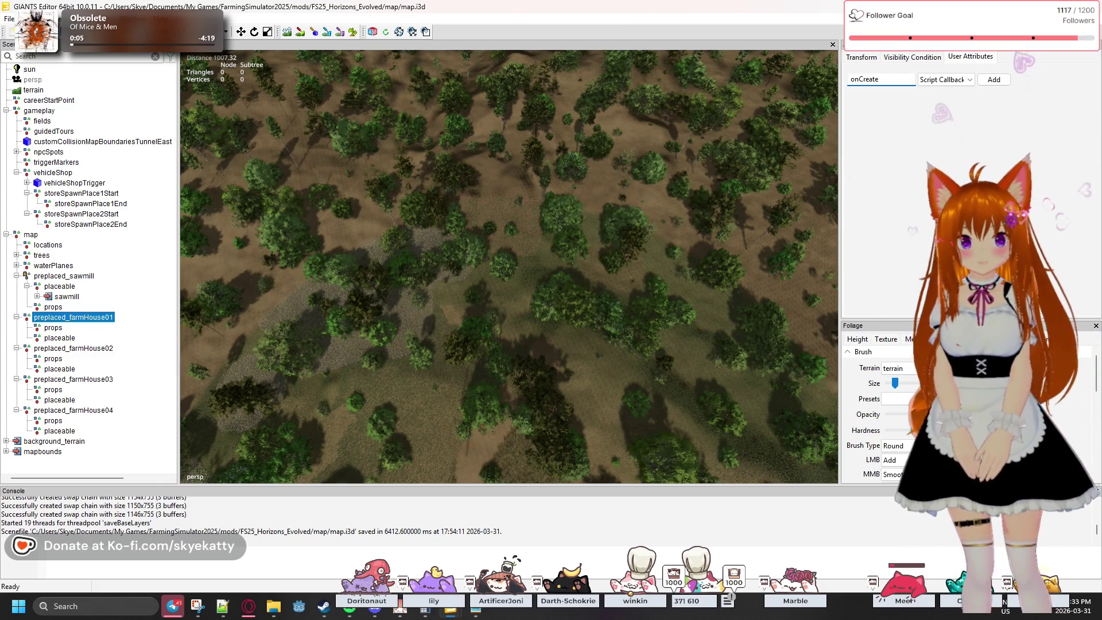
pyautogui.press('Return')
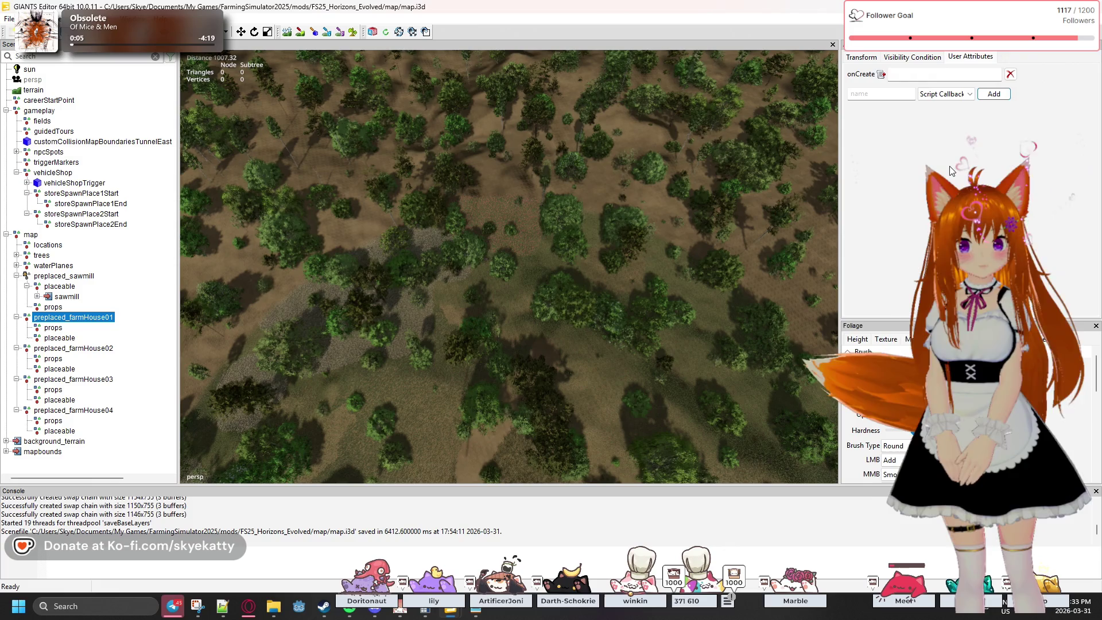
pyautogui.click(944, 74)
# - Enter Placeable.onCreate as the onCreate value and add a String attribute named uniqueId
pyautogui.write('P')
pyautogui.write('laceable')
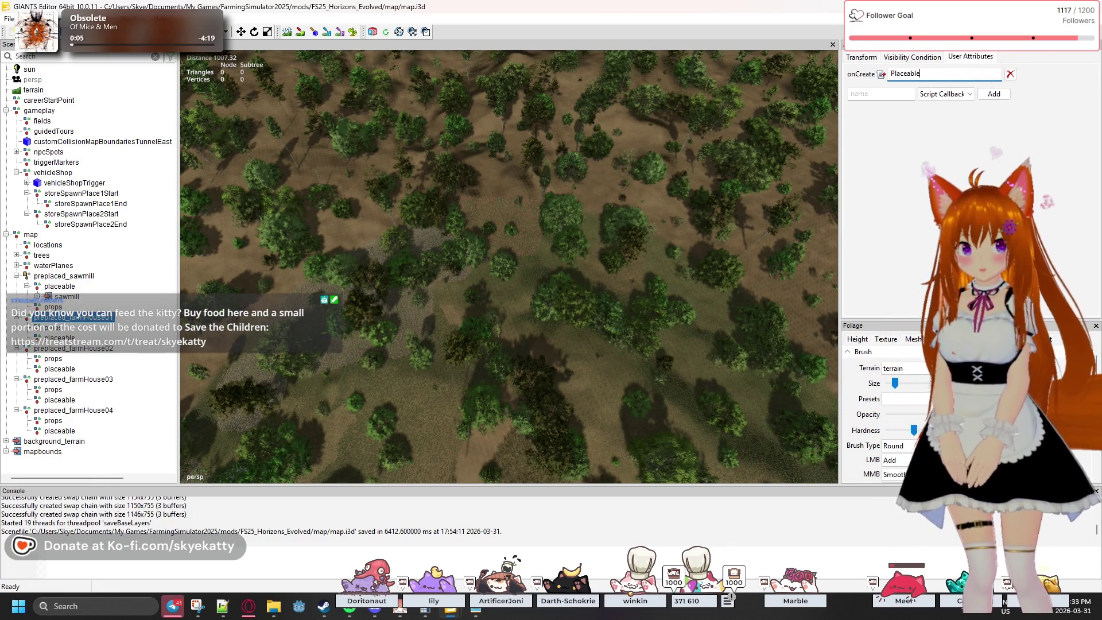
pyautogui.write('.onCr')
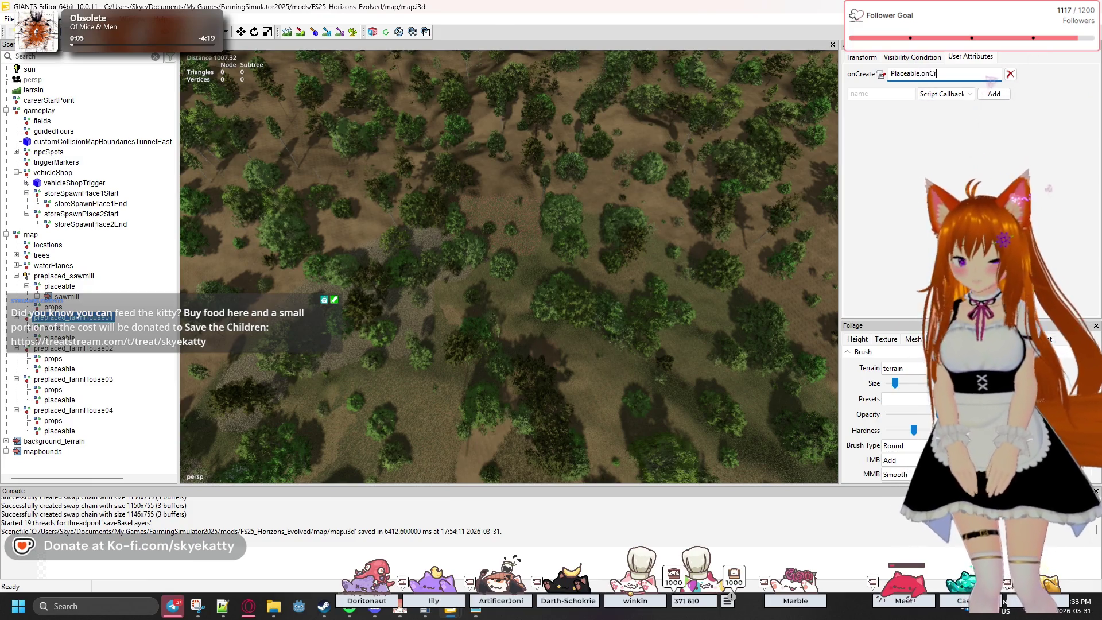
pyautogui.write('eate')
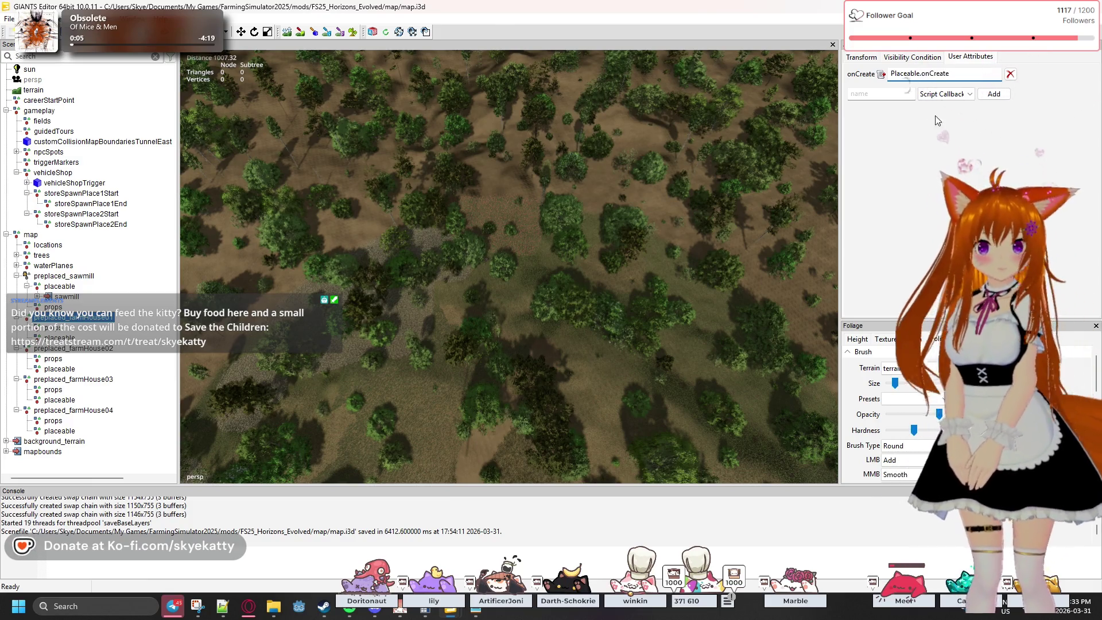
pyautogui.click(946, 94)
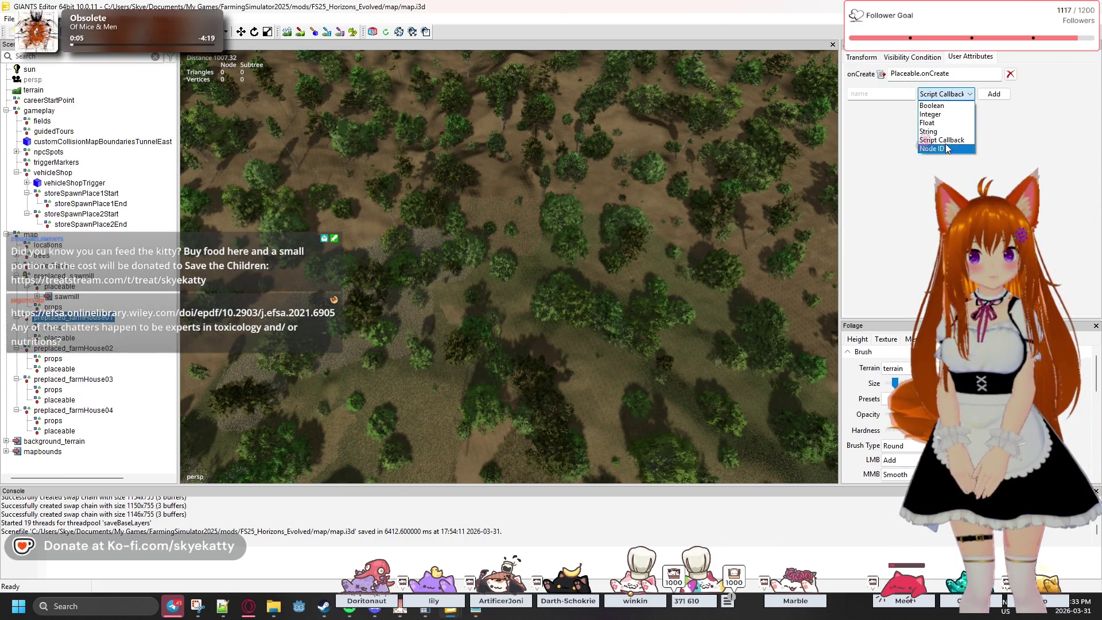
pyautogui.click(927, 131)
pyautogui.click(884, 95)
pyautogui.write('unique')
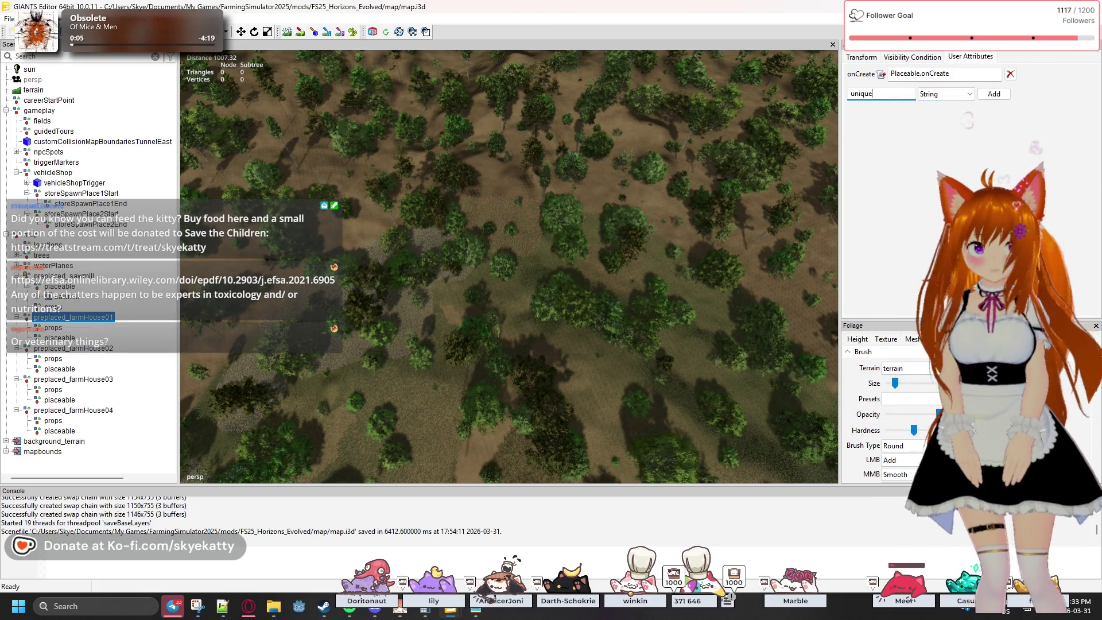
pyautogui.write('Id')
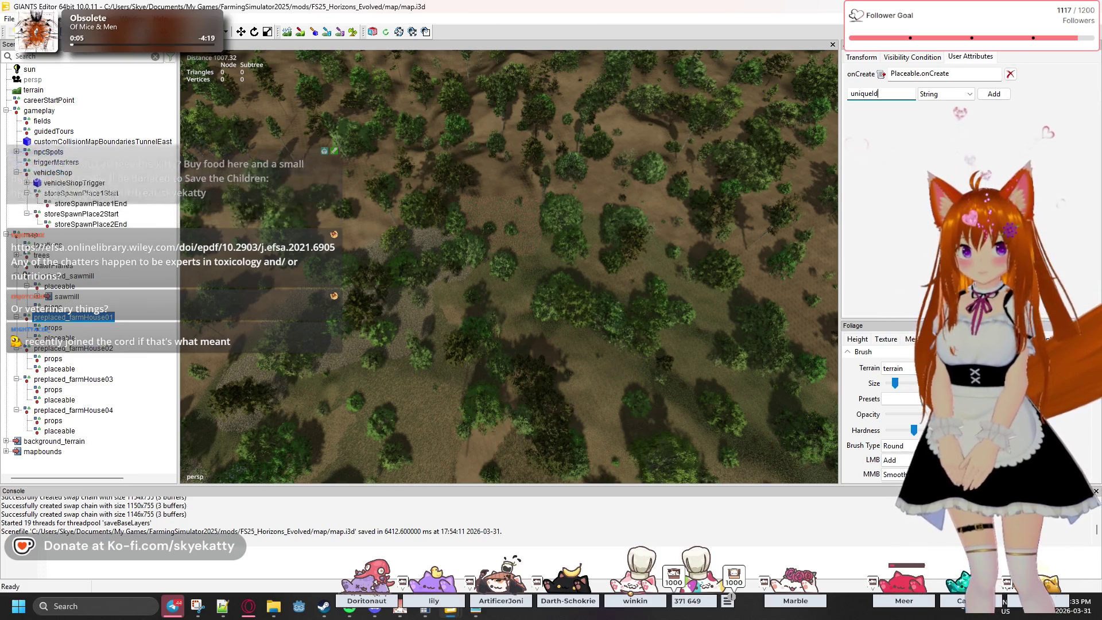
pyautogui.click(994, 94)
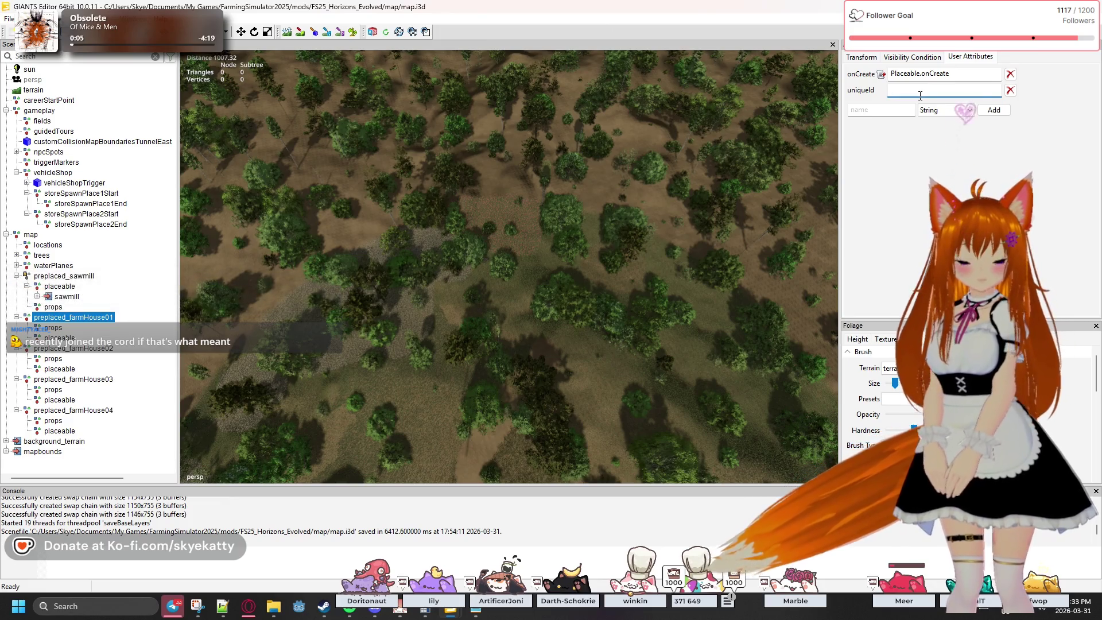
# - Type the farmHouse01.xml placeable path into uniqueId, select it all, and name a new attribute xml
pyautogui.click(919, 92)
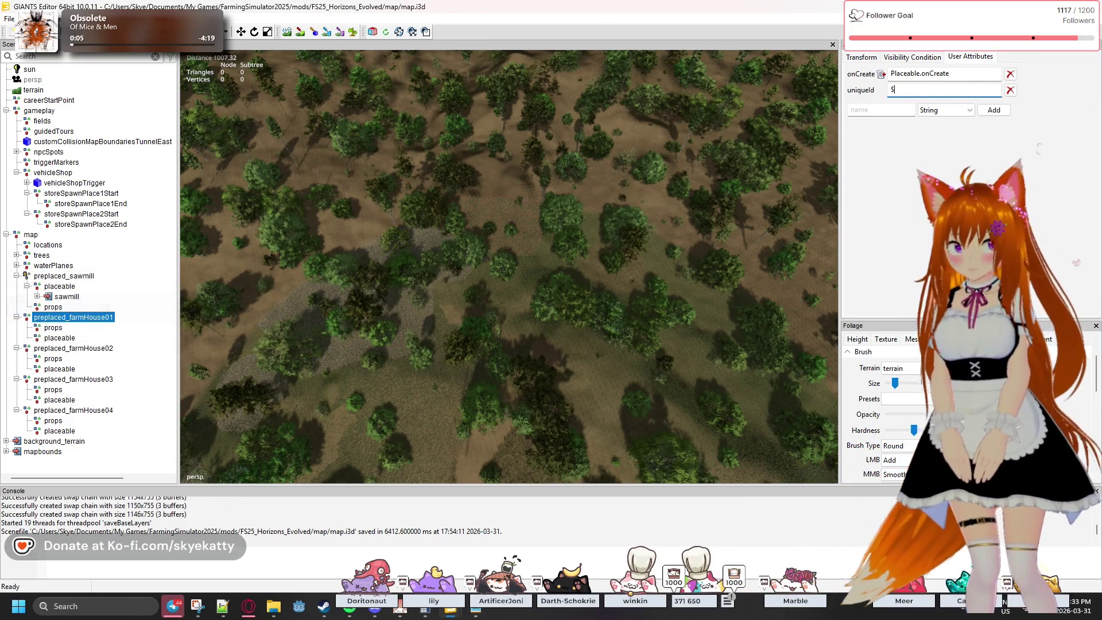
pyautogui.write('$')
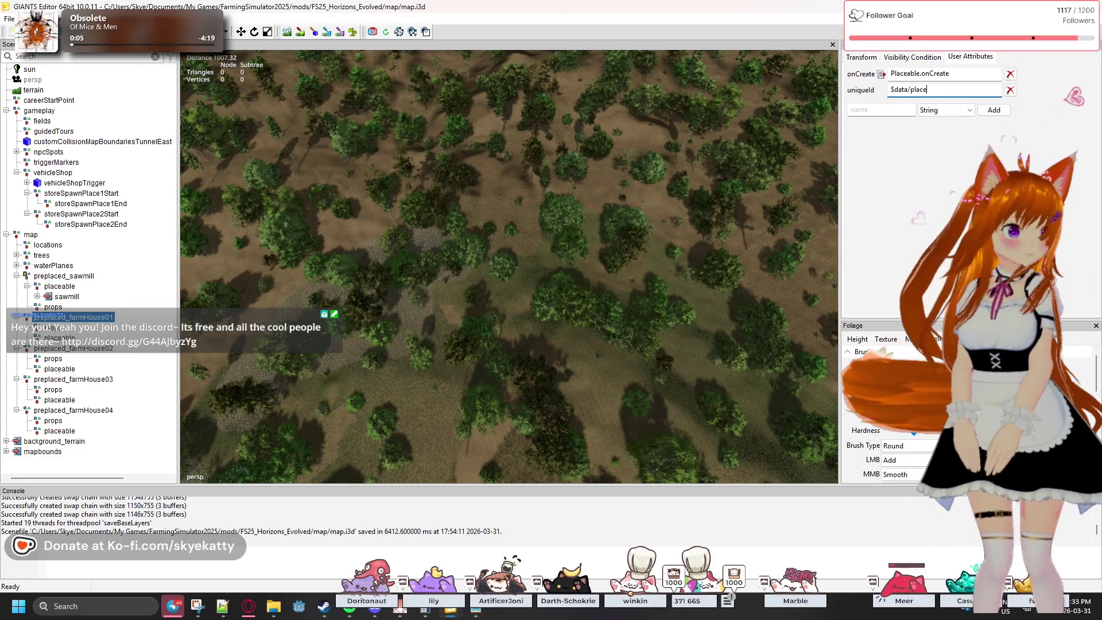
pyautogui.write('ables/')
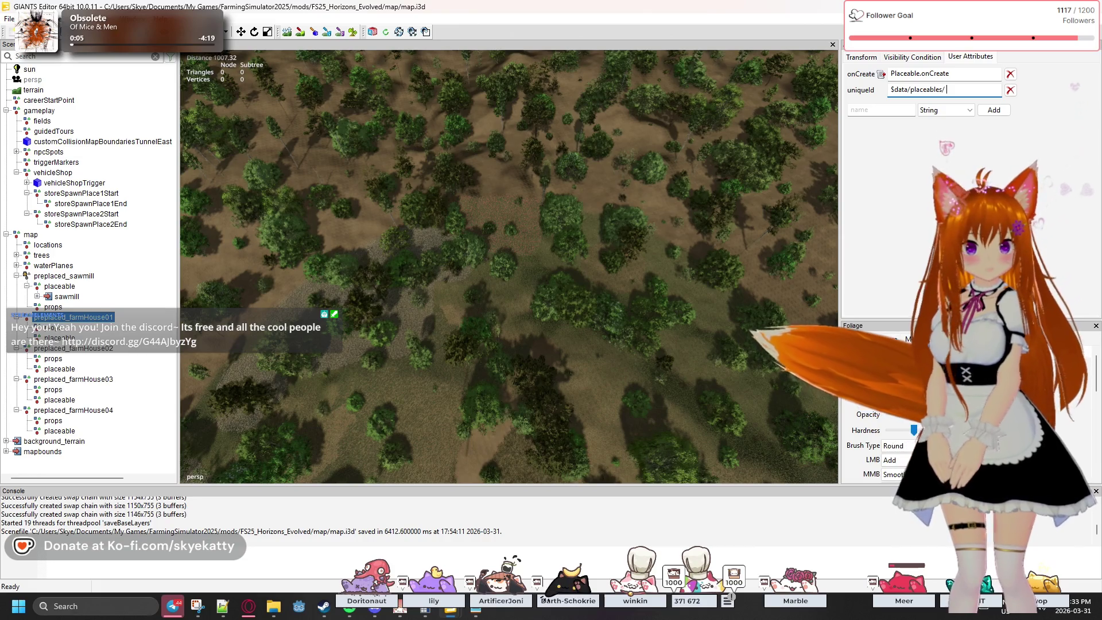
pyautogui.write('mapUS/farmho')
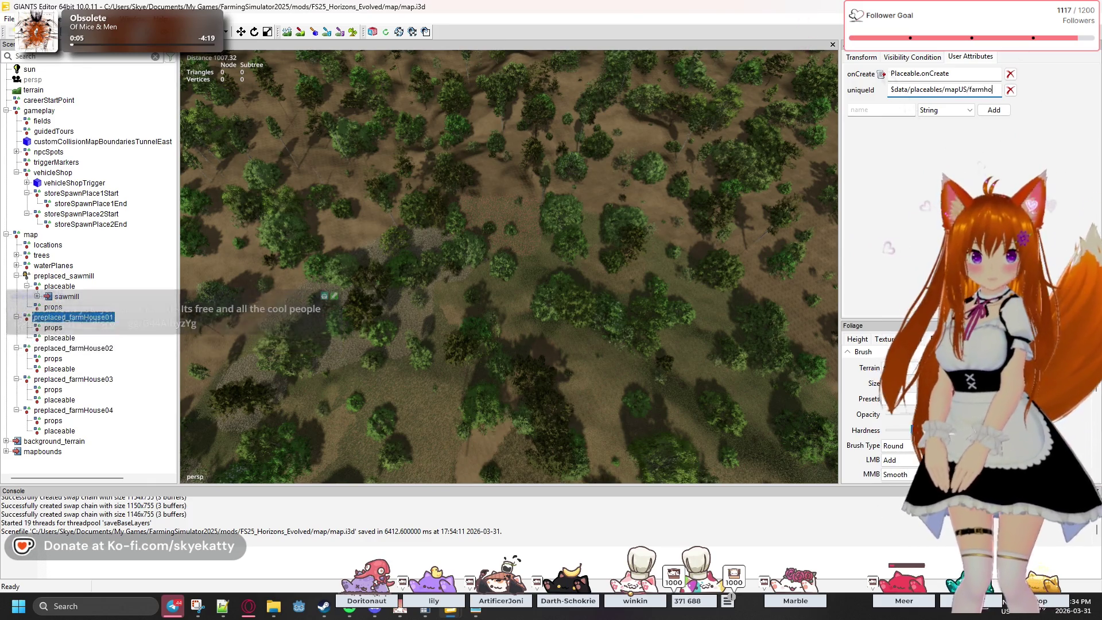
pyautogui.write('House01.')
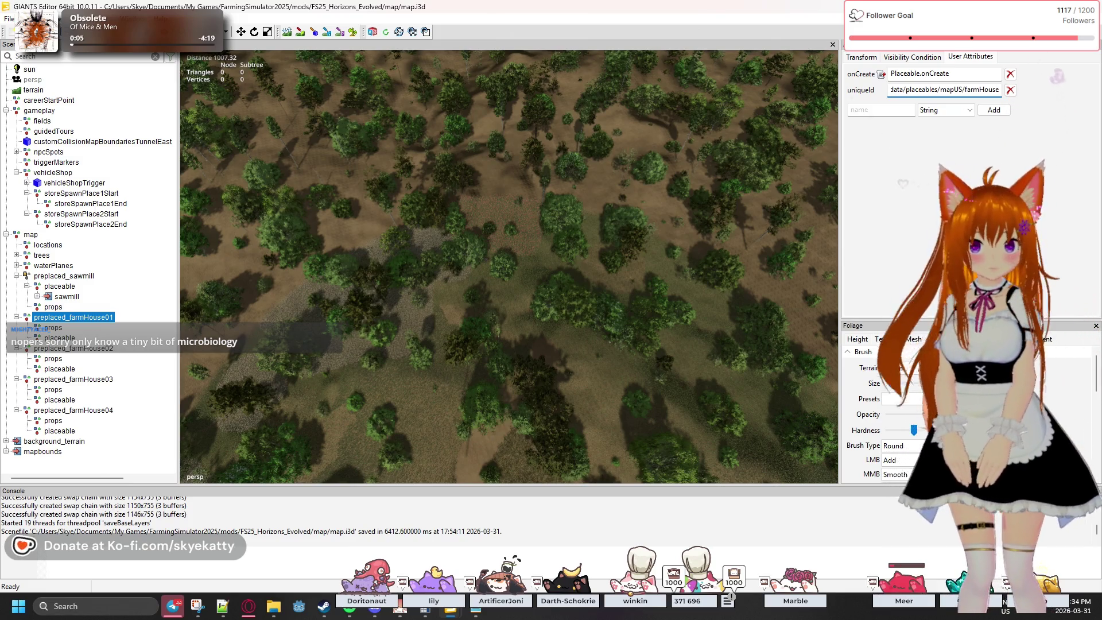
pyautogui.press('BackSpace')
pyautogui.write('/')
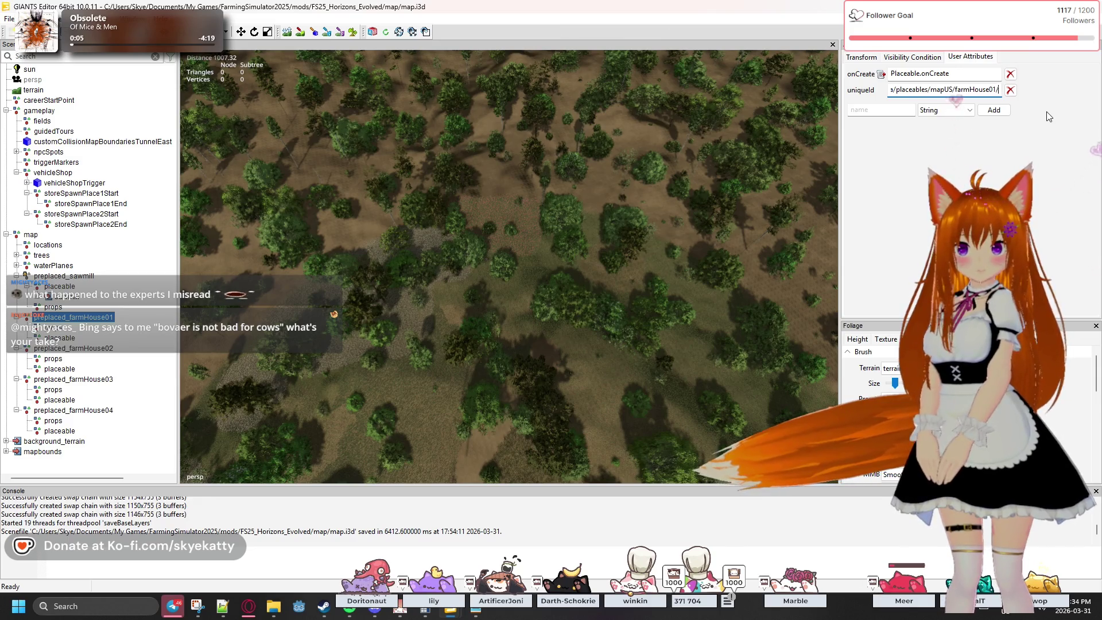
pyautogui.write('farmHous')
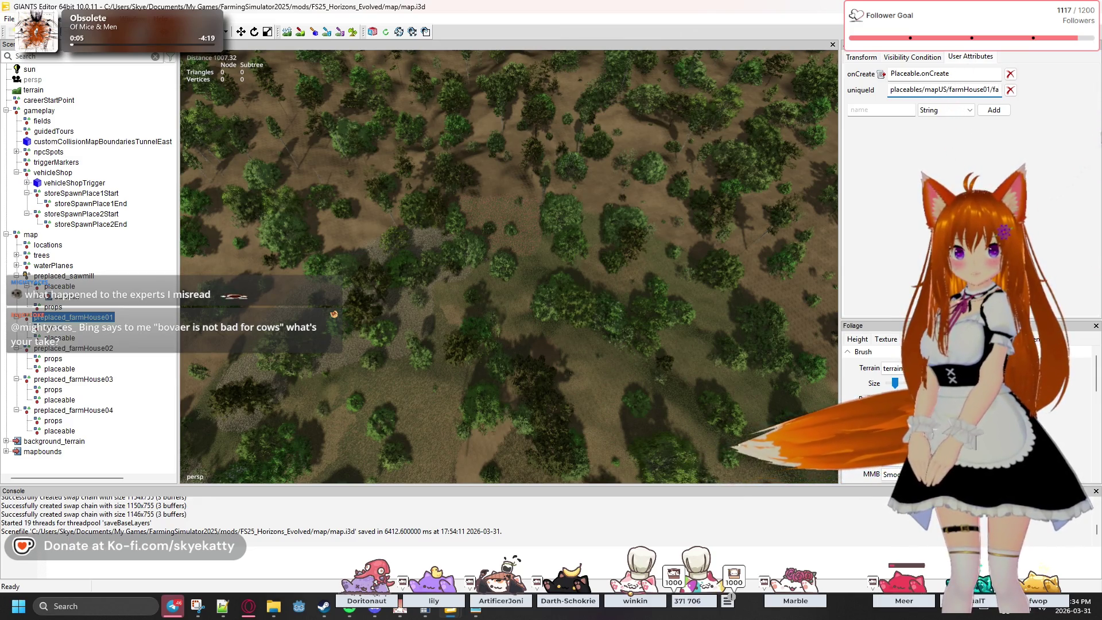
pyautogui.write('e01.x')
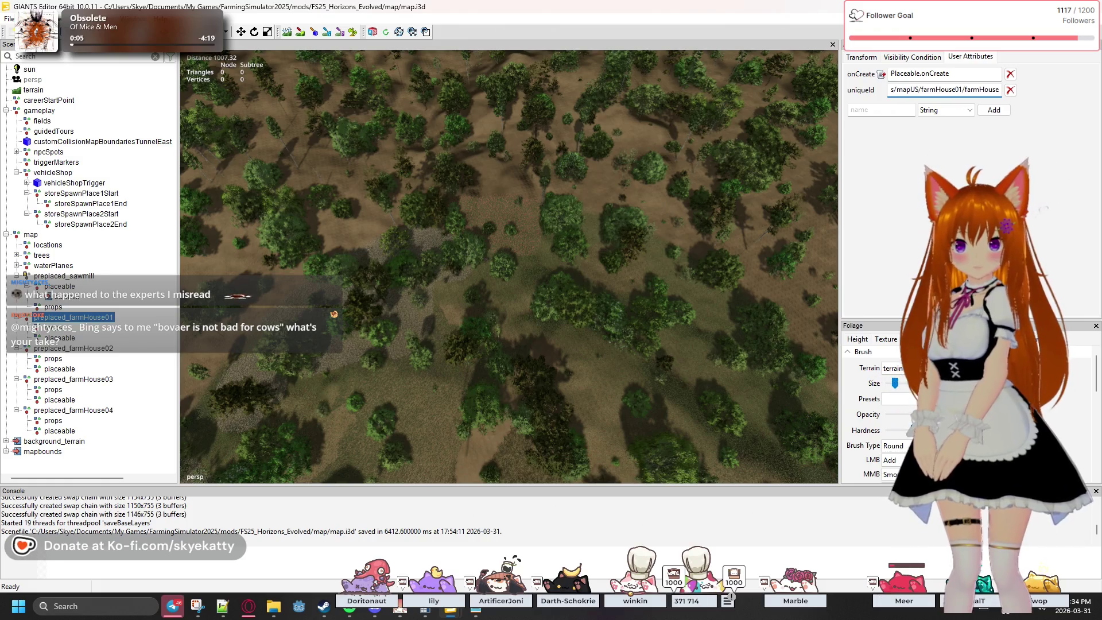
pyautogui.write('ml')
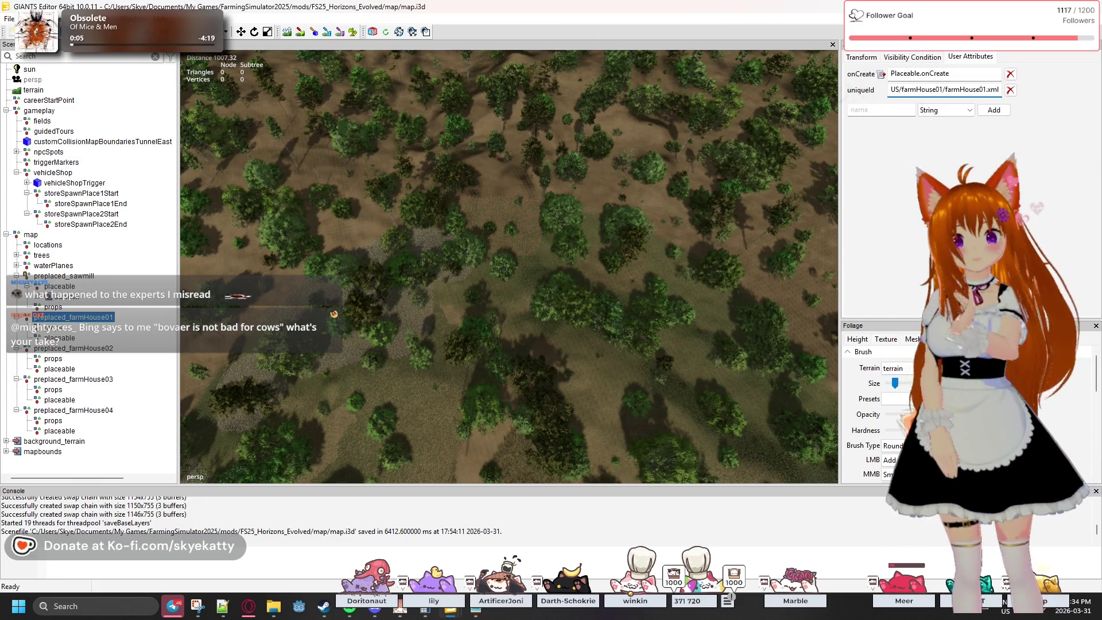
pyautogui.hotkey('ctrl', 'a')
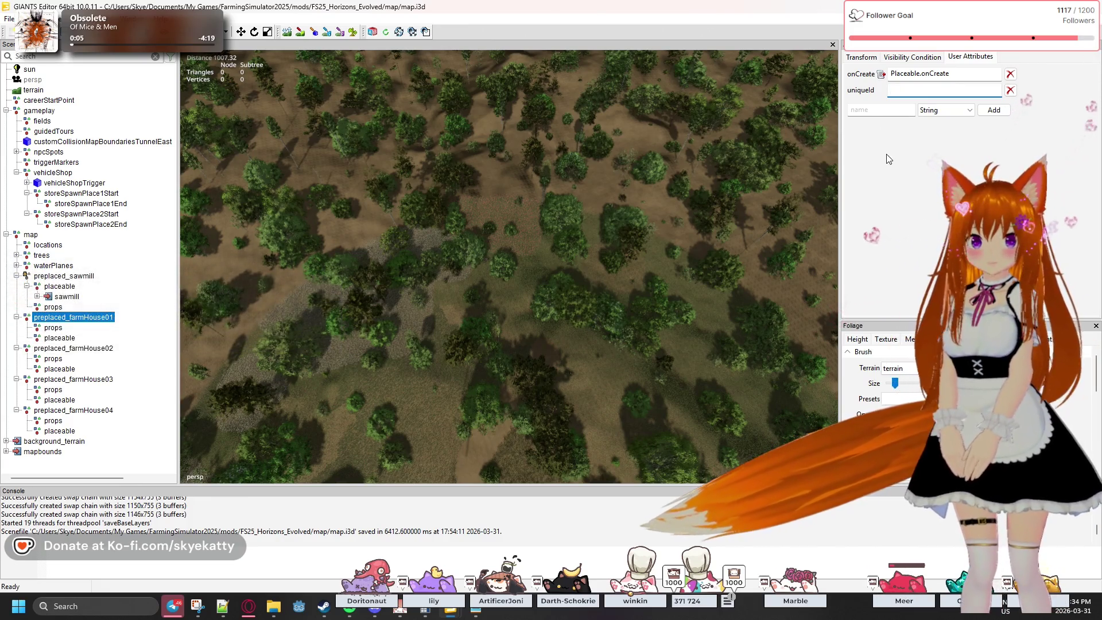
pyautogui.click(888, 110)
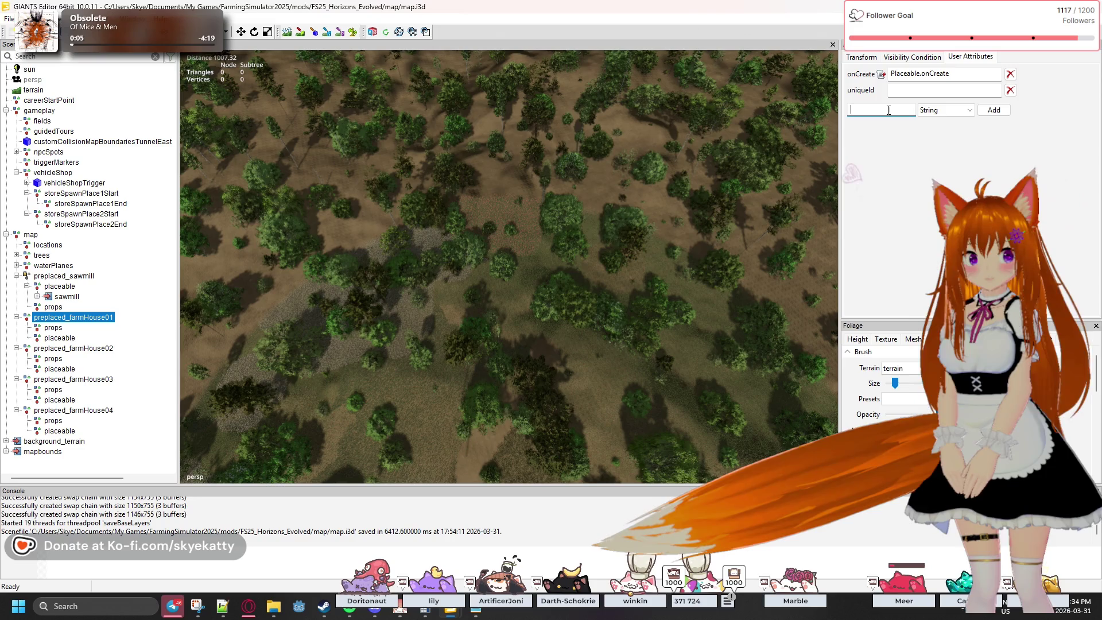
pyautogui.write('xml')
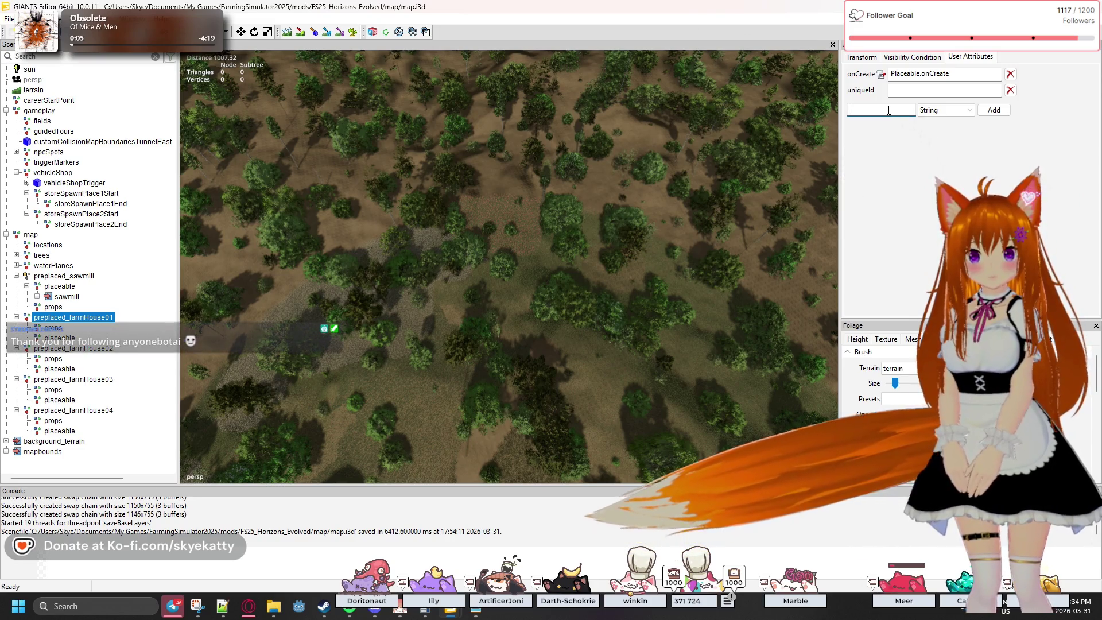
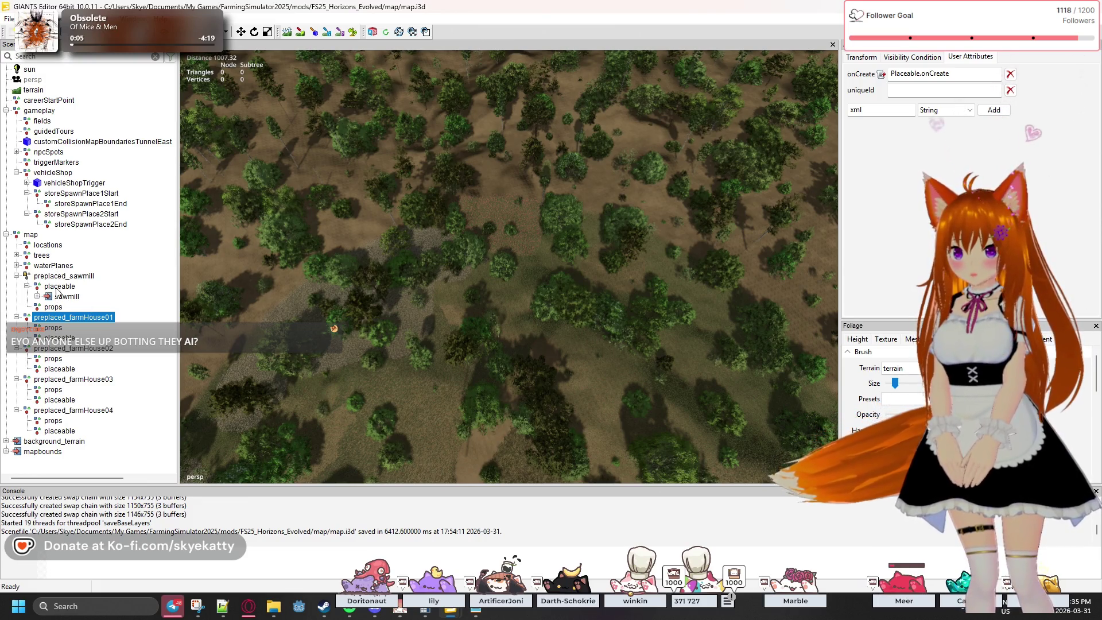
# - Add an xmlFilename string attribute with the farmHouse01.xml path to preplaced_farmHouse01 and type farmHouse01_ into uniqueId
pyautogui.click(61, 278)
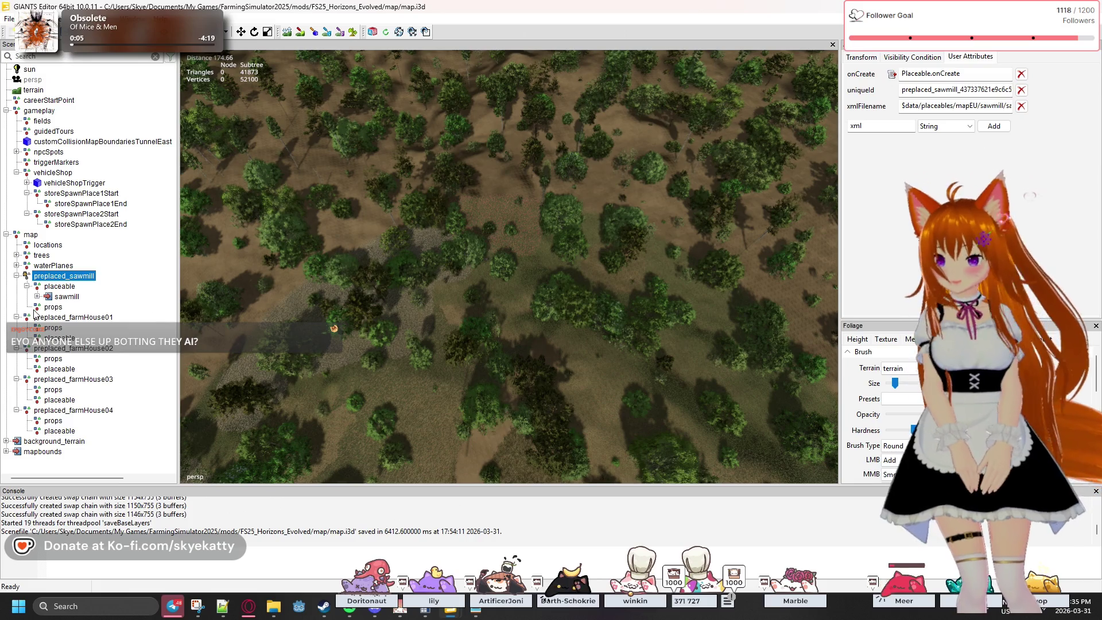
pyautogui.click(771, 86)
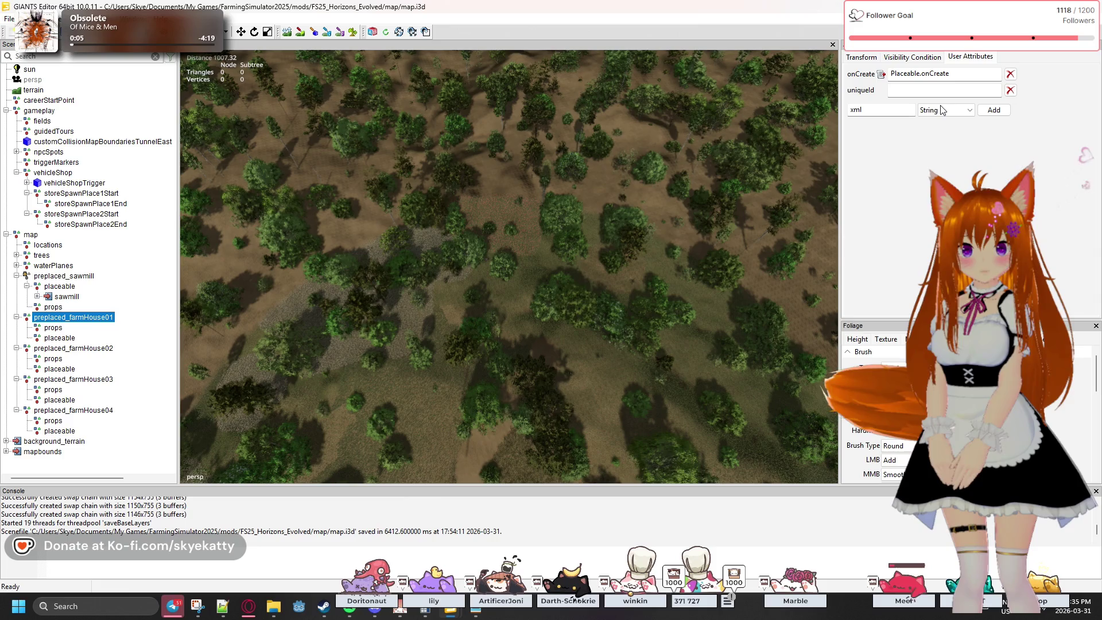
pyautogui.click(913, 111)
pyautogui.write('Fil')
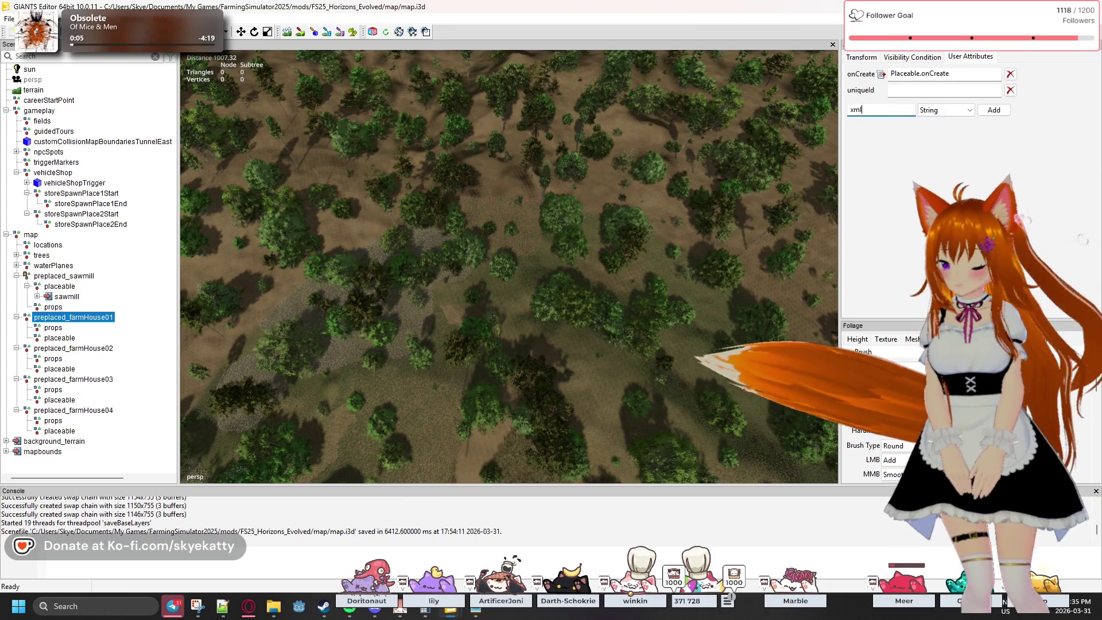
pyautogui.write('ename')
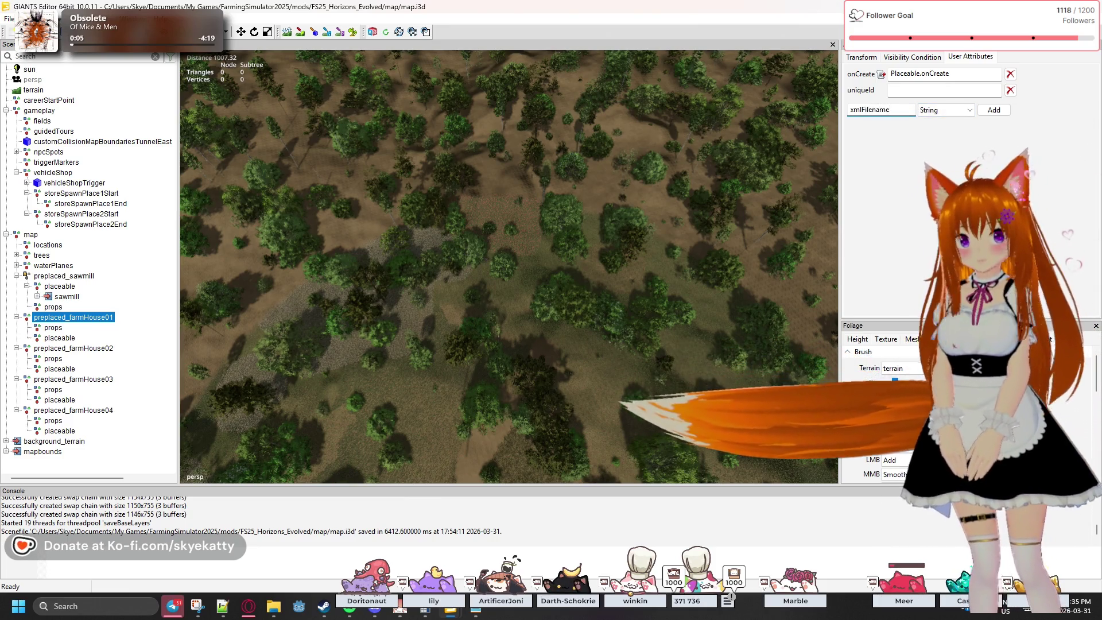
pyautogui.click(993, 109)
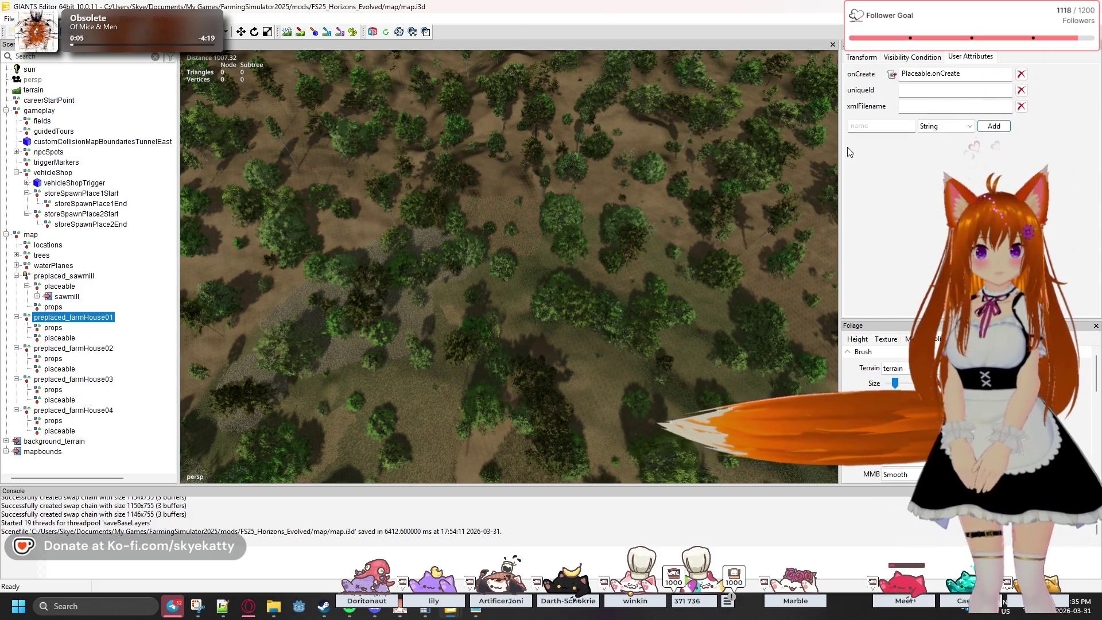
pyautogui.hotkey('ctrl', 'v')
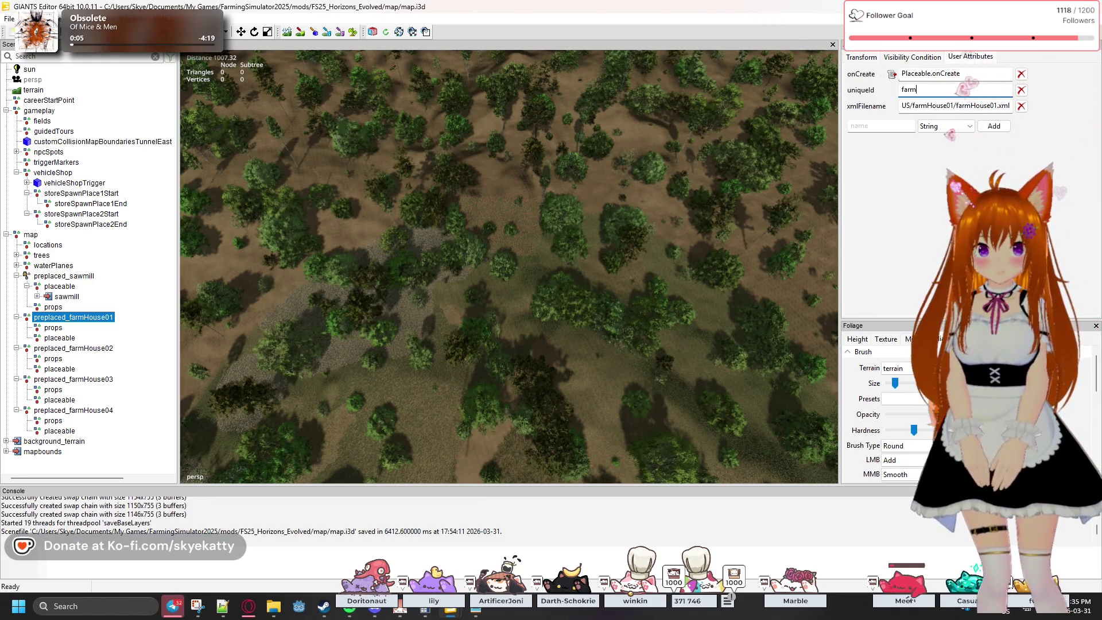
pyautogui.write('House01')
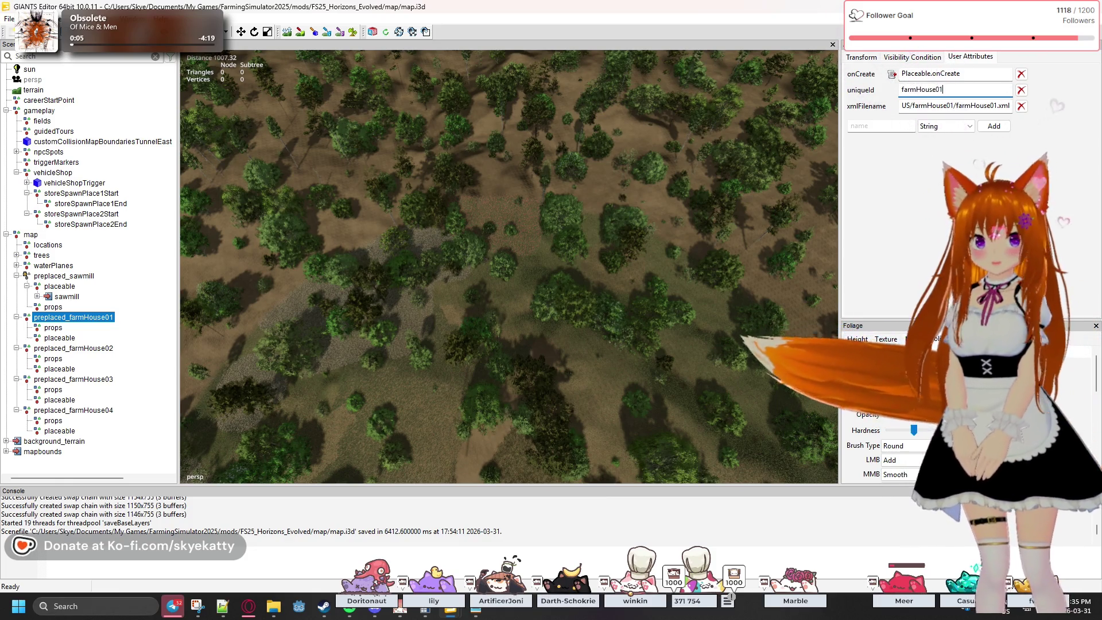
pyautogui.write('_')
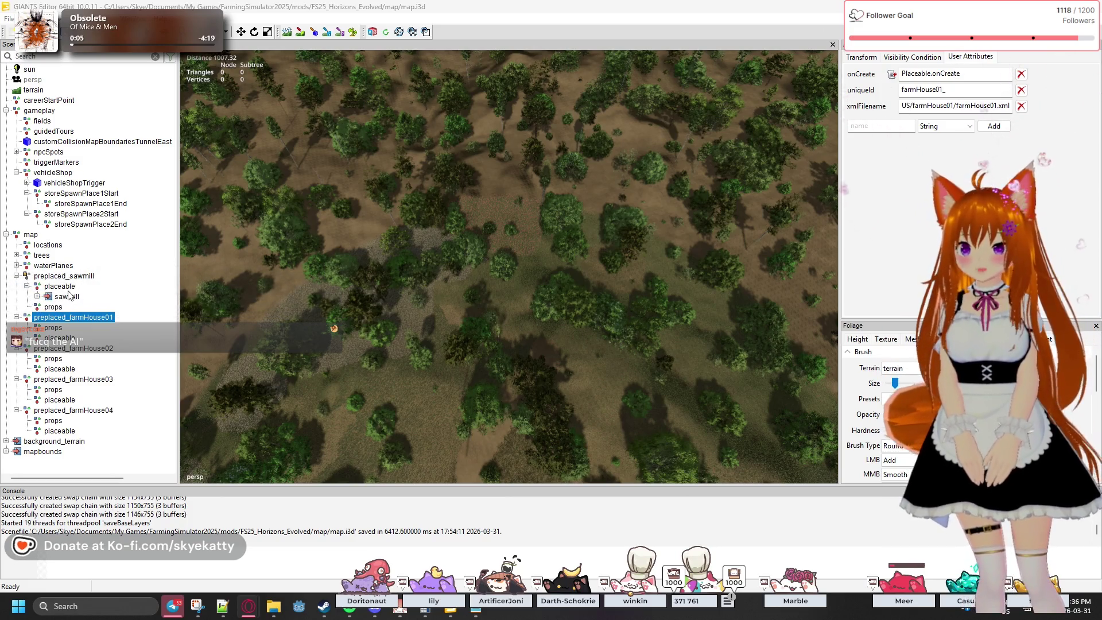
# - Inspect the preplaced_sawmill uniqueId text to see how its ID string is formatted
pyautogui.click(72, 276)
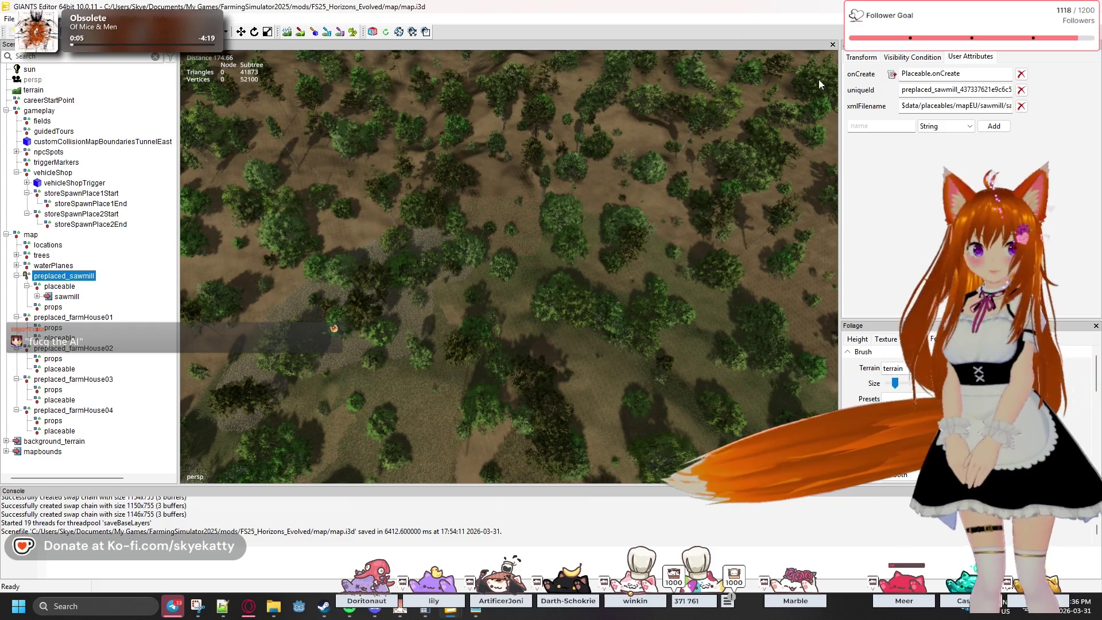
pyautogui.moveTo(981, 90); pyautogui.dragTo(1011, 90)
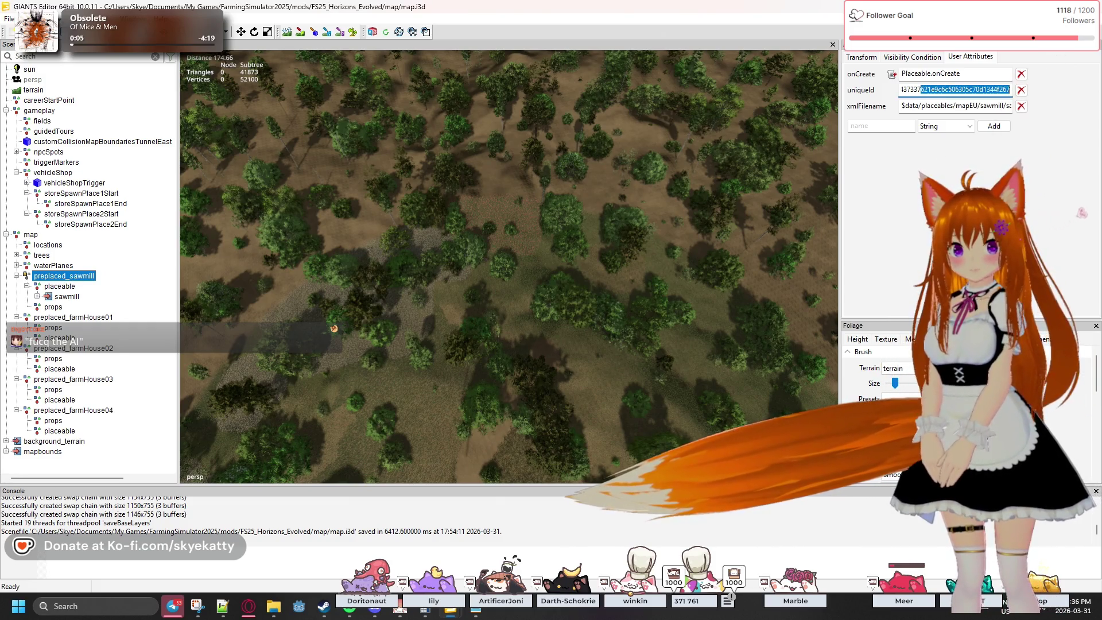
pyautogui.click(963, 146)
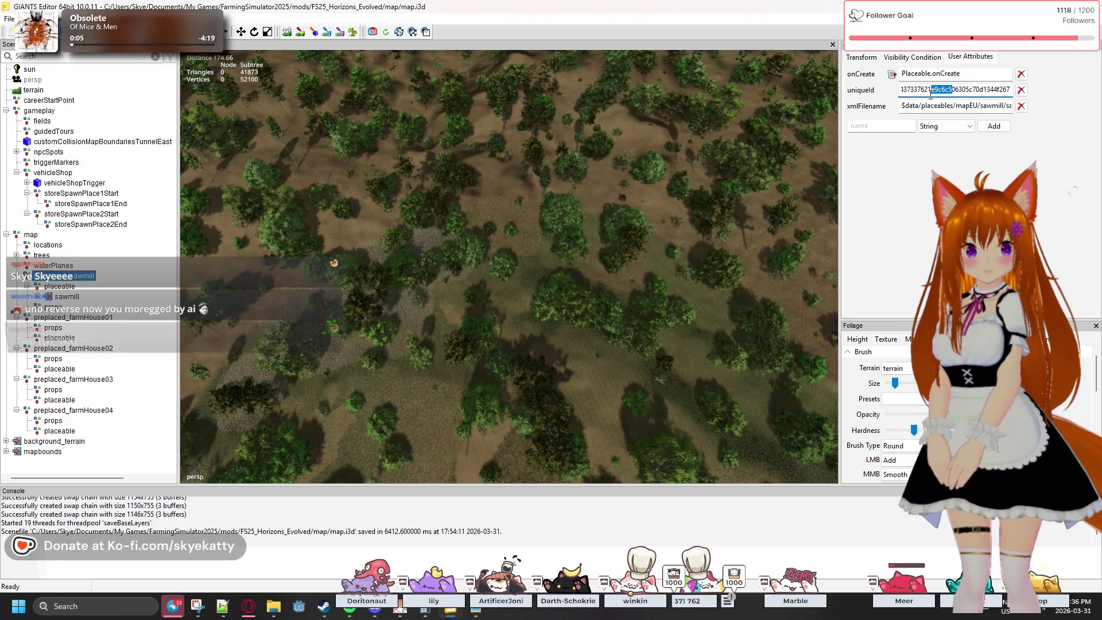
pyautogui.moveTo(951, 92); pyautogui.dragTo(1051, 106)
pyautogui.click(996, 90)
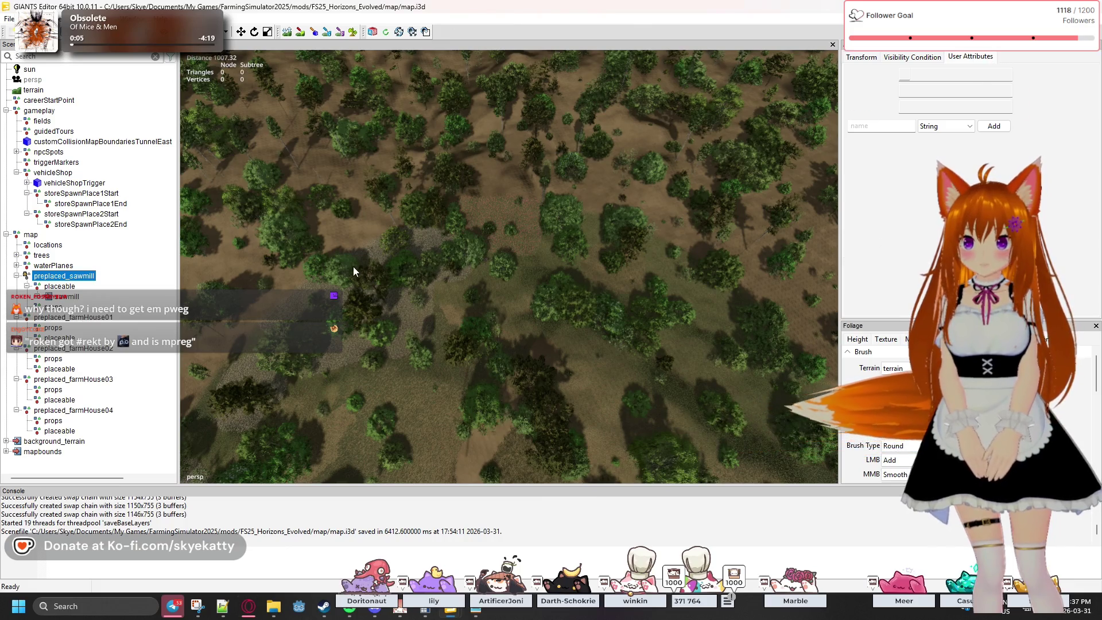
pyautogui.click(111, 319)
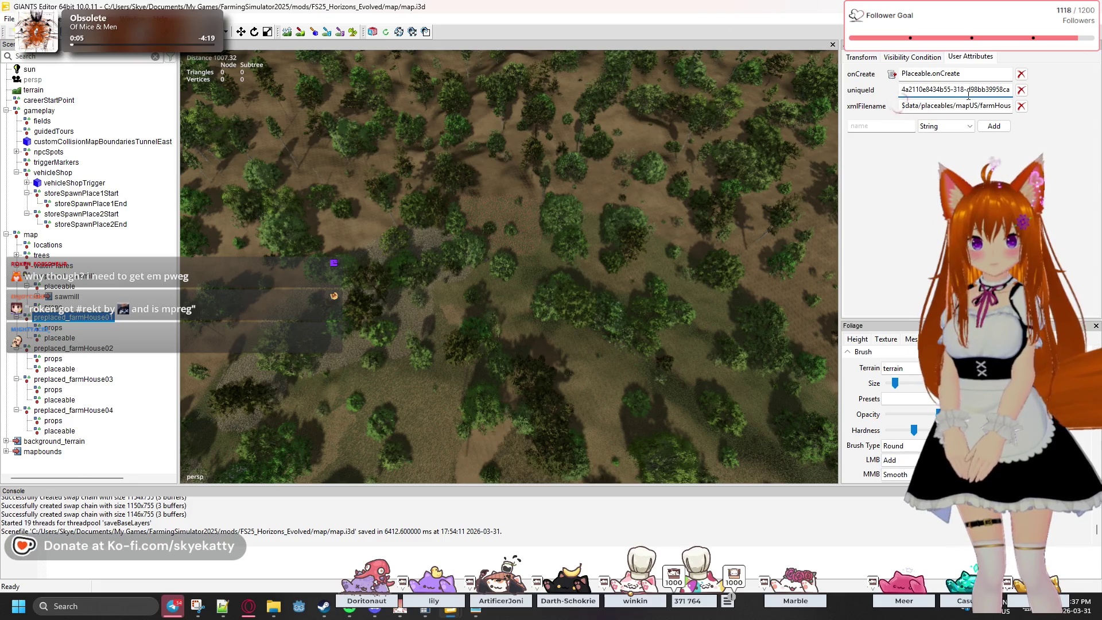
# - Replace farmHouse01's uniqueId with farmHouse01 followed by the generated code, then compare with the sawmill
pyautogui.hotkey('ctrl', 'a')
pyautogui.press('BackSpace')
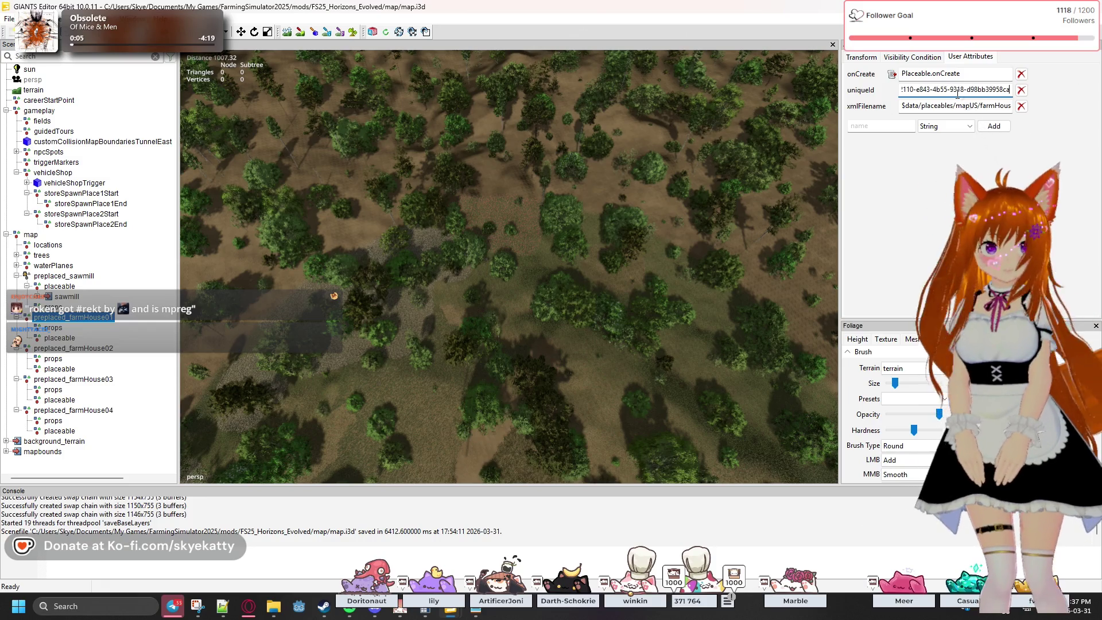
pyautogui.moveTo(928, 90); pyautogui.dragTo(866, 94)
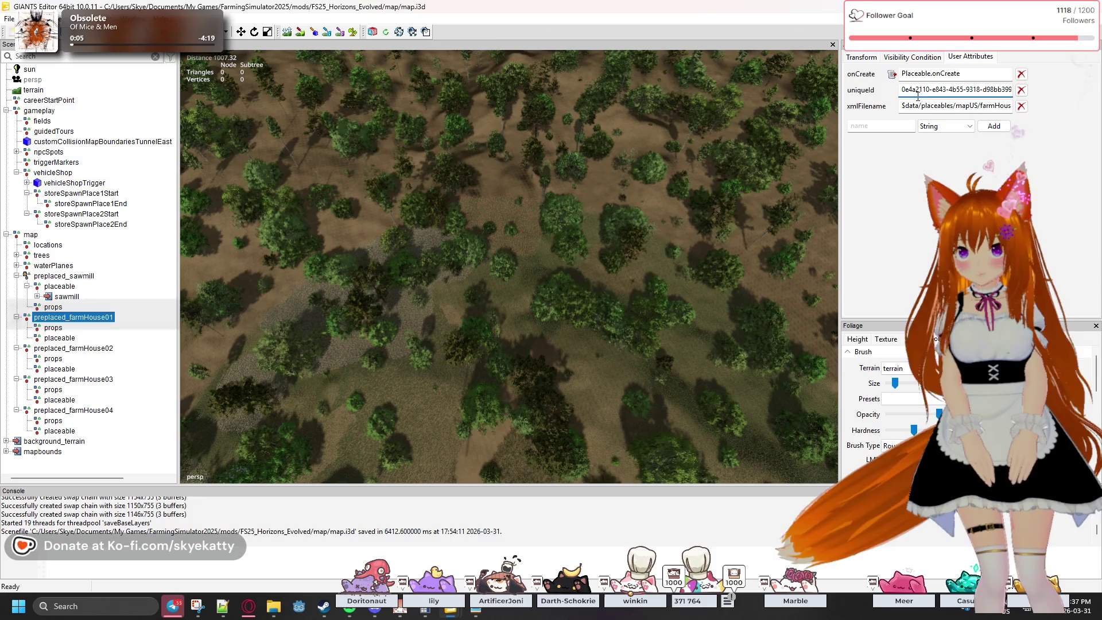
pyautogui.write('farm')
pyautogui.write('House')
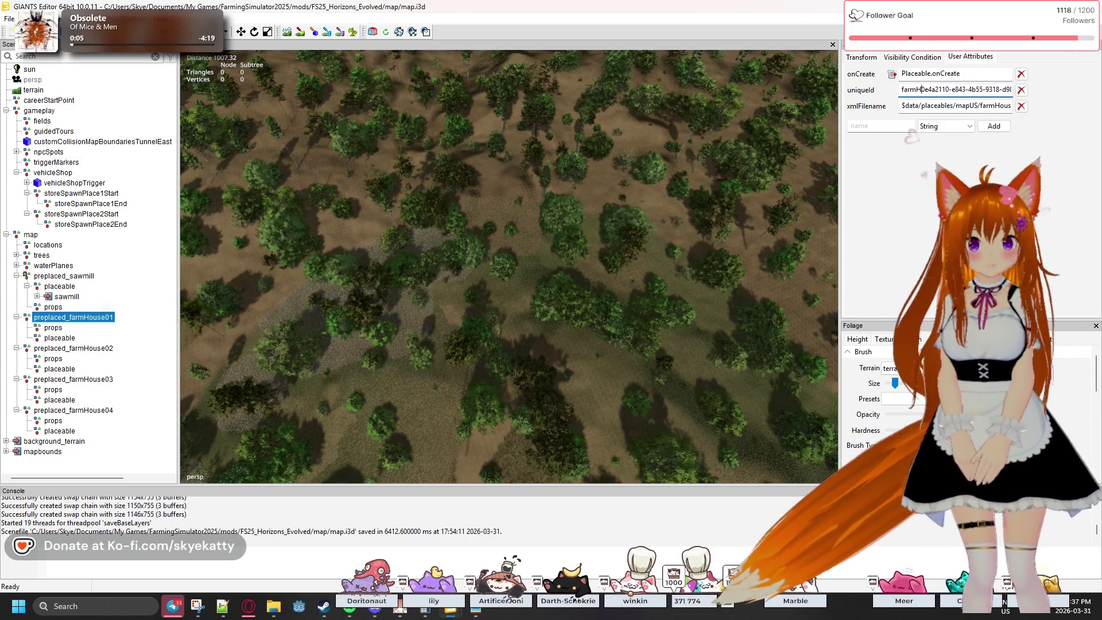
pyautogui.write('01_')
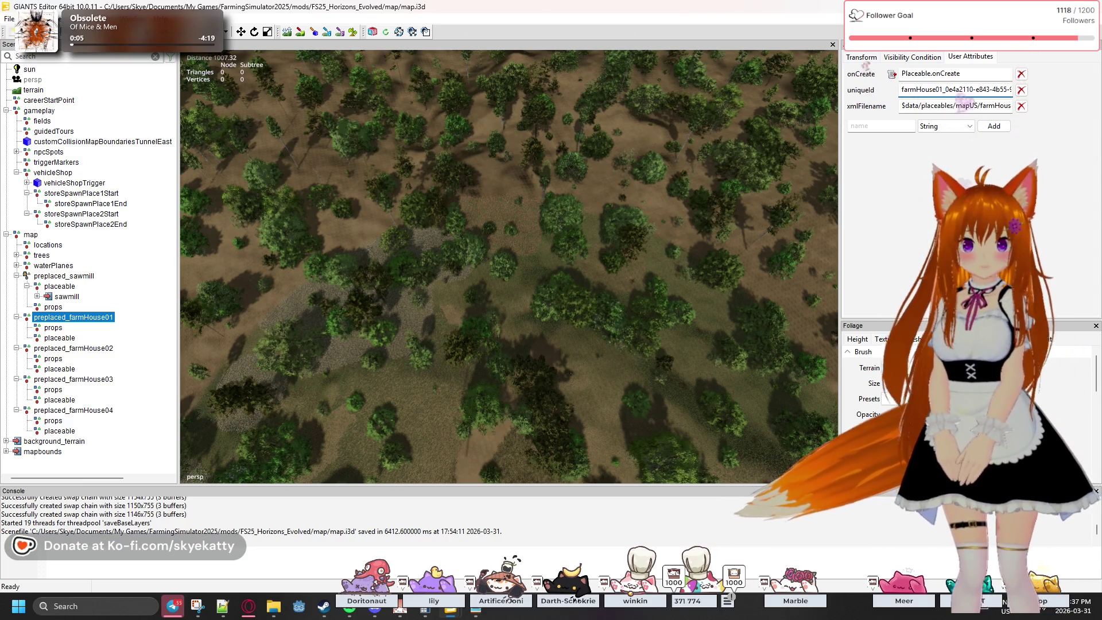
pyautogui.press('BackSpace')
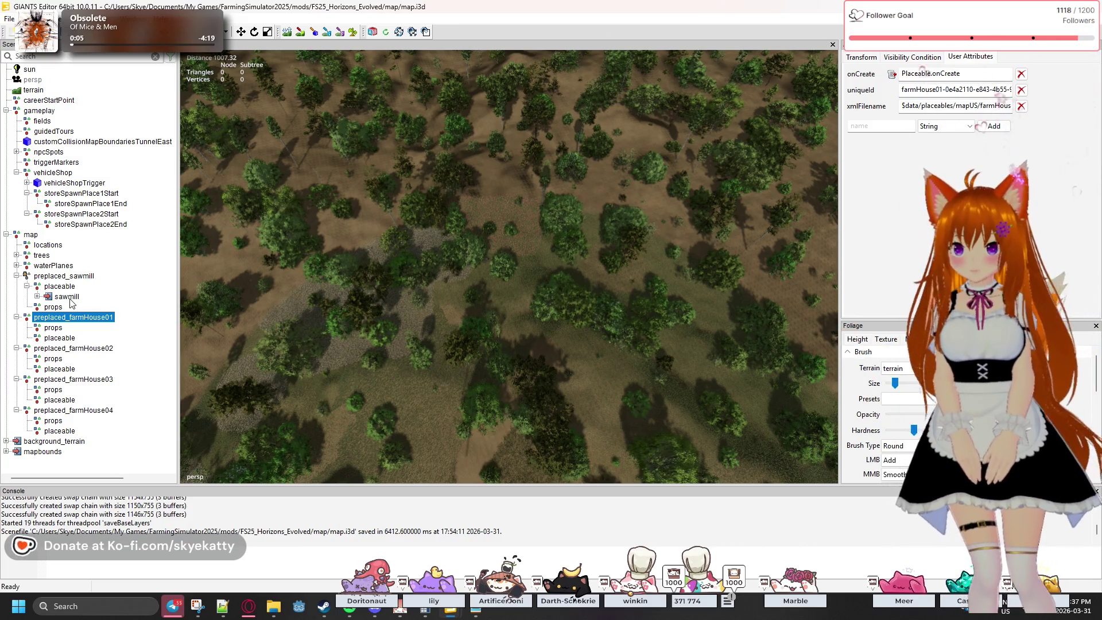
pyautogui.click(66, 297)
pyautogui.click(63, 276)
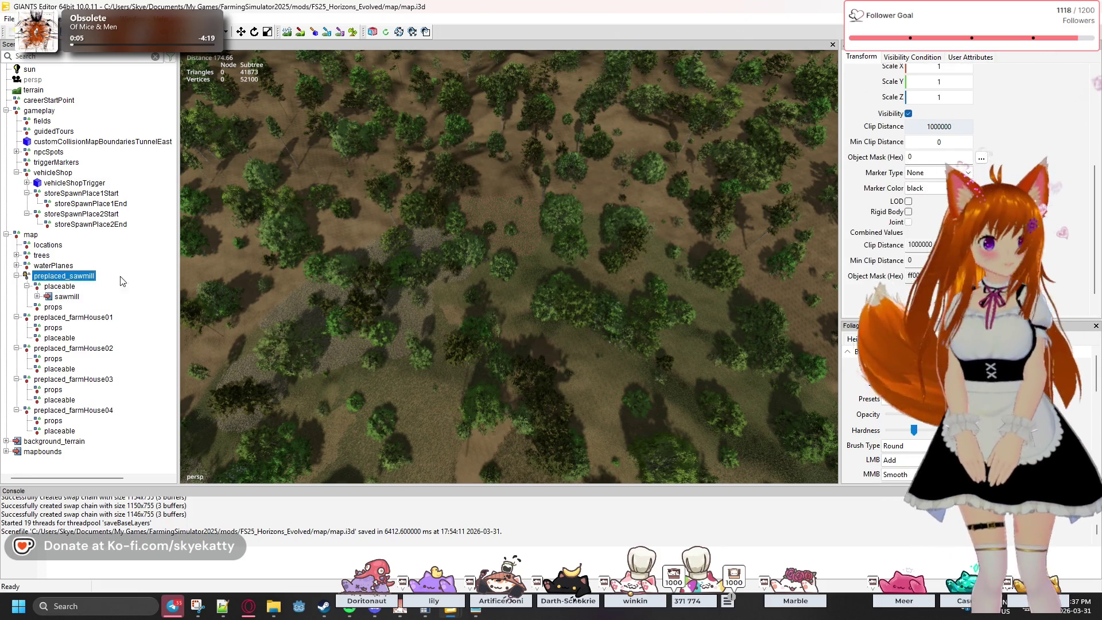
# - Change farmHouse01's uniqueId to farmHouse01_ plus the code with its hyphens removed, matching the sawmill
pyautogui.click(970, 57)
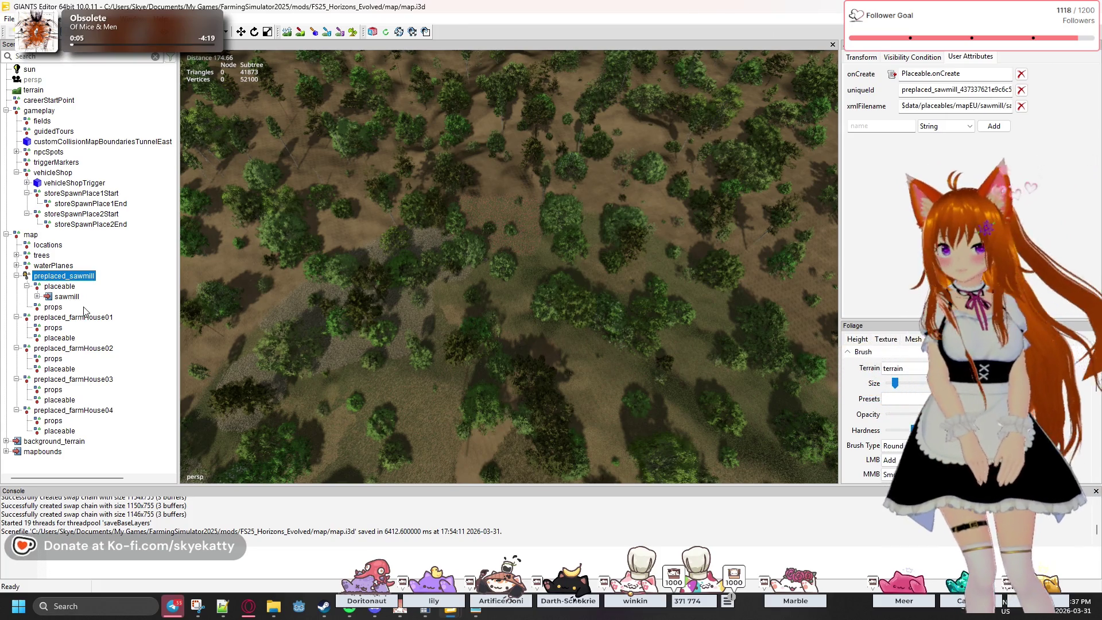
pyautogui.click(73, 318)
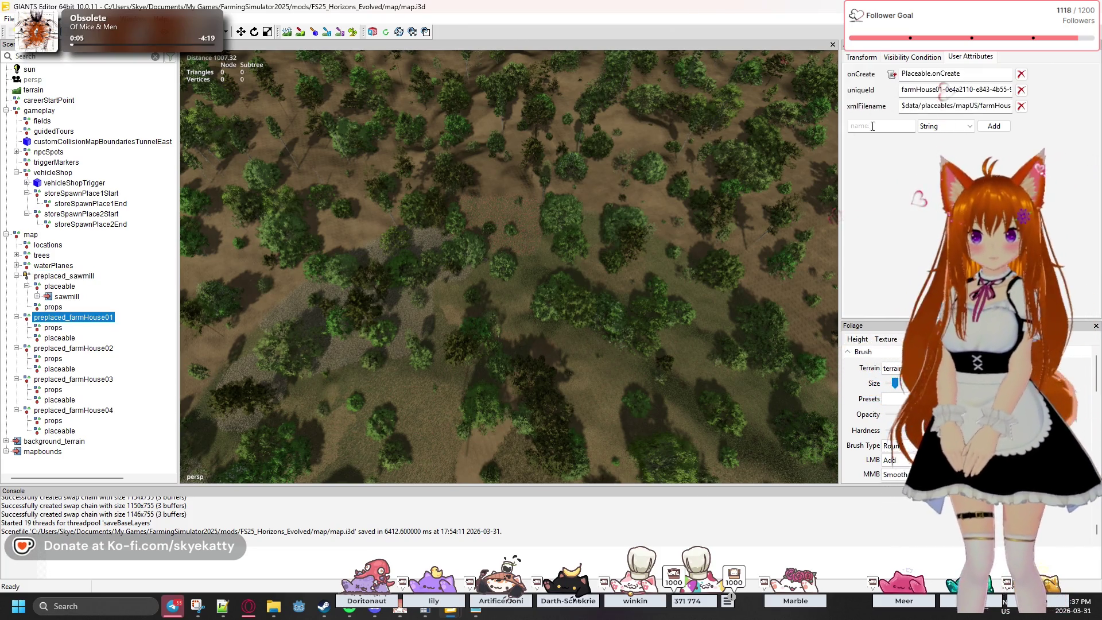
pyautogui.press('BackSpace')
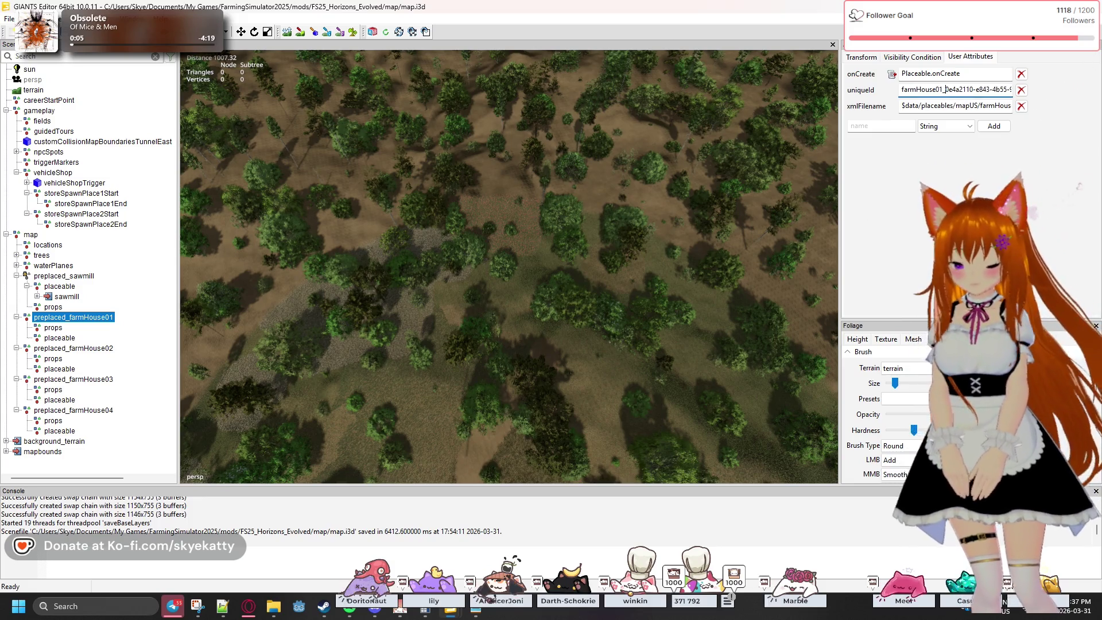
pyautogui.write('_')
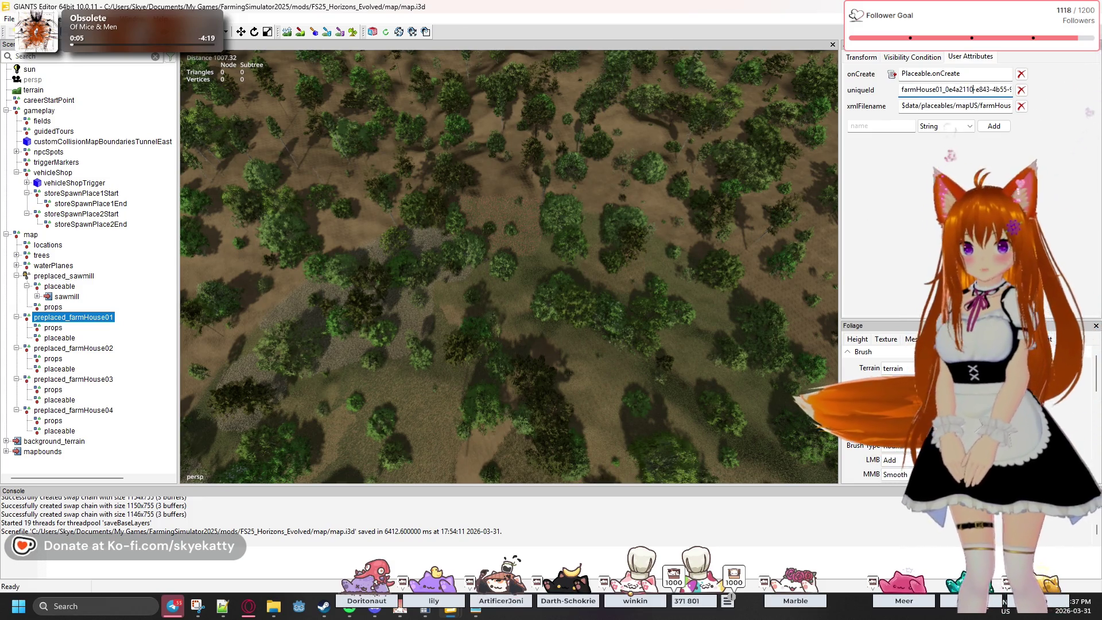
pyautogui.press('Right')
pyautogui.press('Right')
pyautogui.press('Delete')
pyautogui.press('Right')
pyautogui.press('Right')
pyautogui.press('Right')
pyautogui.press('Delete')
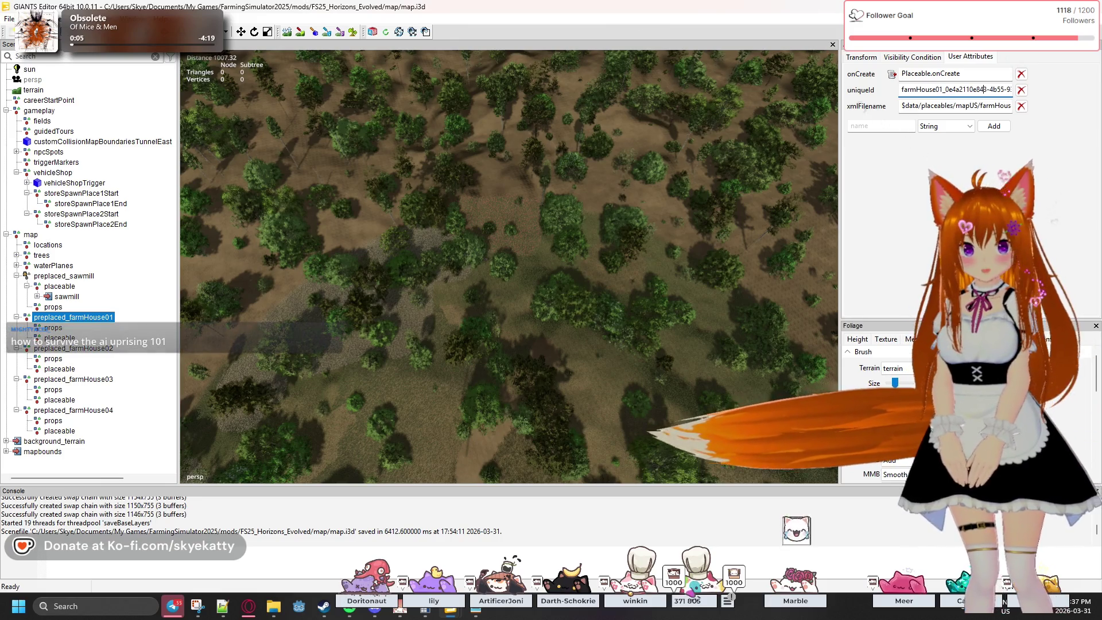
pyautogui.press('Right')
pyautogui.press('Right')
pyautogui.press('Right')
pyautogui.press('Delete')
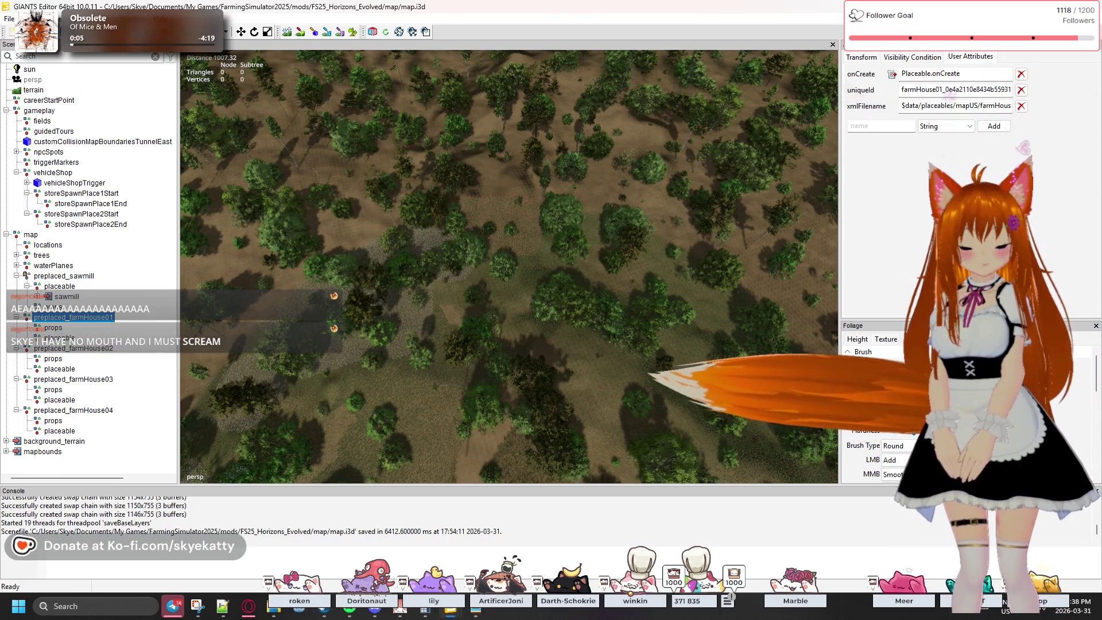
pyautogui.click(951, 108)
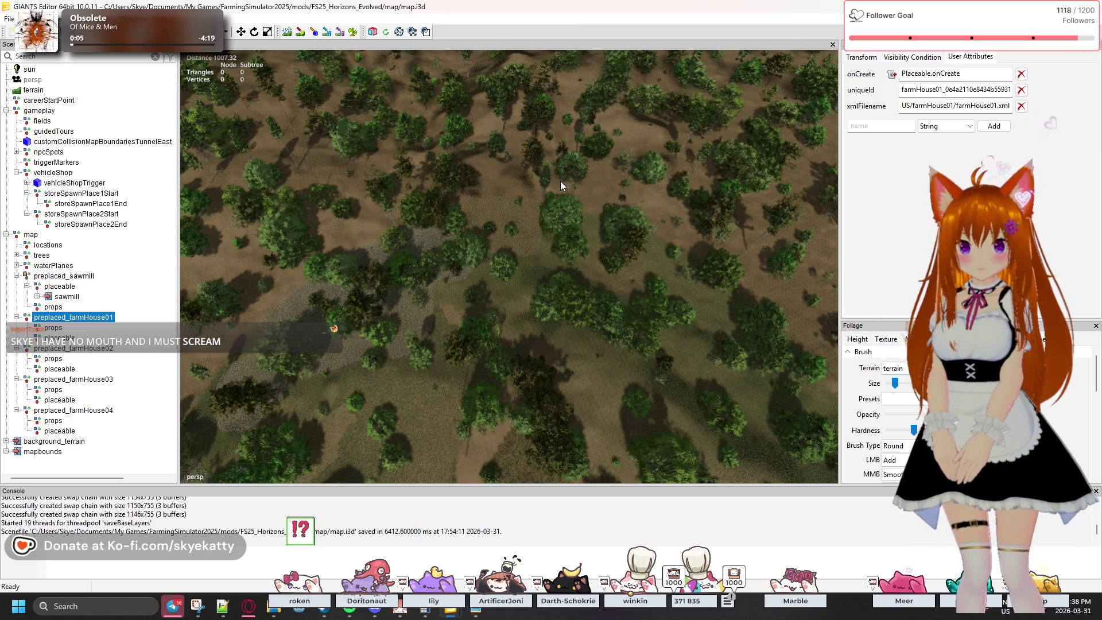
pyautogui.click(84, 348)
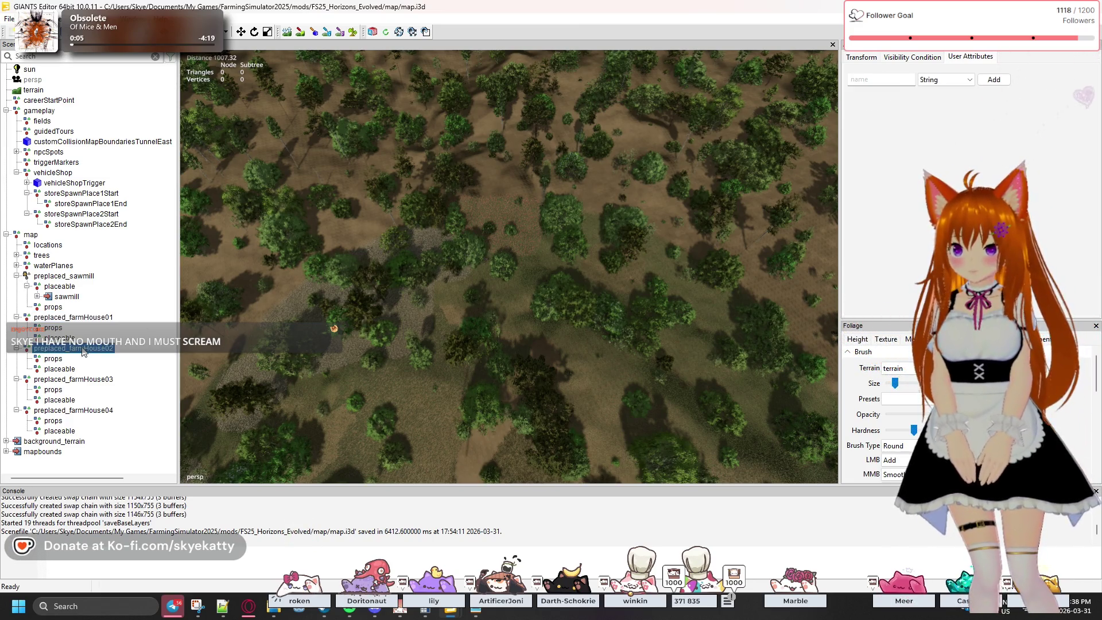
# - Add an onCreate Script Callback attribute to preplaced_farmHouse02 and enter its callback value
pyautogui.click(949, 81)
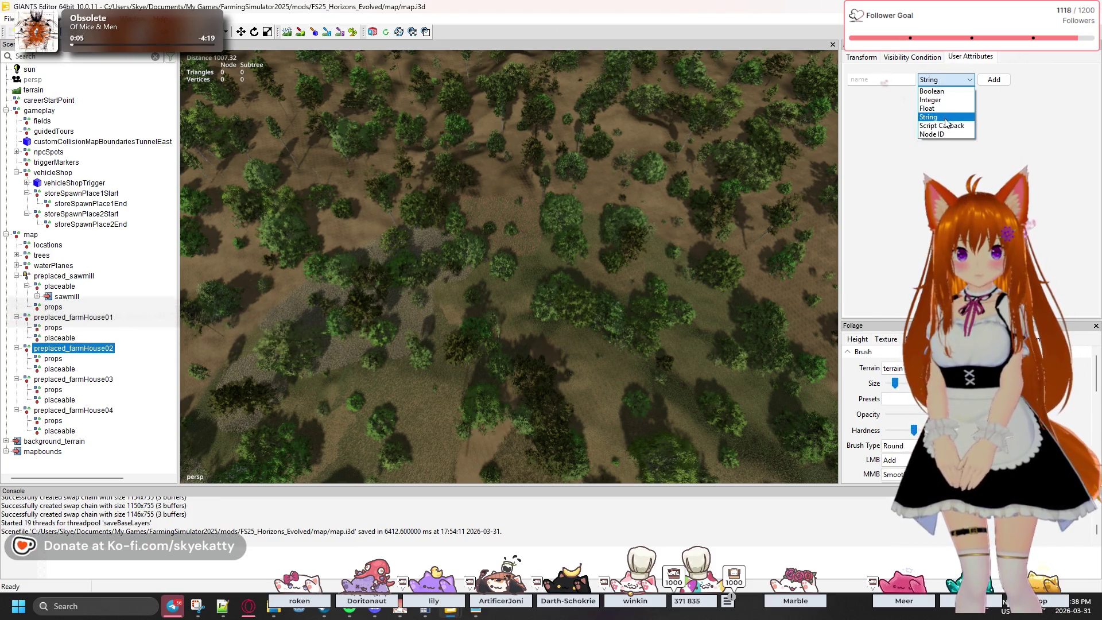
pyautogui.click(944, 126)
pyautogui.click(900, 82)
pyautogui.write('onCreate')
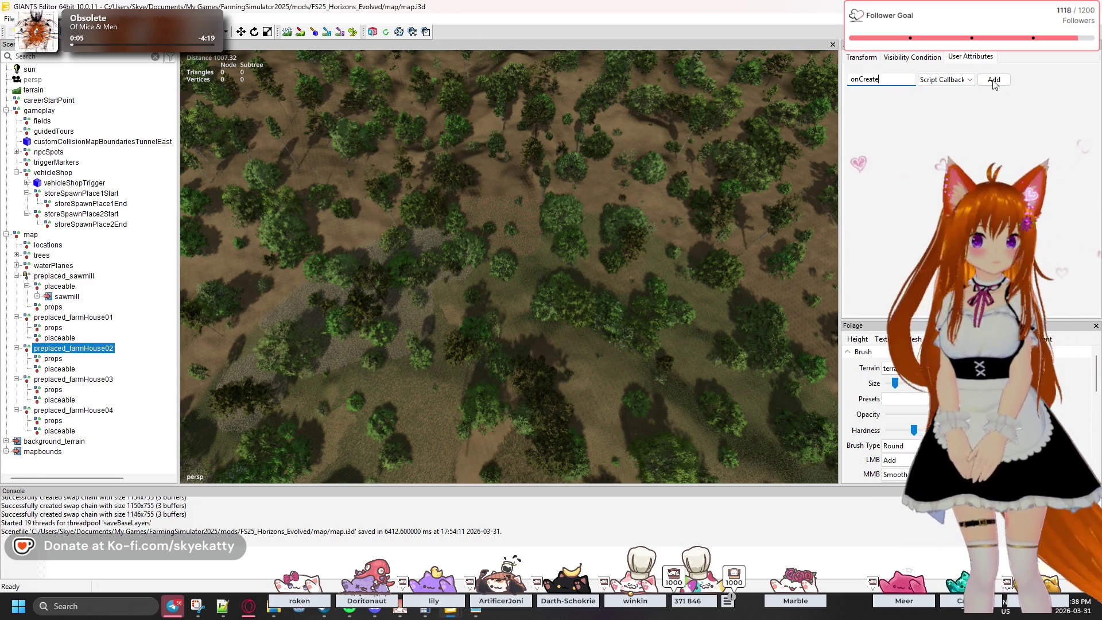
pyautogui.click(994, 79)
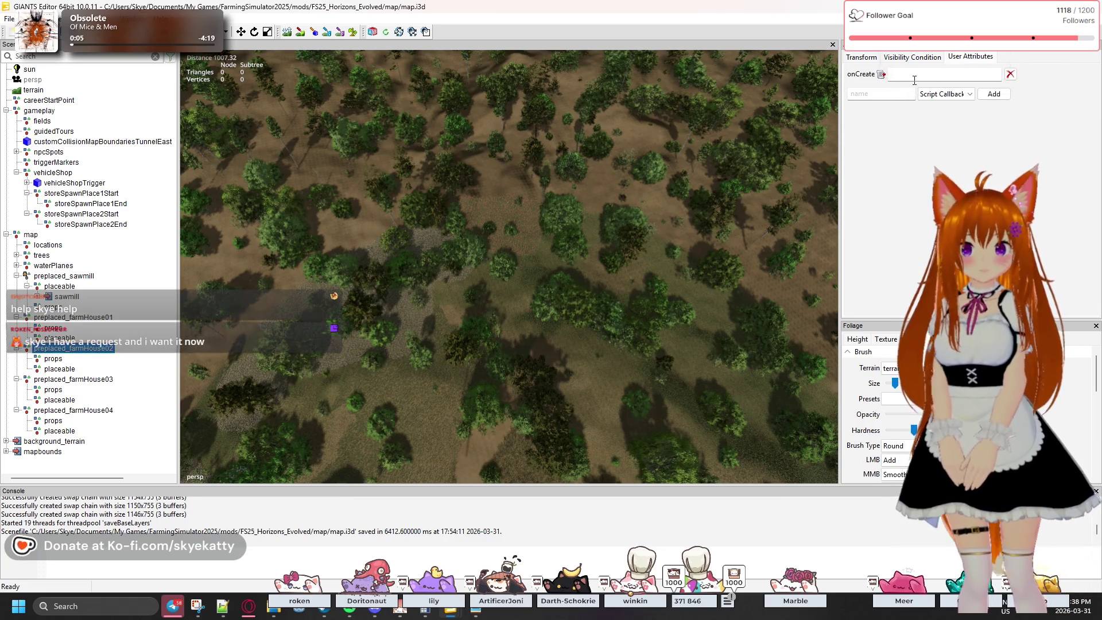
pyautogui.write('Paceables.onCreate')
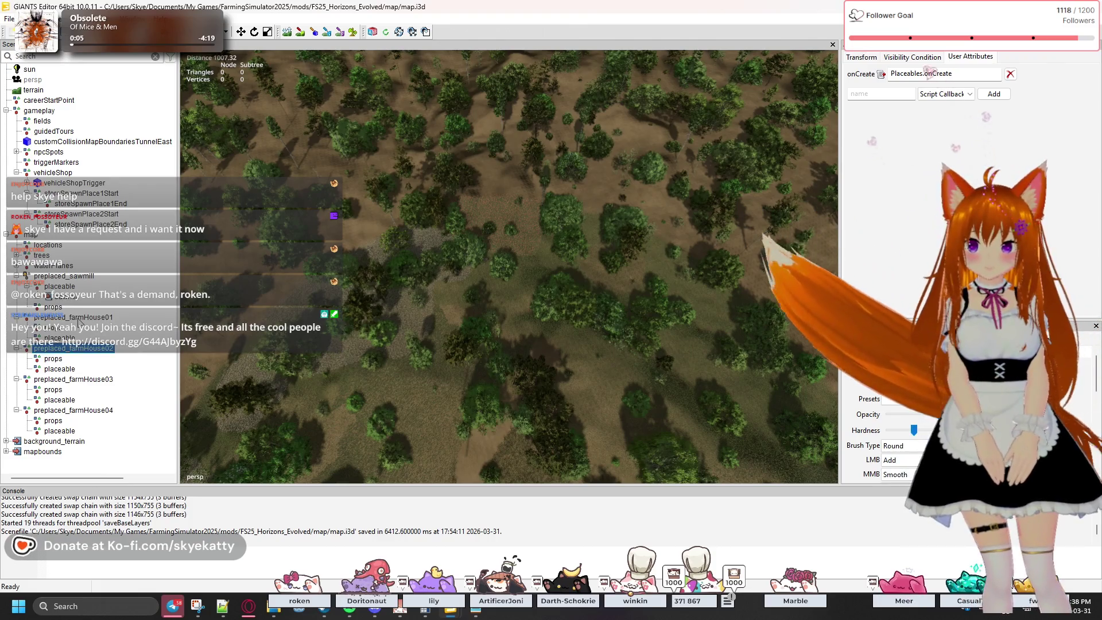
# - Correct the callback to Placeable.onCreate after checking farmHouse01, and name a new uniqueId attribute
pyautogui.click(78, 319)
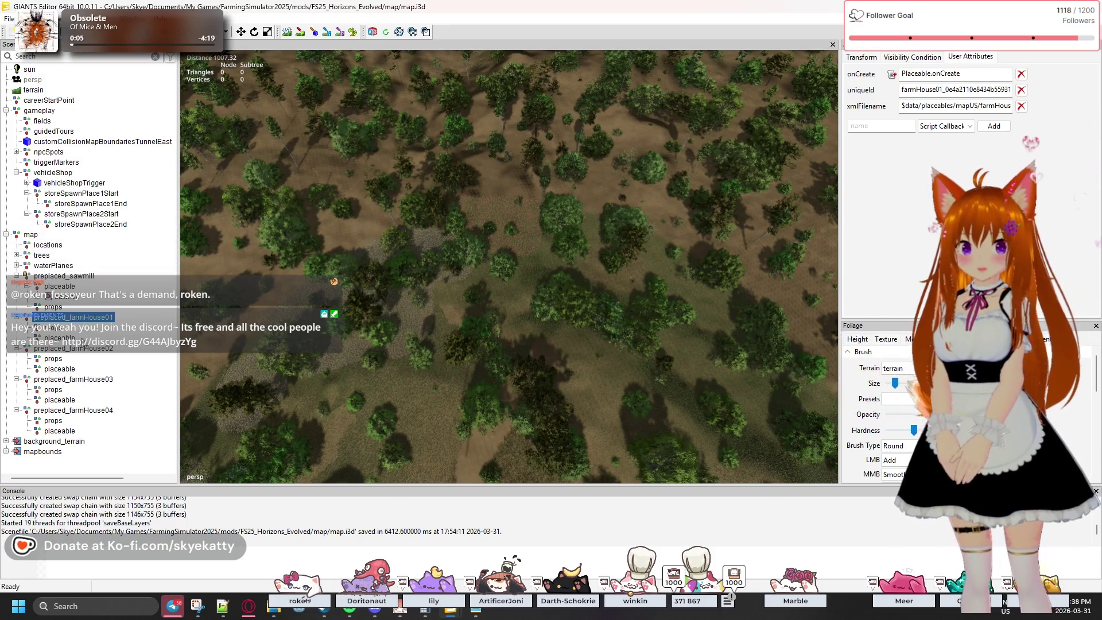
pyautogui.click(199, 362)
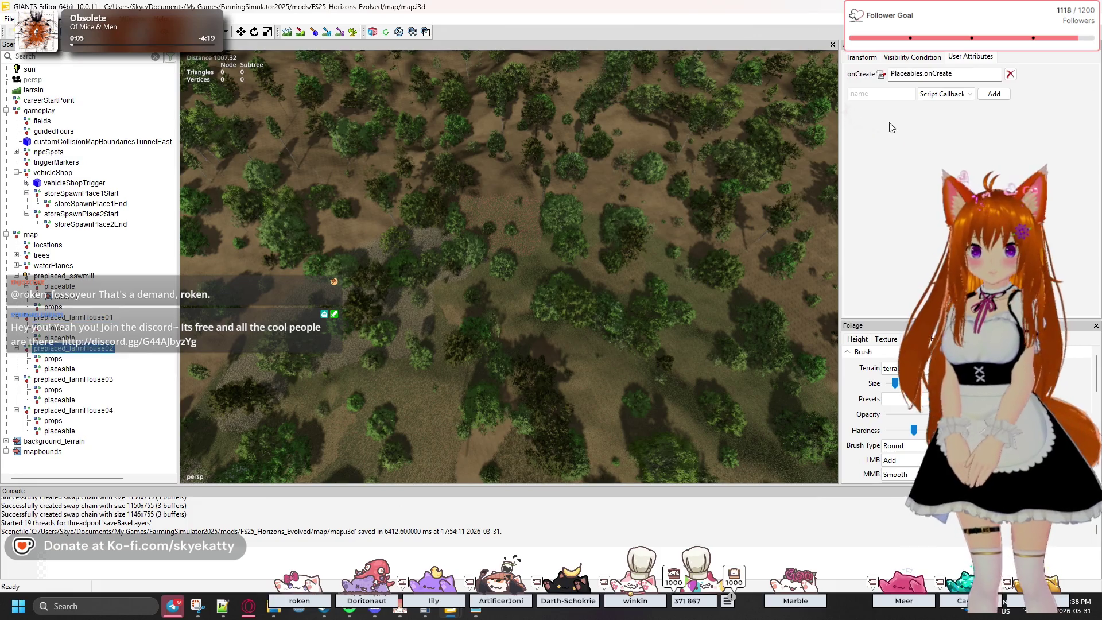
pyautogui.click(921, 73)
pyautogui.press('BackSpace')
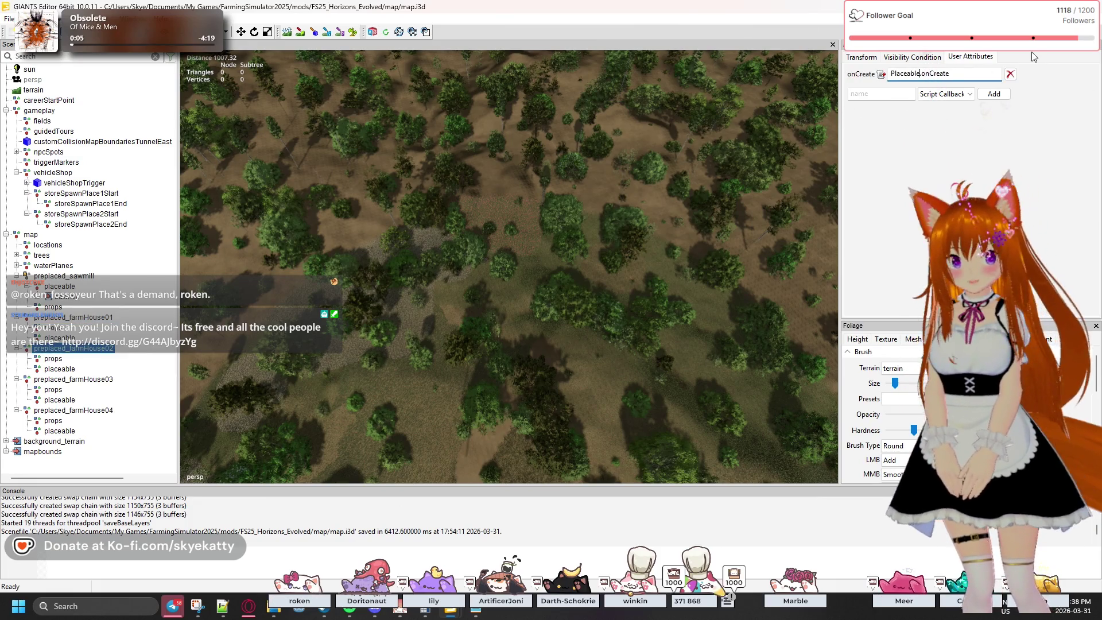
pyautogui.click(905, 95)
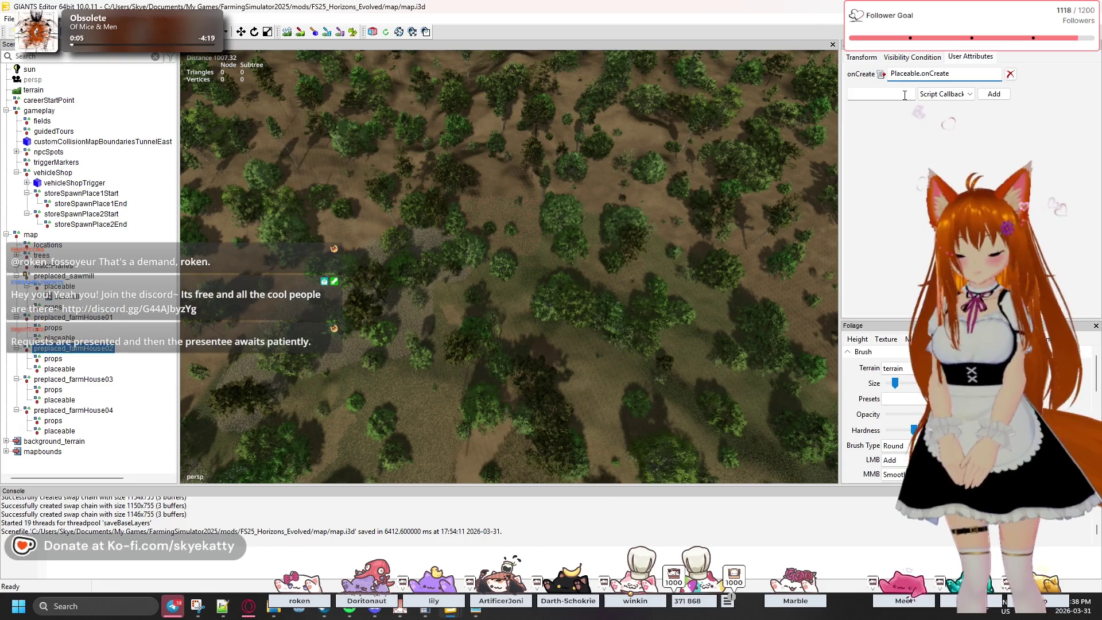
pyautogui.write('unique')
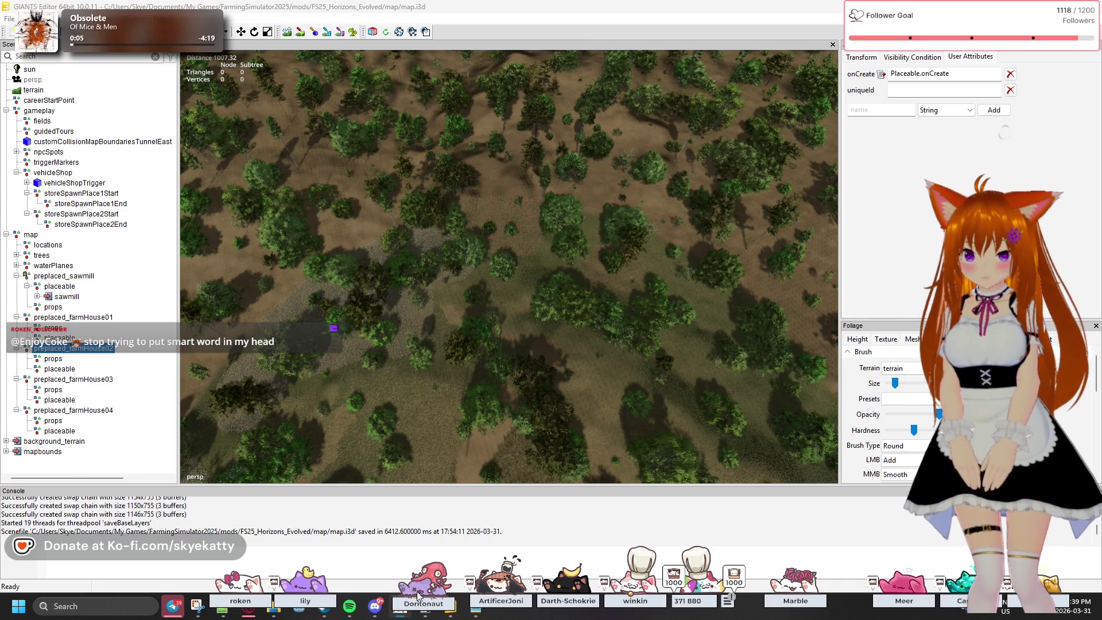
pyautogui.moveTo(310, 594); pyautogui.dragTo(179, 597)
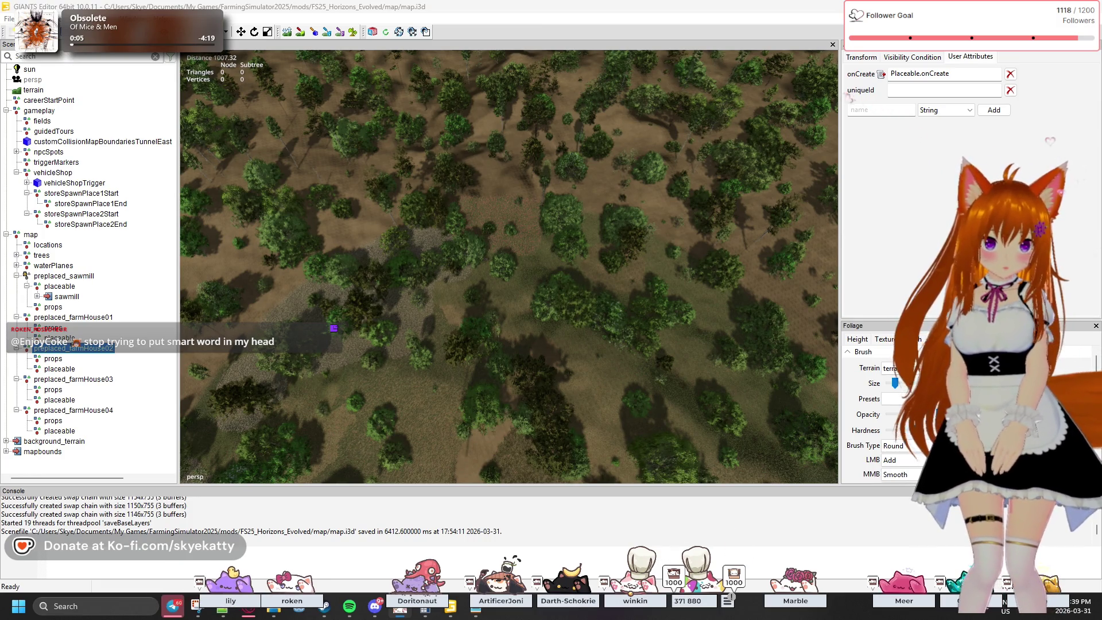
pyautogui.moveTo(699, 594); pyautogui.dragTo(344, 607)
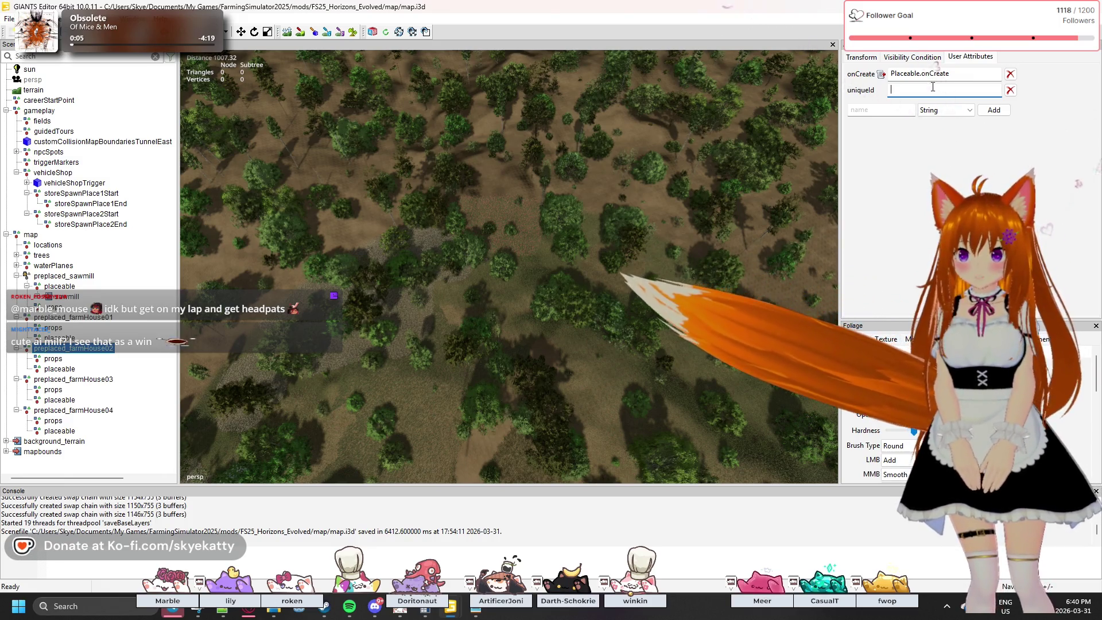
# - Set farmHouse02's uniqueId to farmHouse02_ followed by the pasted GUID without hyphens
pyautogui.write('farmHou')
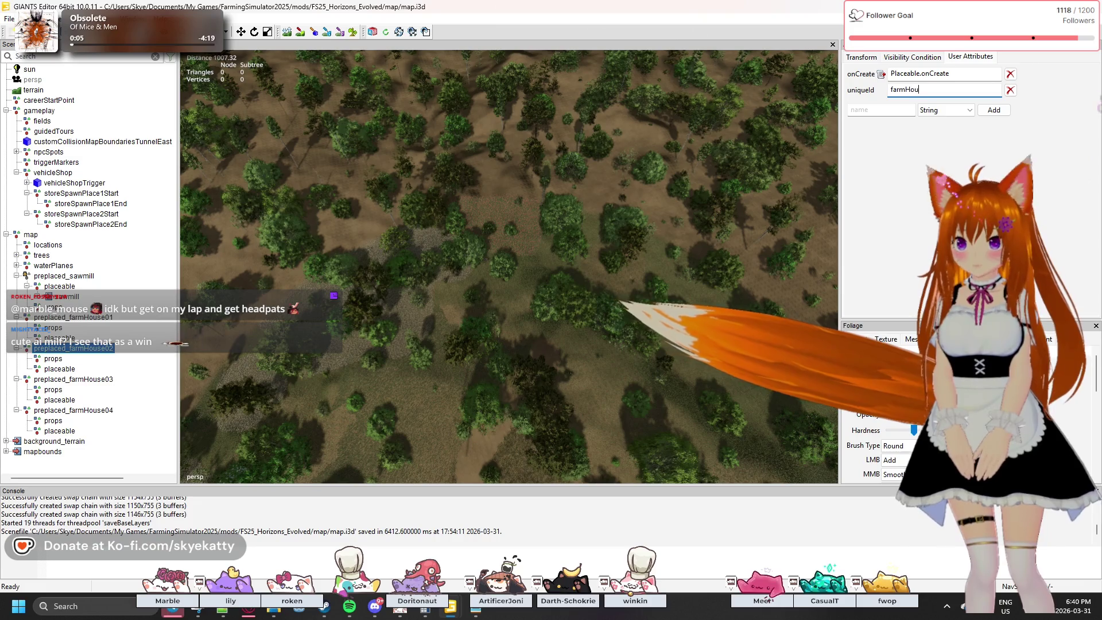
pyautogui.write('se0')
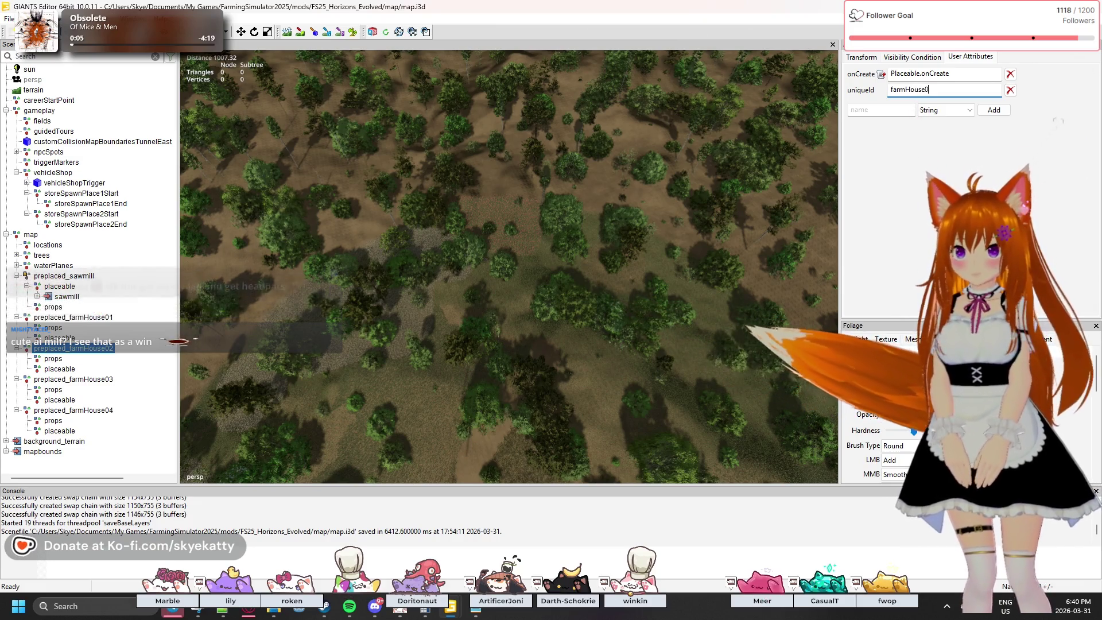
pyautogui.write('2_')
pyautogui.hotkey('ctrl', 'v')
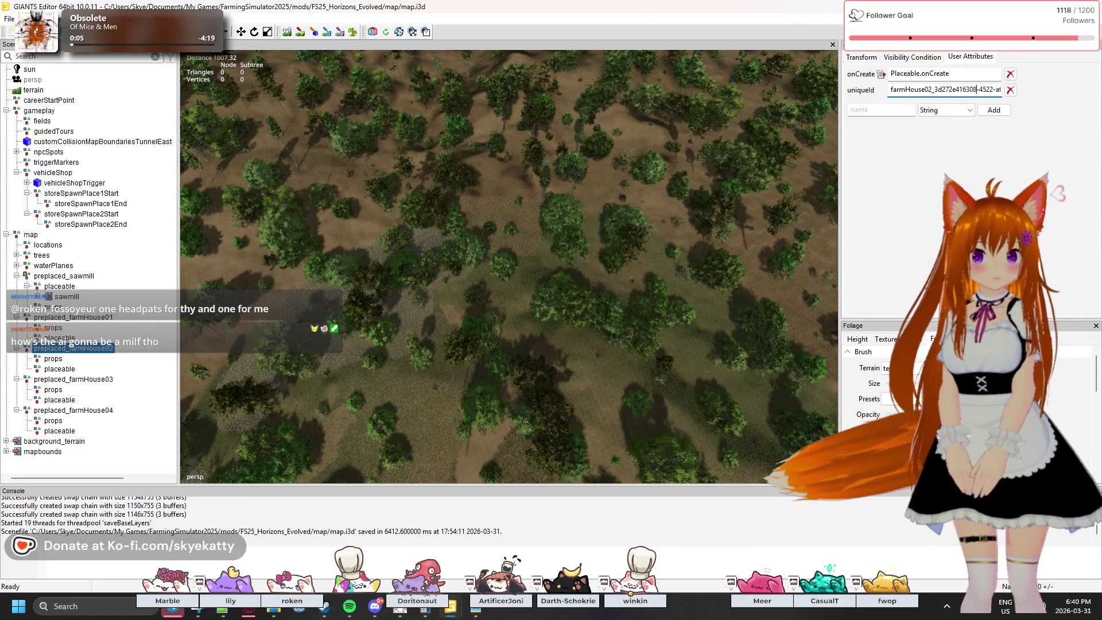
pyautogui.press('Delete')
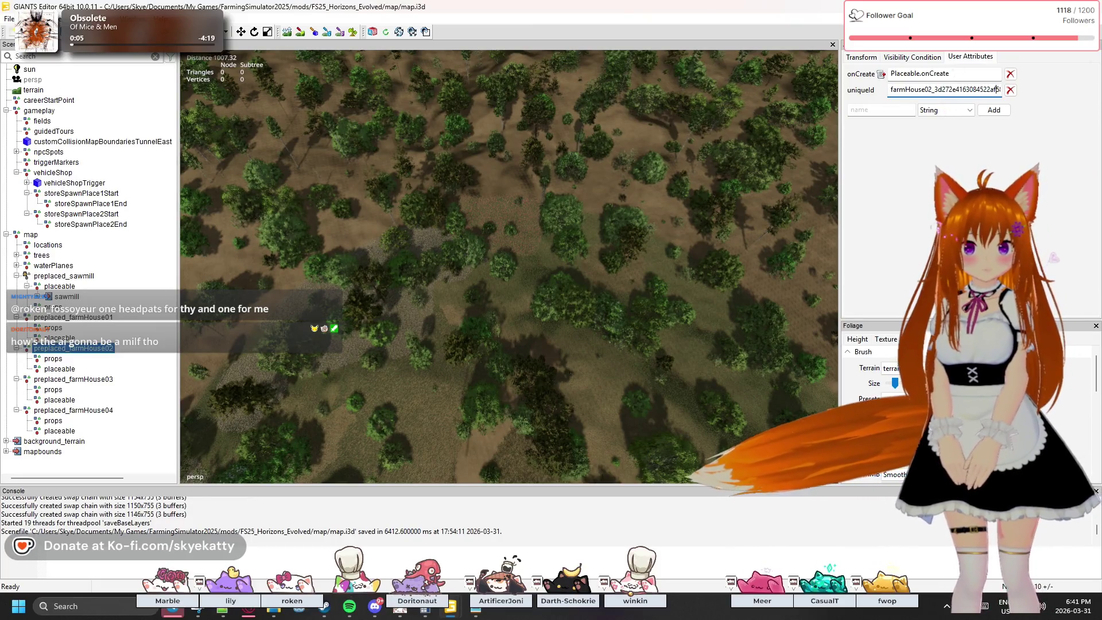
pyautogui.click(960, 90)
pyautogui.press('BackSpace')
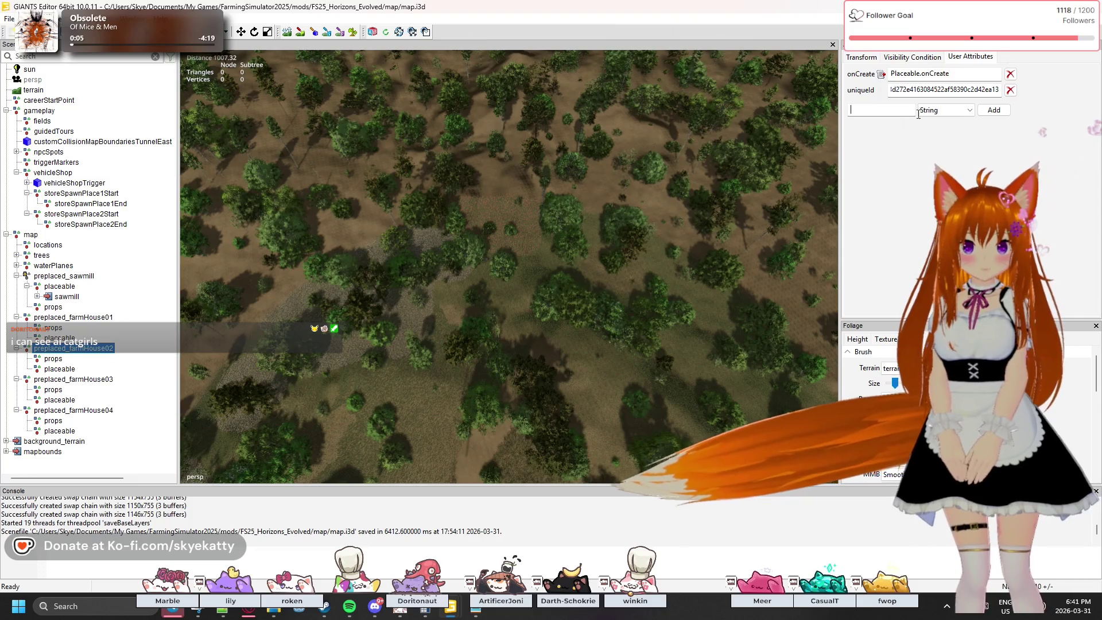
# - Add an xmlFilename string attribute to preplaced_farmHouse02
pyautogui.click(945, 110)
pyautogui.click(965, 171)
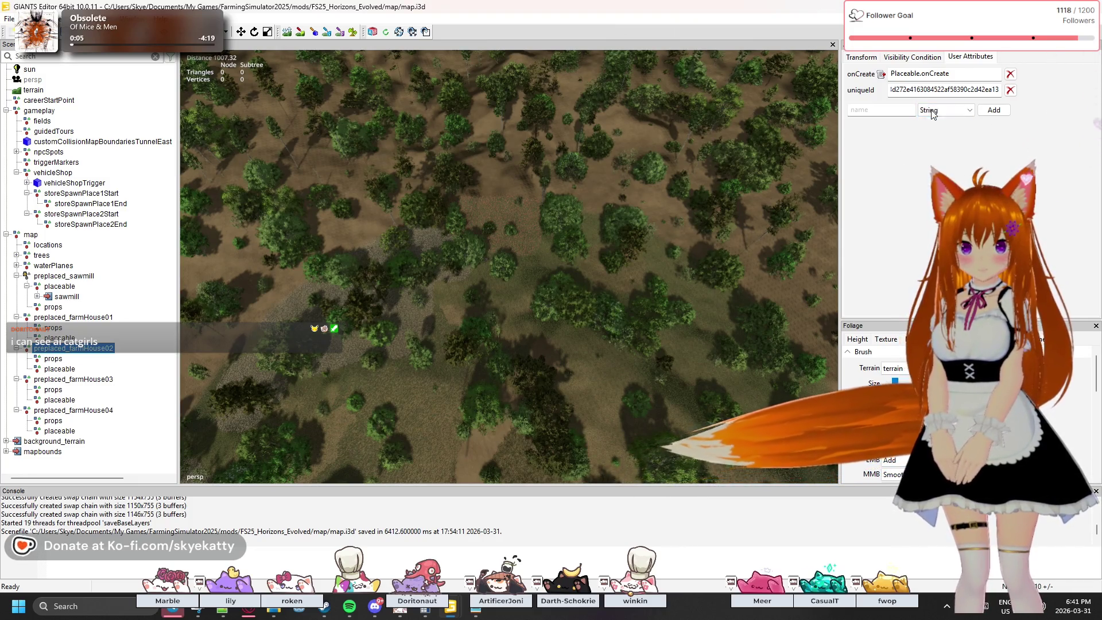
pyautogui.click(945, 109)
pyautogui.click(879, 130)
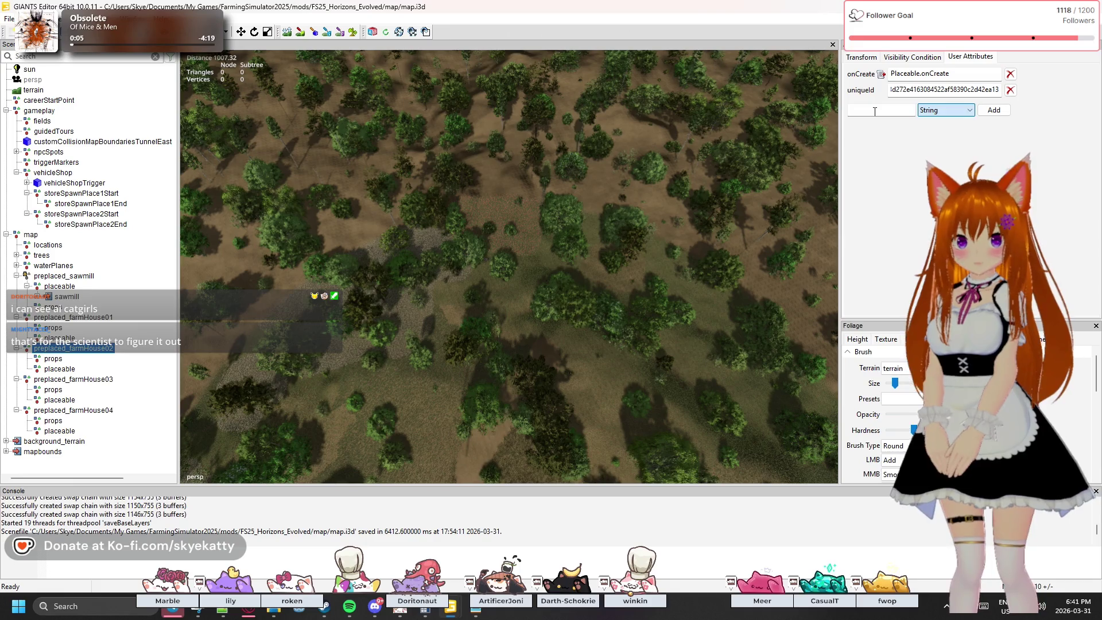
pyautogui.click(874, 110)
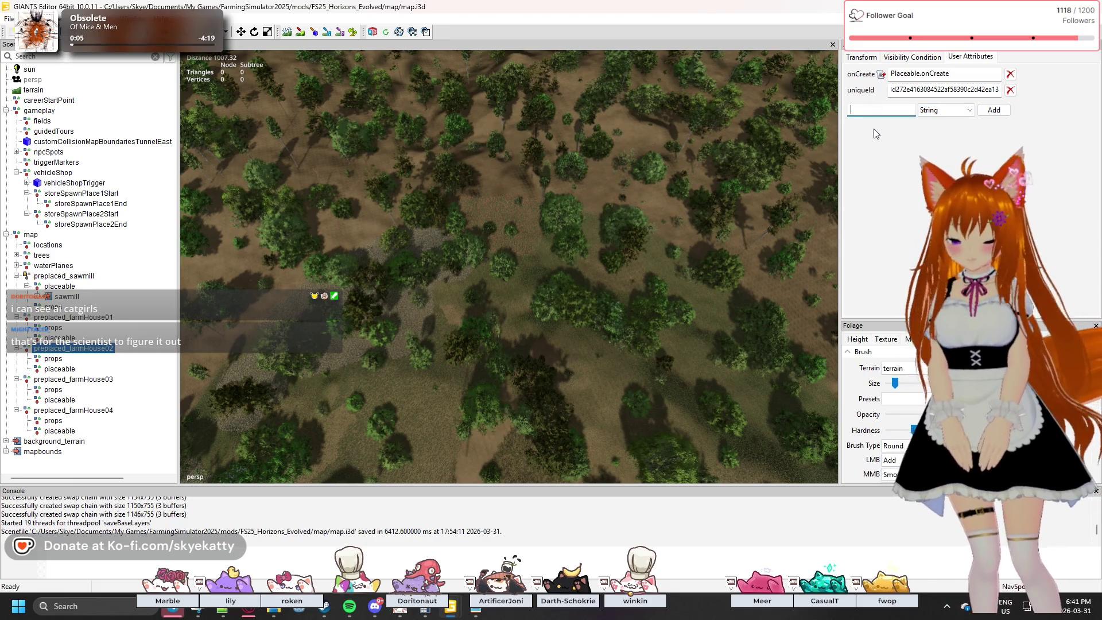
pyautogui.write('xmlFil')
pyautogui.write('ename')
pyautogui.press('Return')
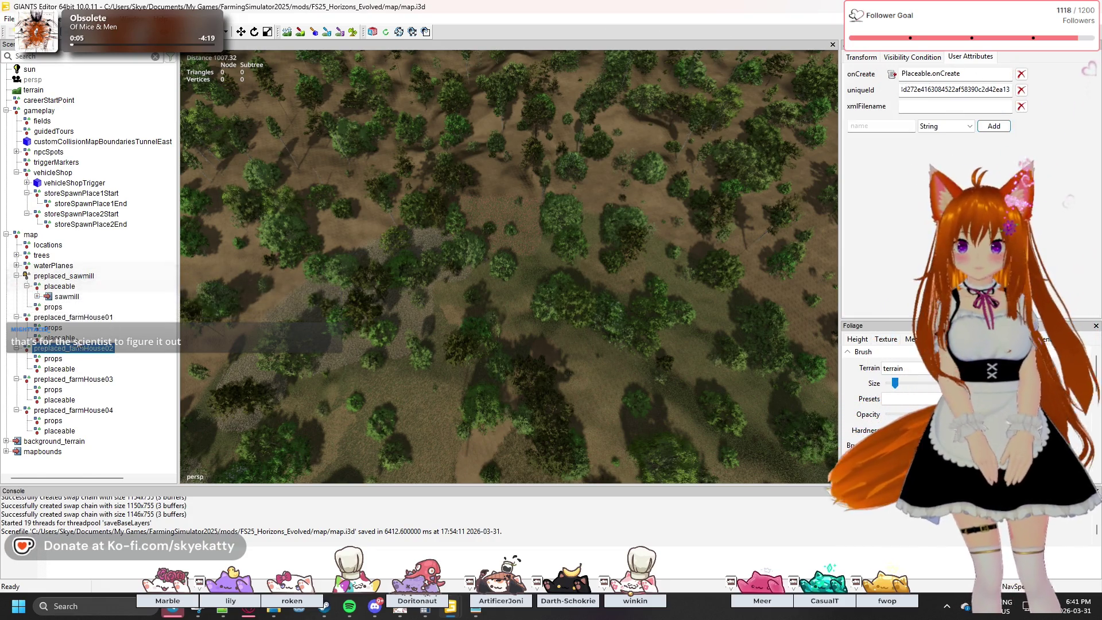
# - Fill xmlFilename with farmHouse01's path, changing the folder to farmHouse02/farmHouse02.xml
pyautogui.click(119, 317)
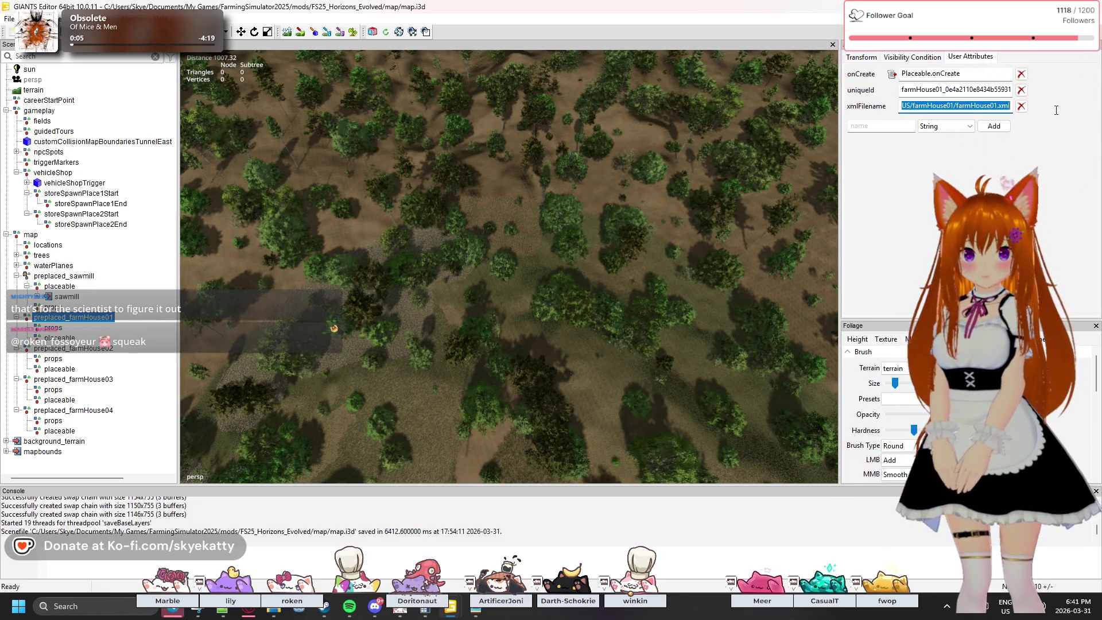
pyautogui.click(74, 349)
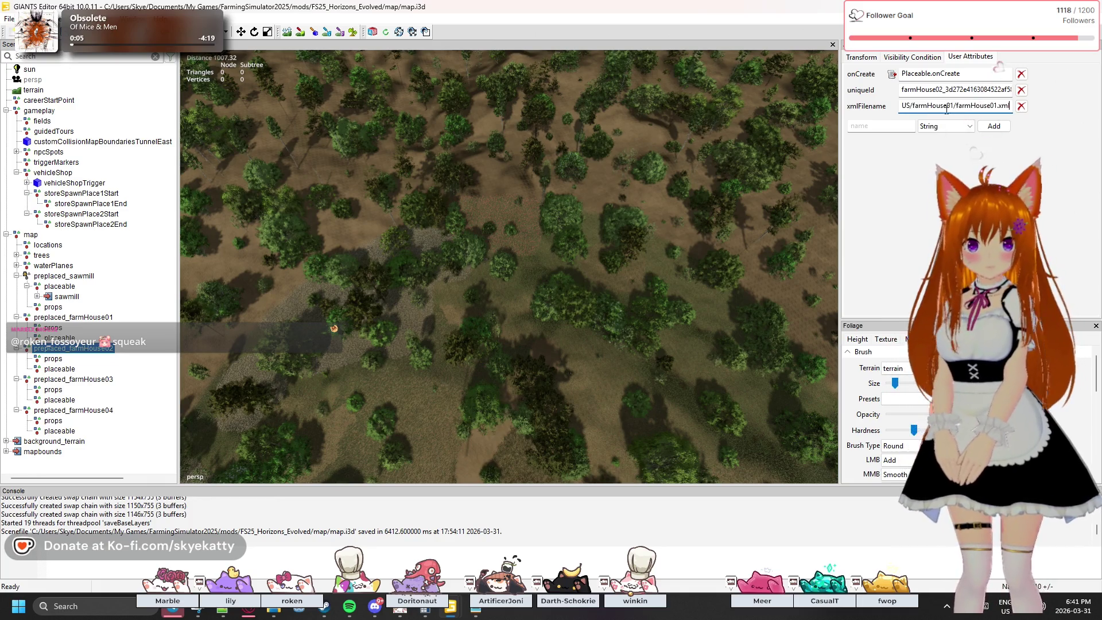
pyautogui.press('Left')
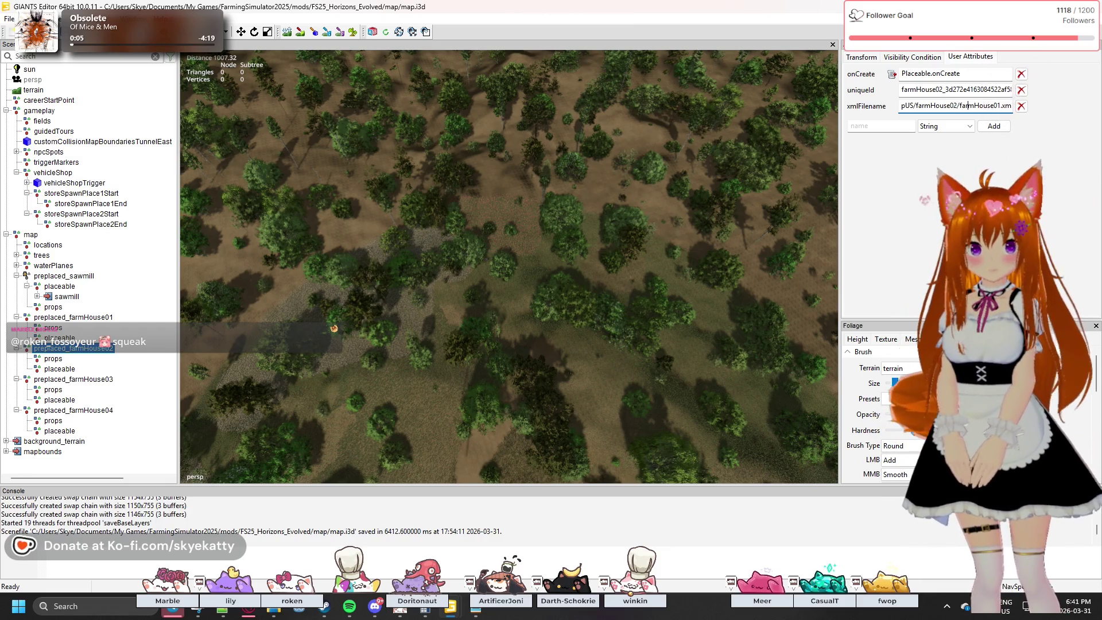
pyautogui.press('BackSpace')
pyautogui.write('2')
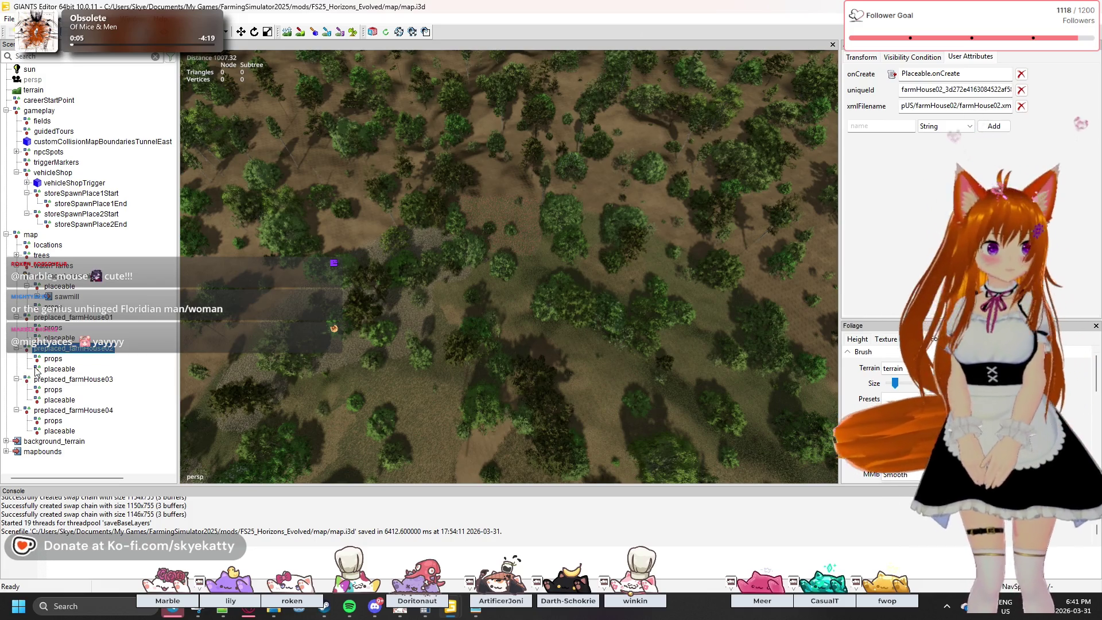
pyautogui.click(83, 277)
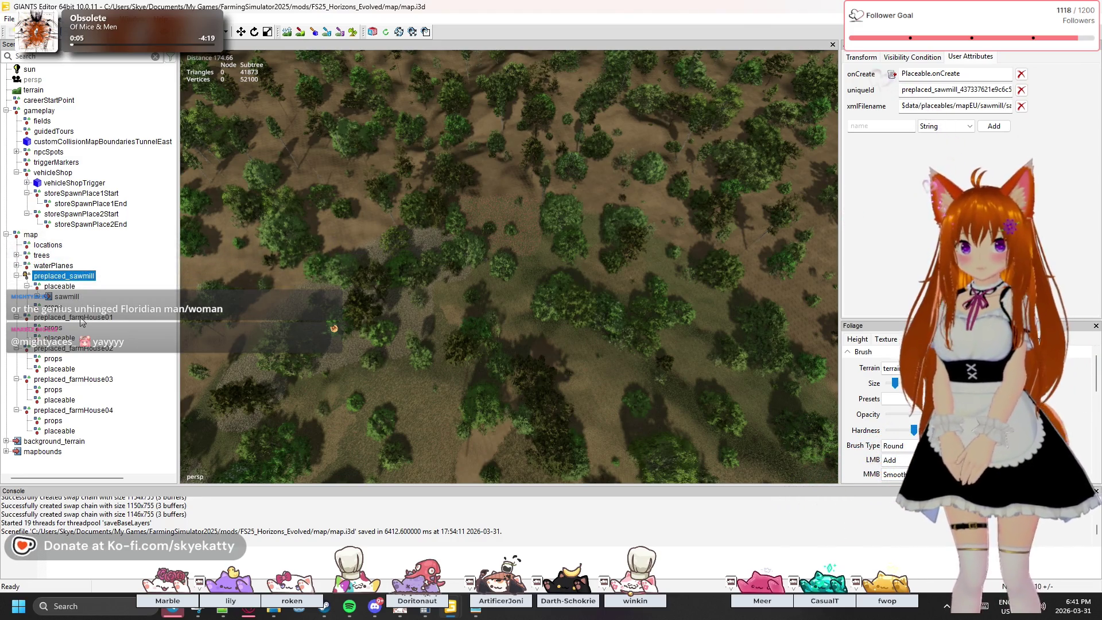
# - Type preplaced_ before farmHouse01's uniqueId, then paste the same prefix before farmHouse02's uniqueId
pyautogui.click(81, 318)
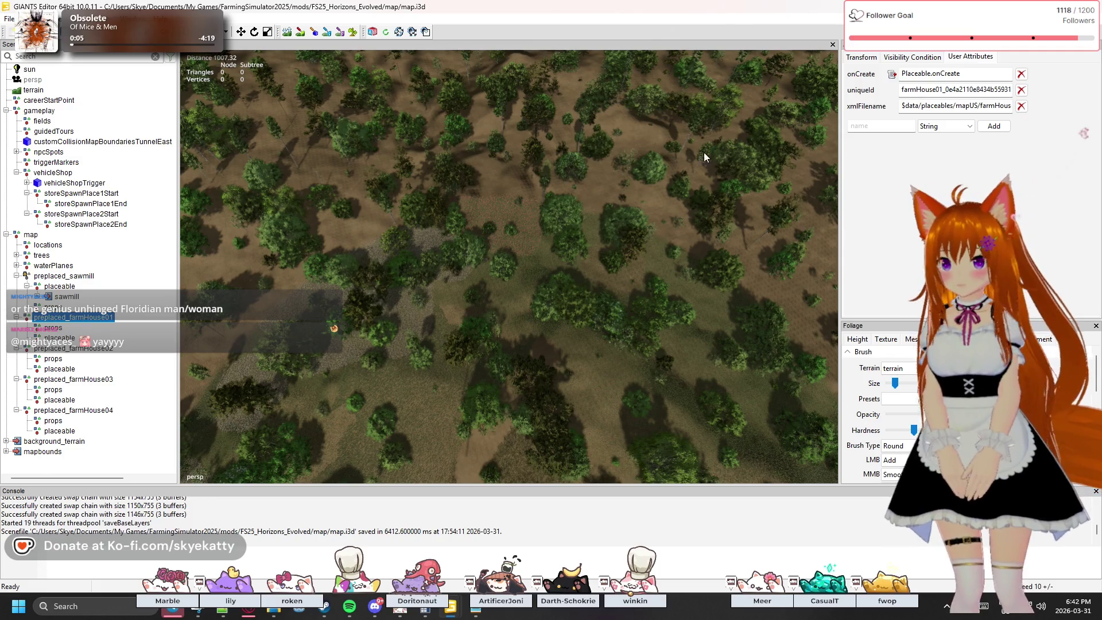
pyautogui.write('preplaced')
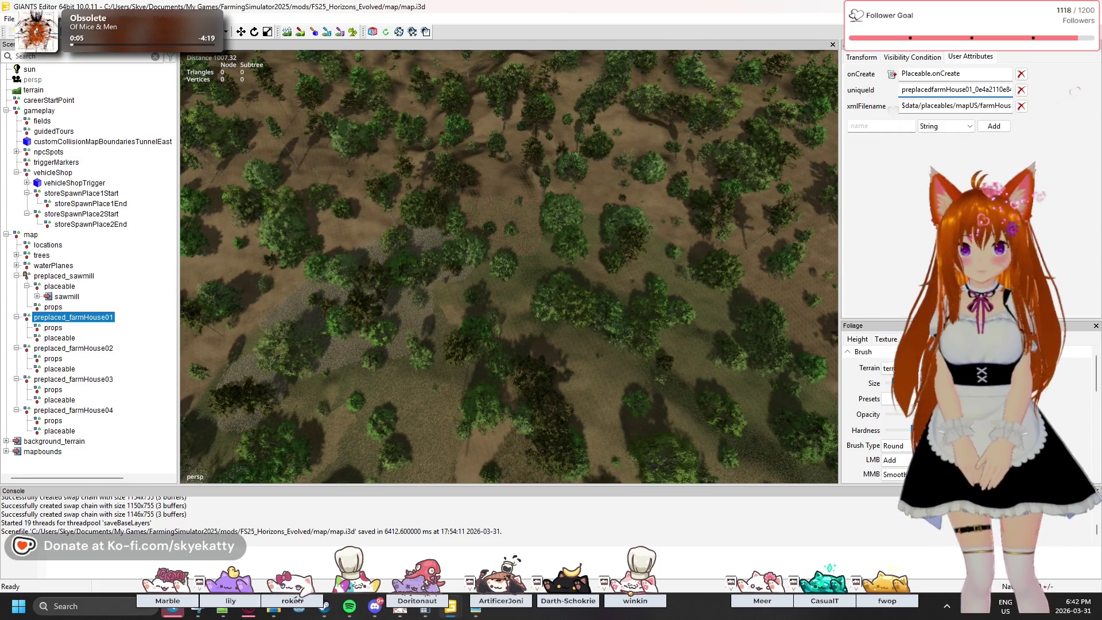
pyautogui.write('_')
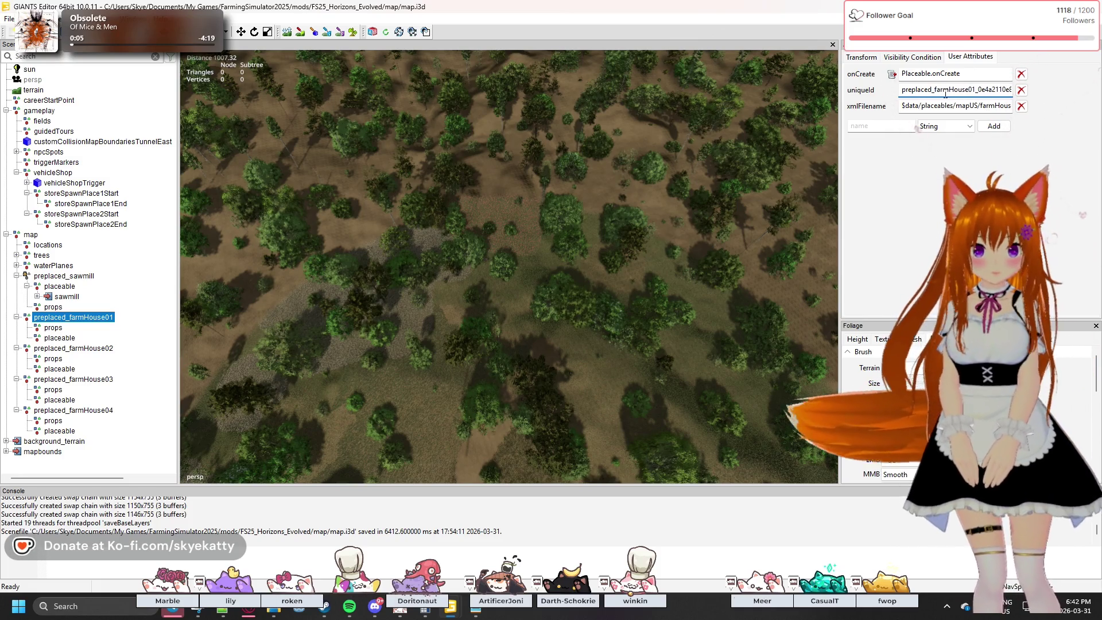
pyautogui.moveTo(934, 90); pyautogui.dragTo(899, 92)
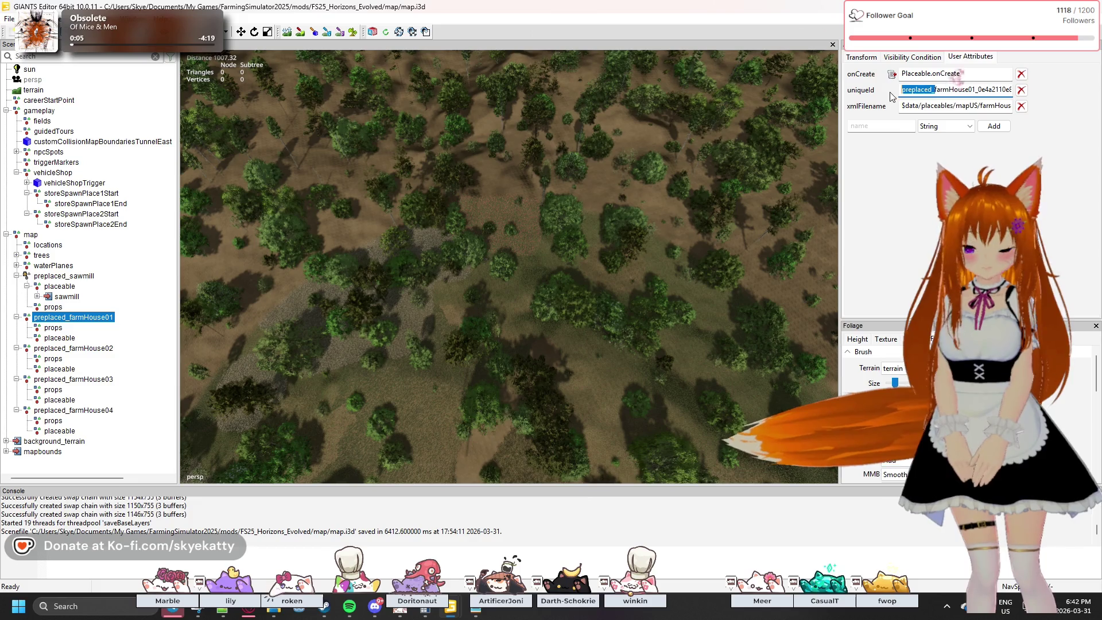
pyautogui.click(959, 89)
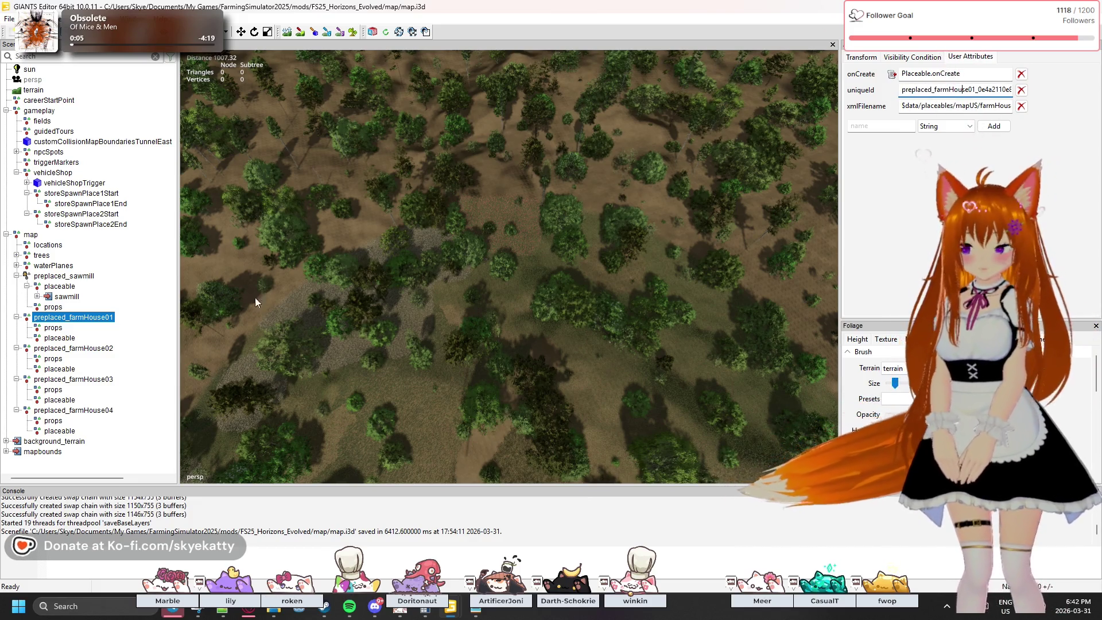
pyautogui.click(74, 348)
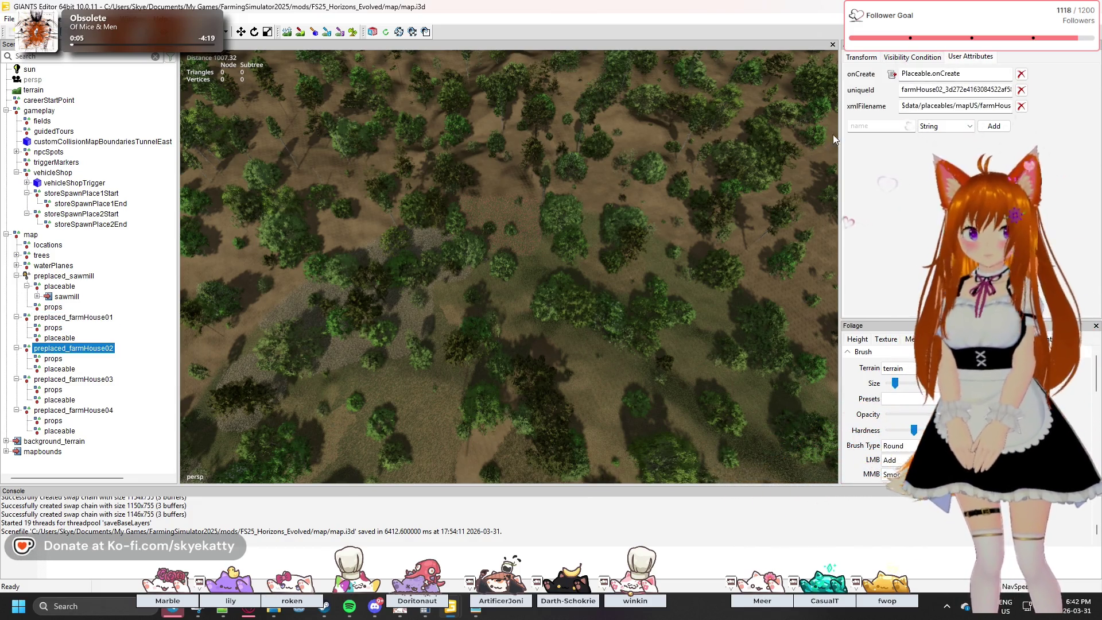
pyautogui.click(901, 90)
pyautogui.hotkey('ctrl', 'v')
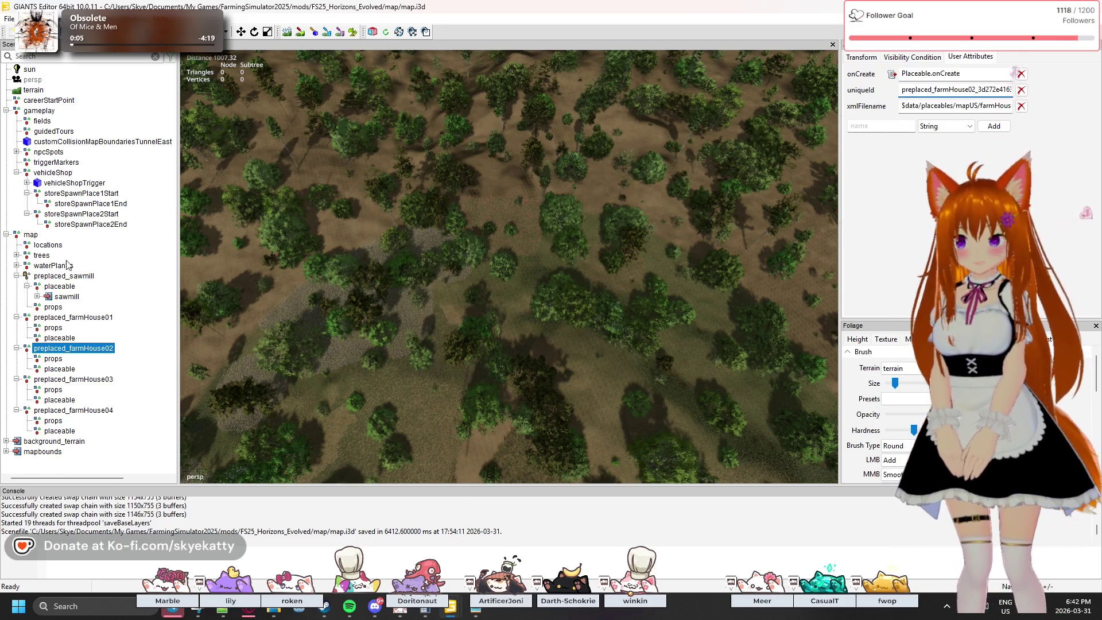
pyautogui.click(74, 379)
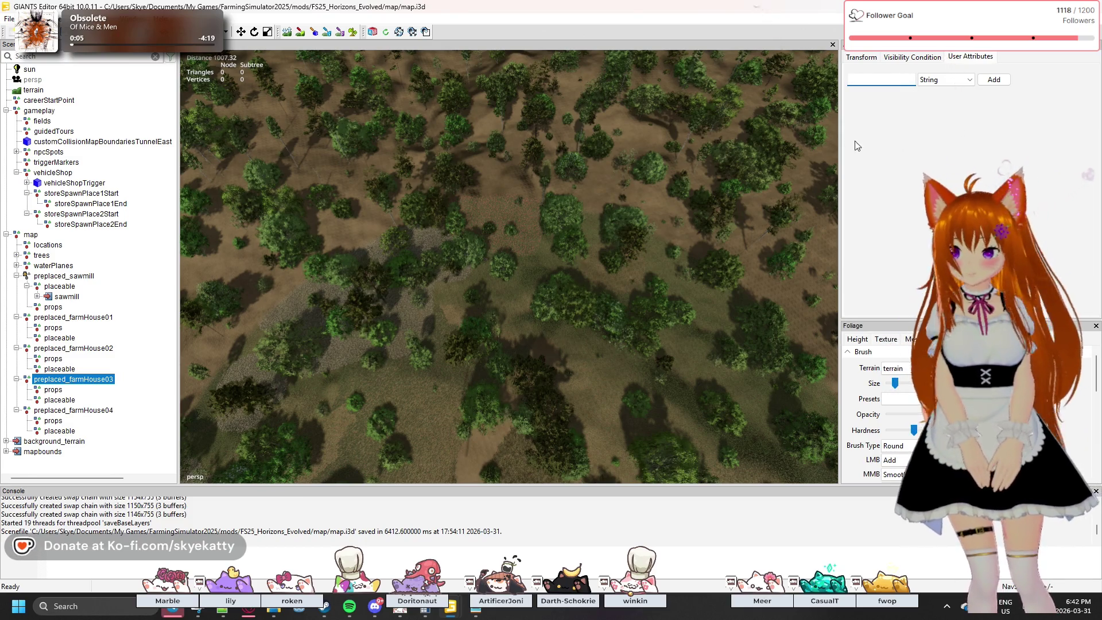
# - Add an onCreate Script Callback to preplaced_farmHouse03 with the value Placeable.onCreate
pyautogui.click(95, 349)
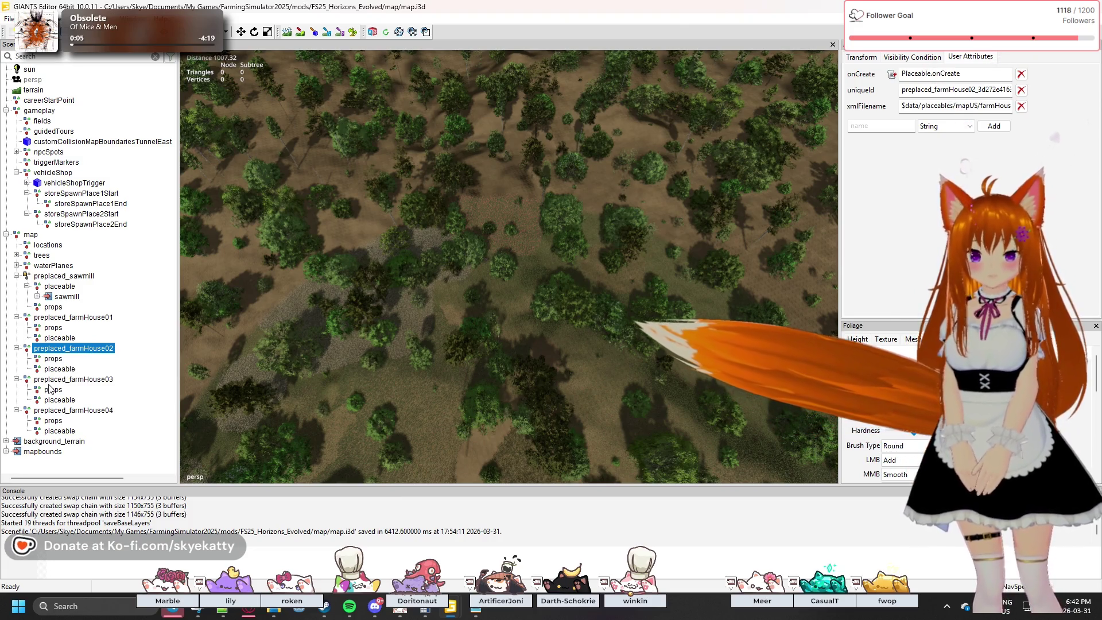
pyautogui.click(86, 379)
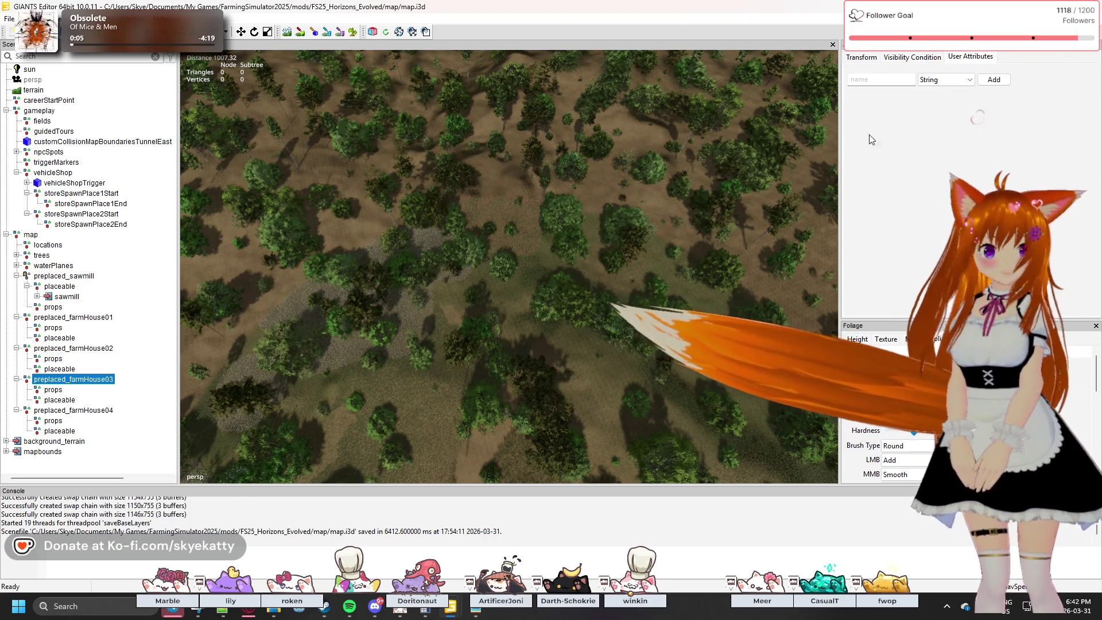
pyautogui.click(946, 80)
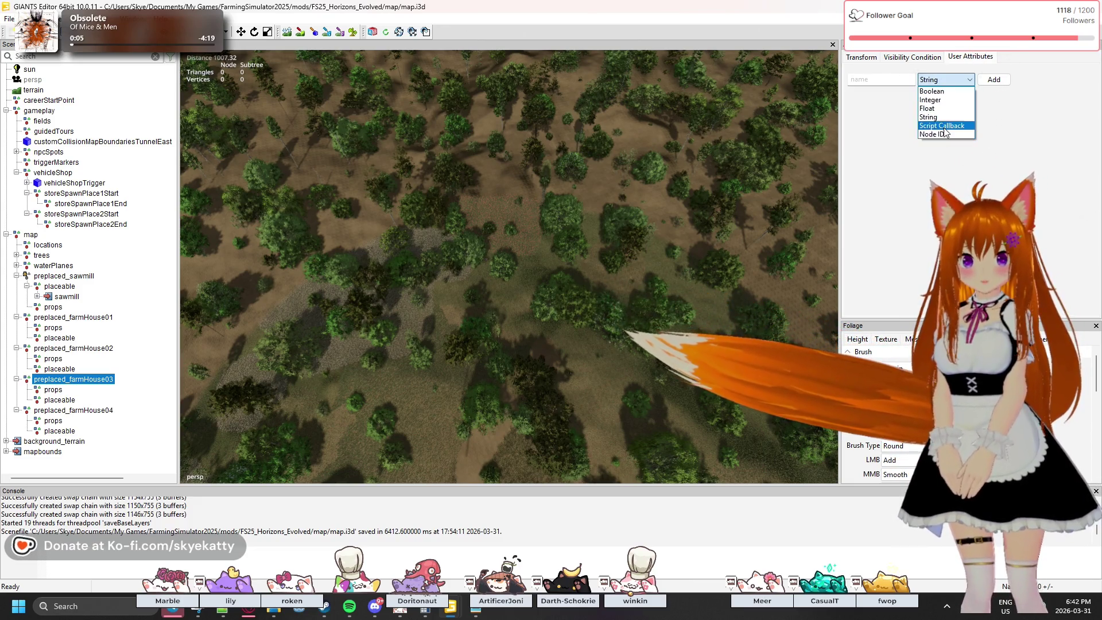
pyautogui.click(942, 128)
pyautogui.click(876, 80)
pyautogui.write('onCreate')
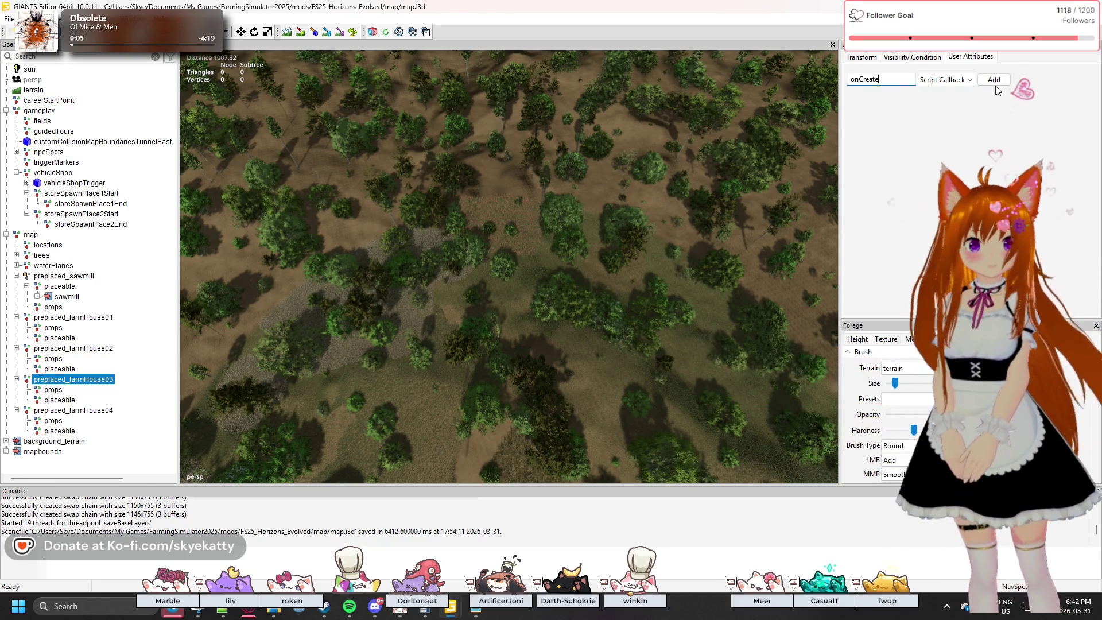
pyautogui.click(997, 83)
pyautogui.write('Placeable.on')
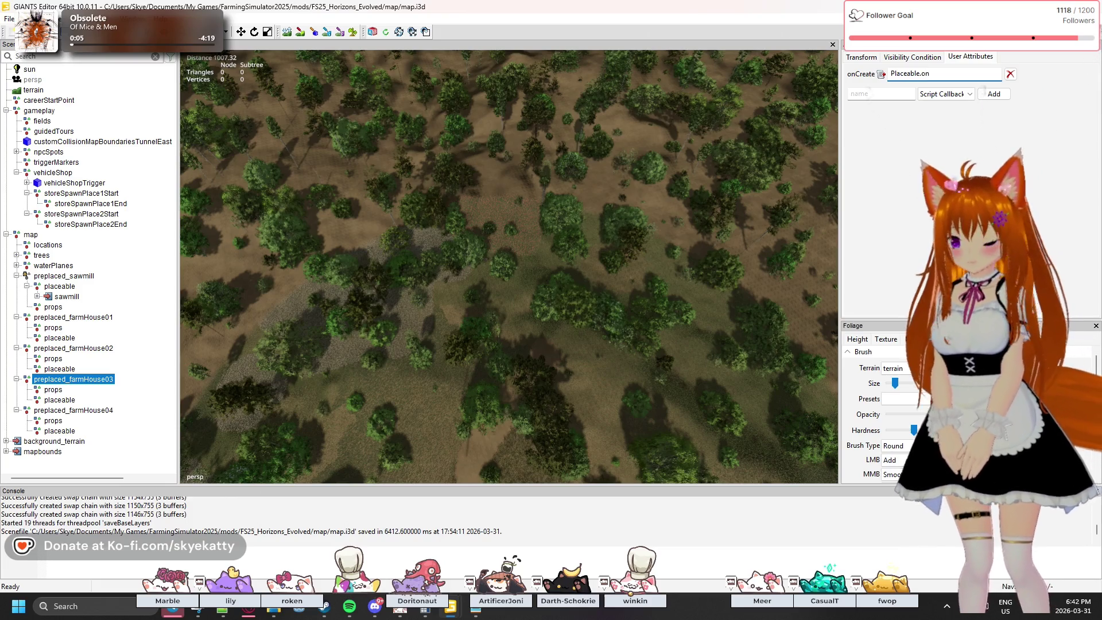
pyautogui.write('Create')
pyautogui.press('Tab')
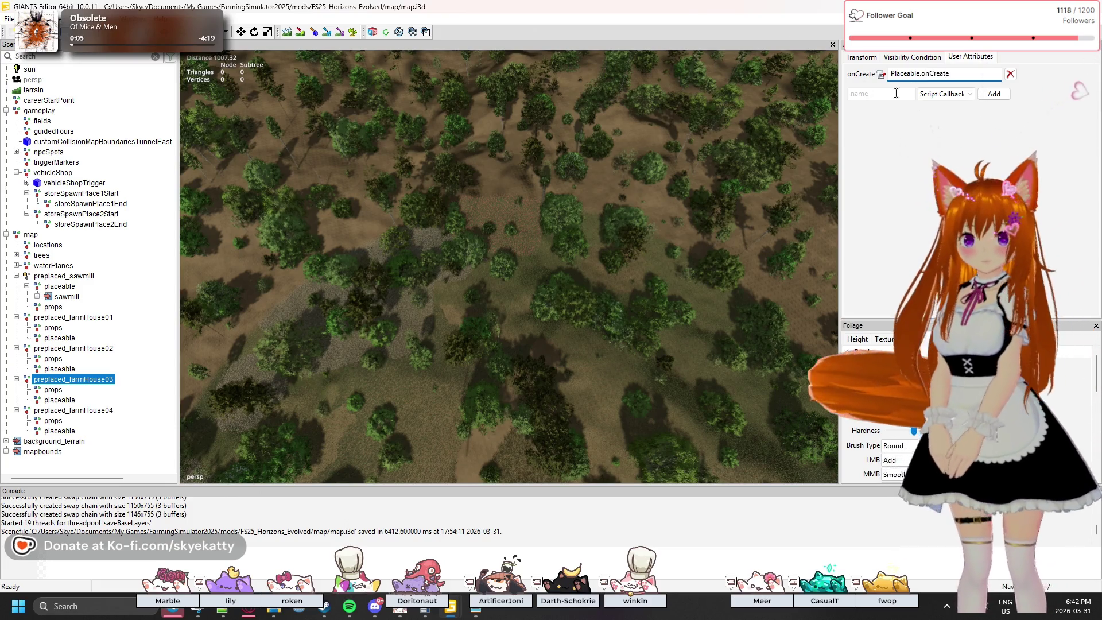
# - Start a new String attribute named uniqueId on preplaced_farmHouse03
pyautogui.click(954, 94)
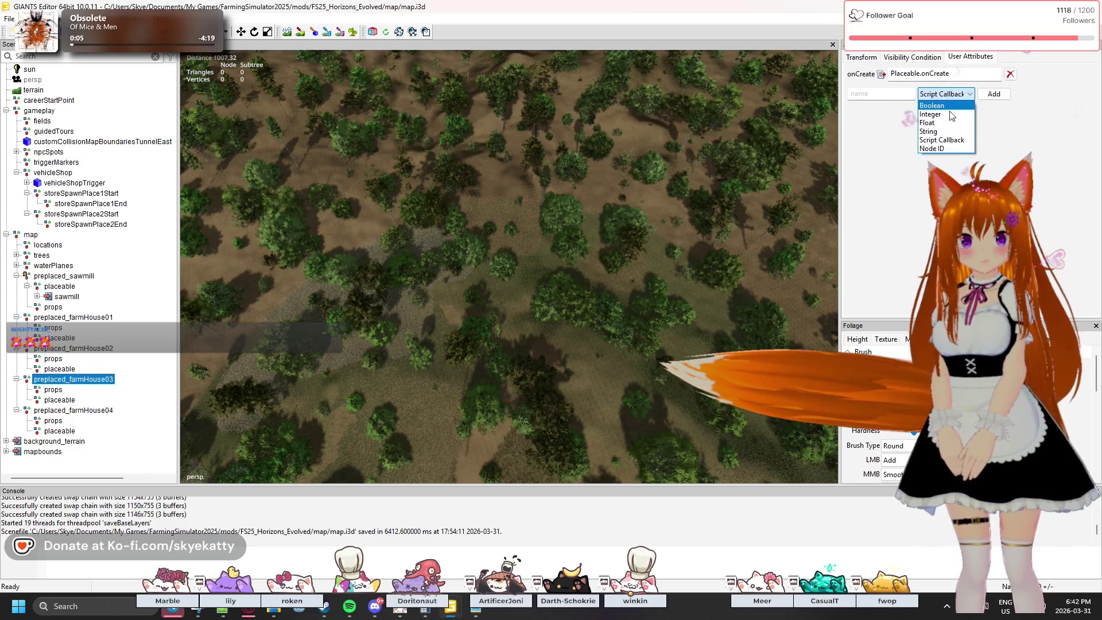
pyautogui.click(946, 132)
pyautogui.click(881, 93)
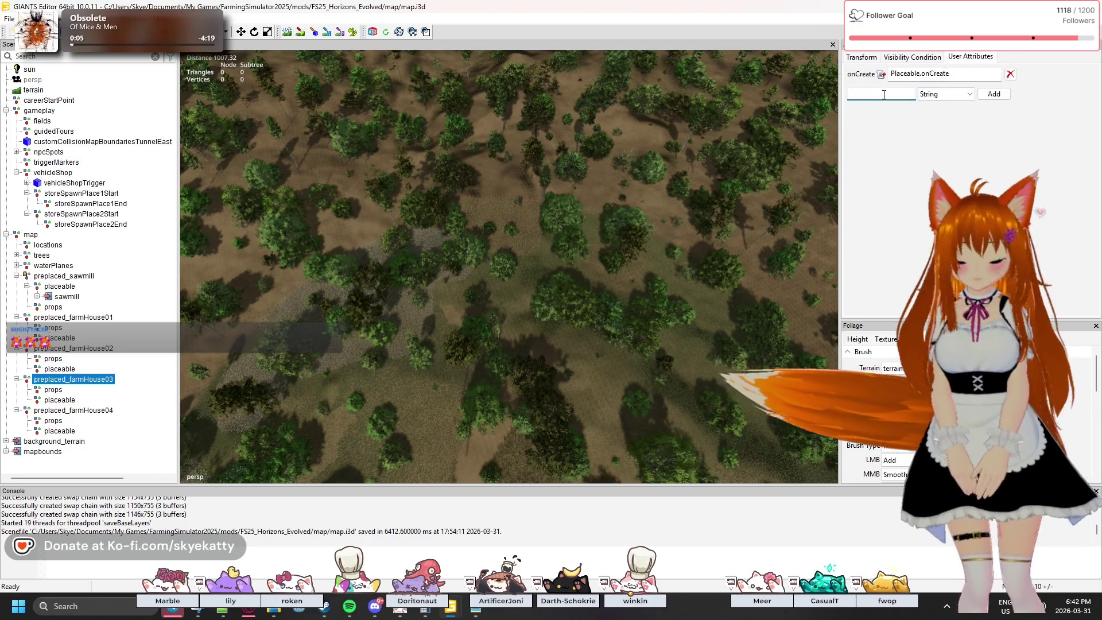
pyautogui.write('uniqueId')
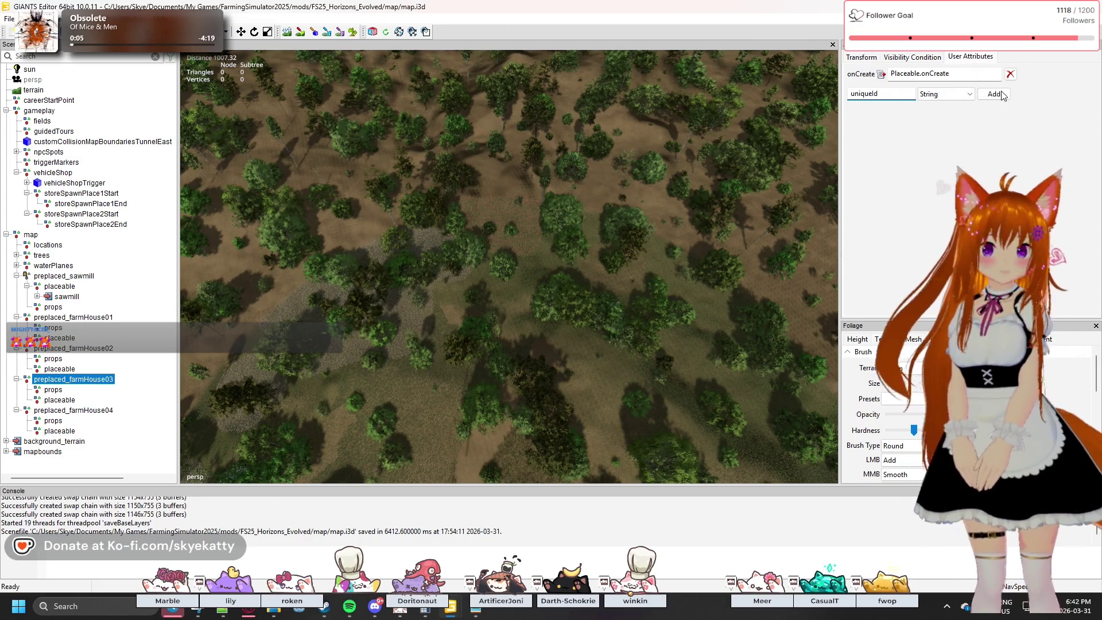
# - Add the uniqueId attribute with value preplaced_farmHouse03_ plus a pasted GUID with dashes removed
pyautogui.click(1000, 95)
pyautogui.click(941, 90)
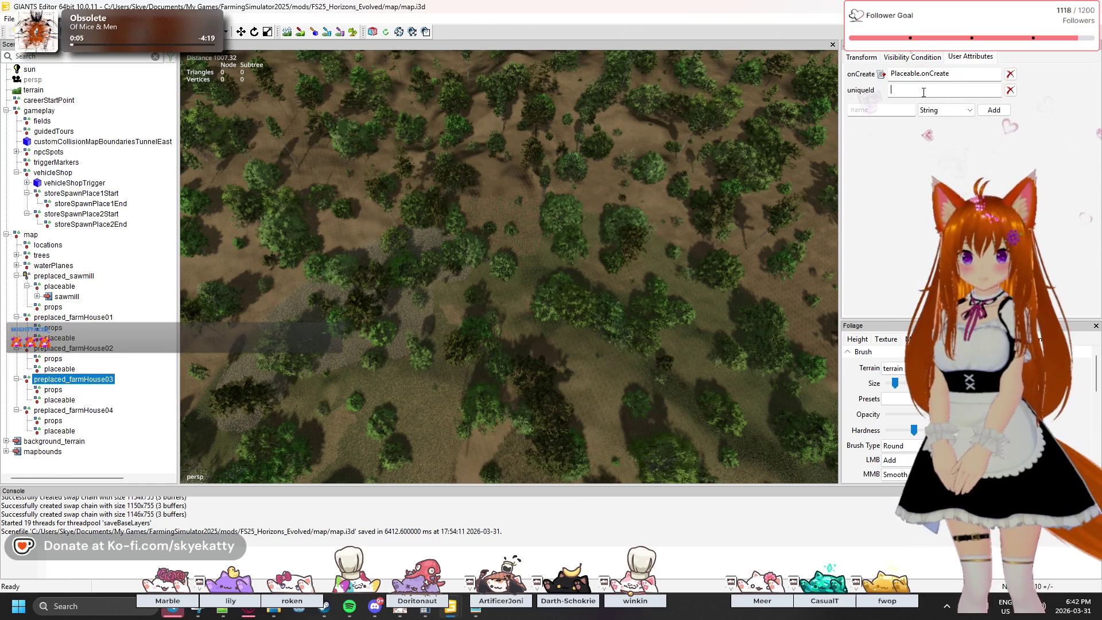
pyautogui.write('preplaced_fa')
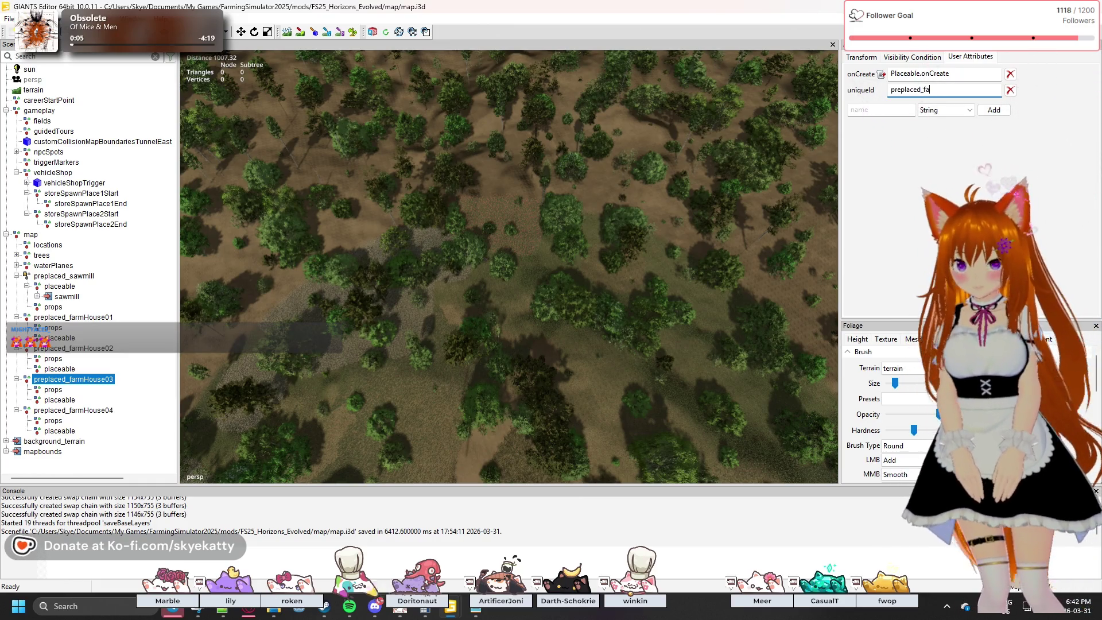
pyautogui.write('rmHouse')
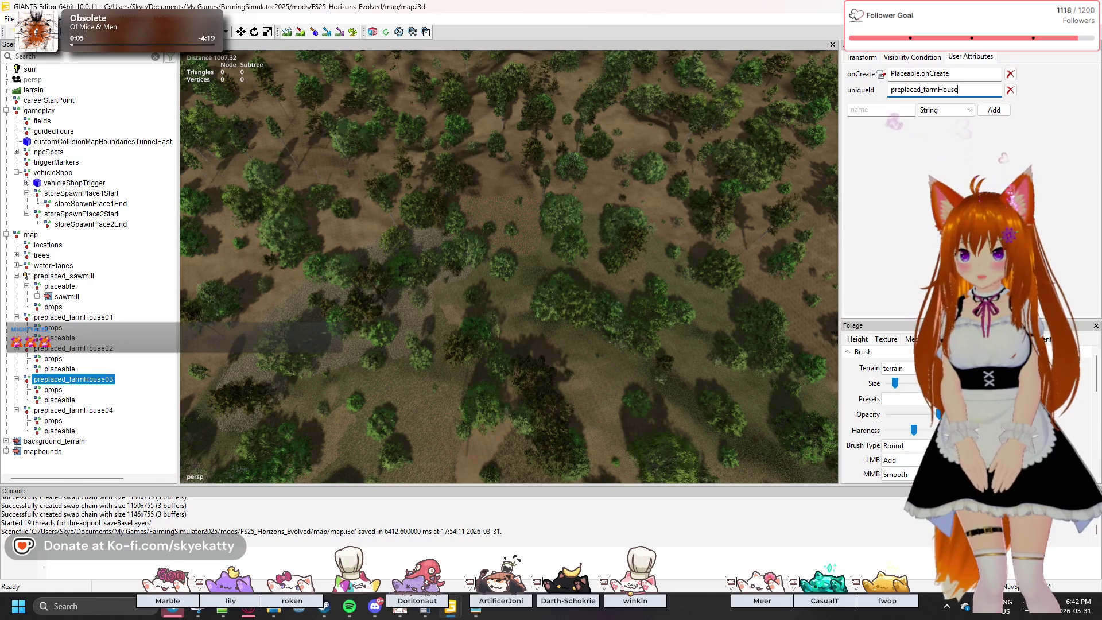
pyautogui.write('03')
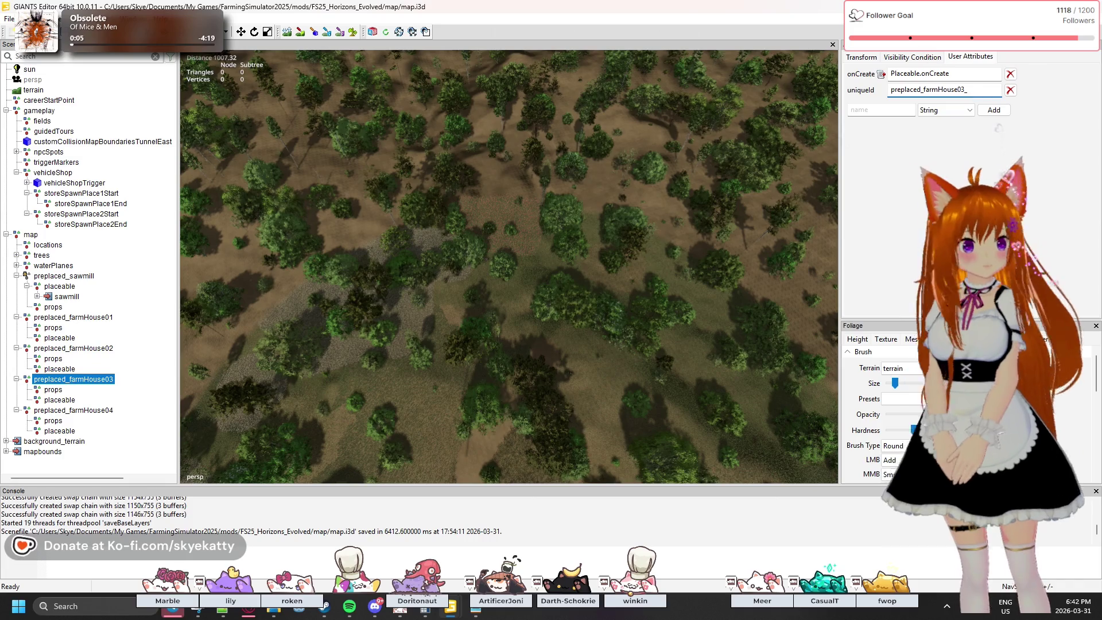
pyautogui.write('_')
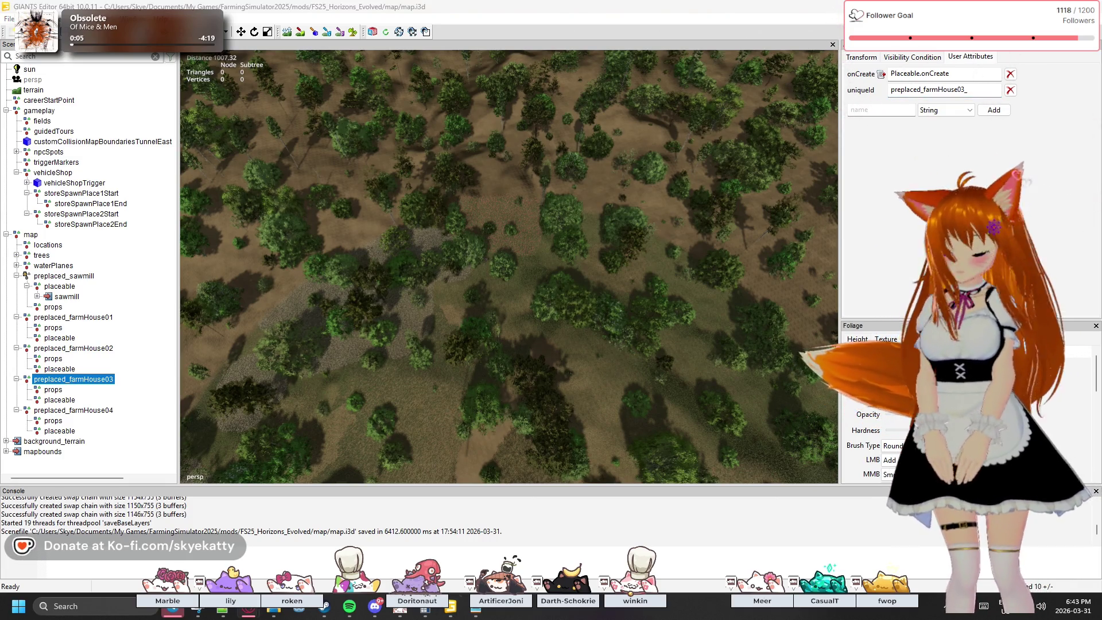
pyautogui.hotkey('ctrl', 'v')
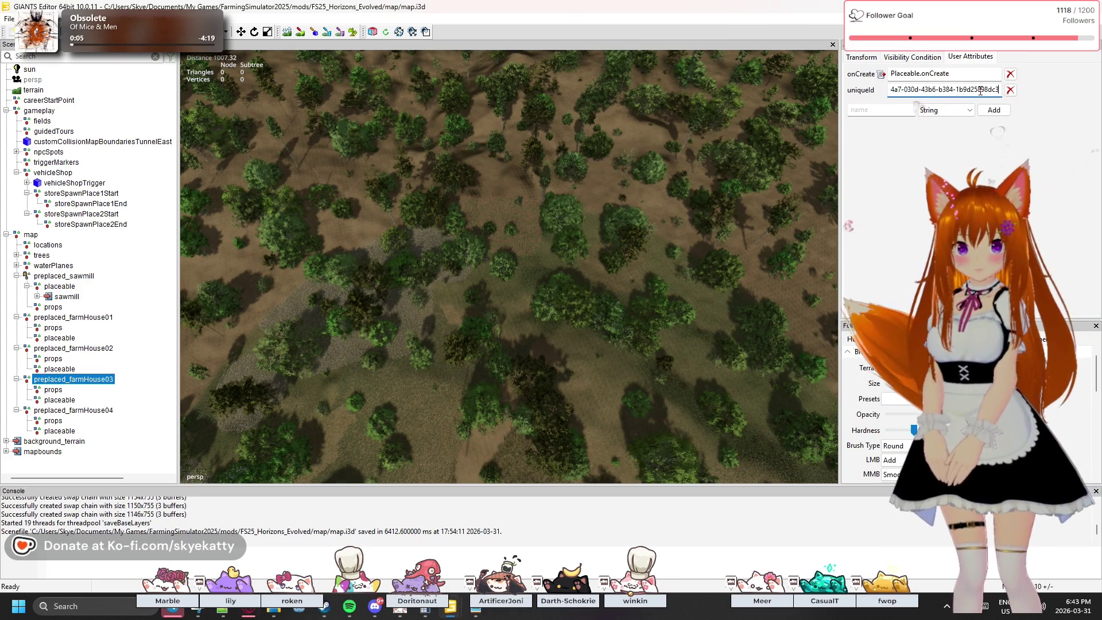
pyautogui.doubleClick(903, 90)
pyautogui.press('Left')
pyautogui.press('Left')
pyautogui.press('Left')
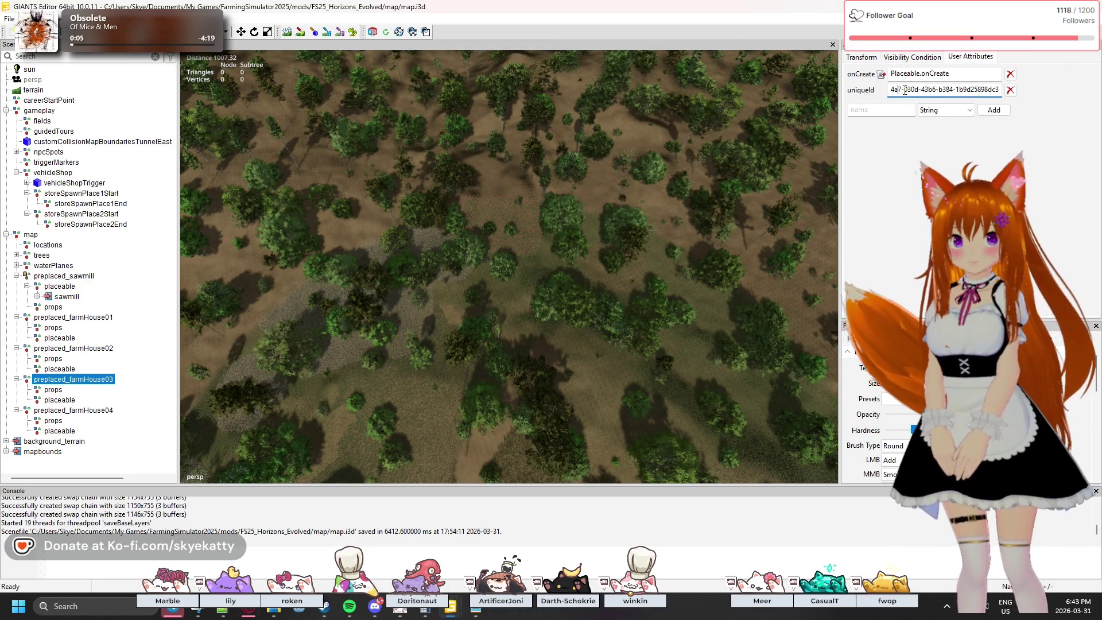
pyautogui.press('Delete')
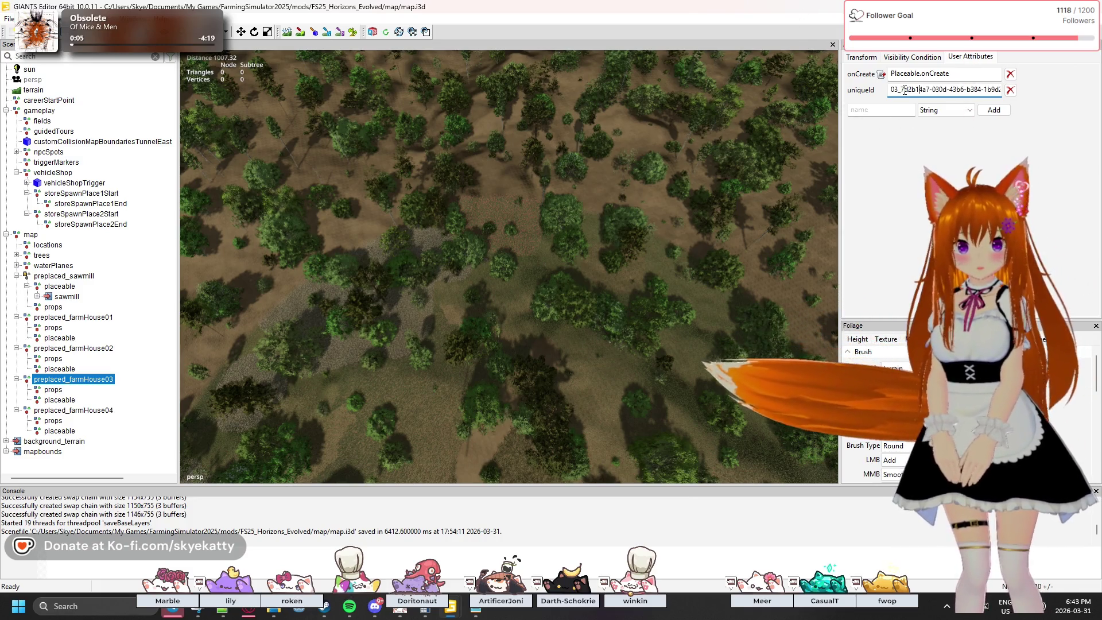
pyautogui.press('Right')
pyautogui.press('Right')
pyautogui.press('Right')
pyautogui.press('Delete')
pyautogui.press('Delete')
pyautogui.press('Right')
pyautogui.press('Right')
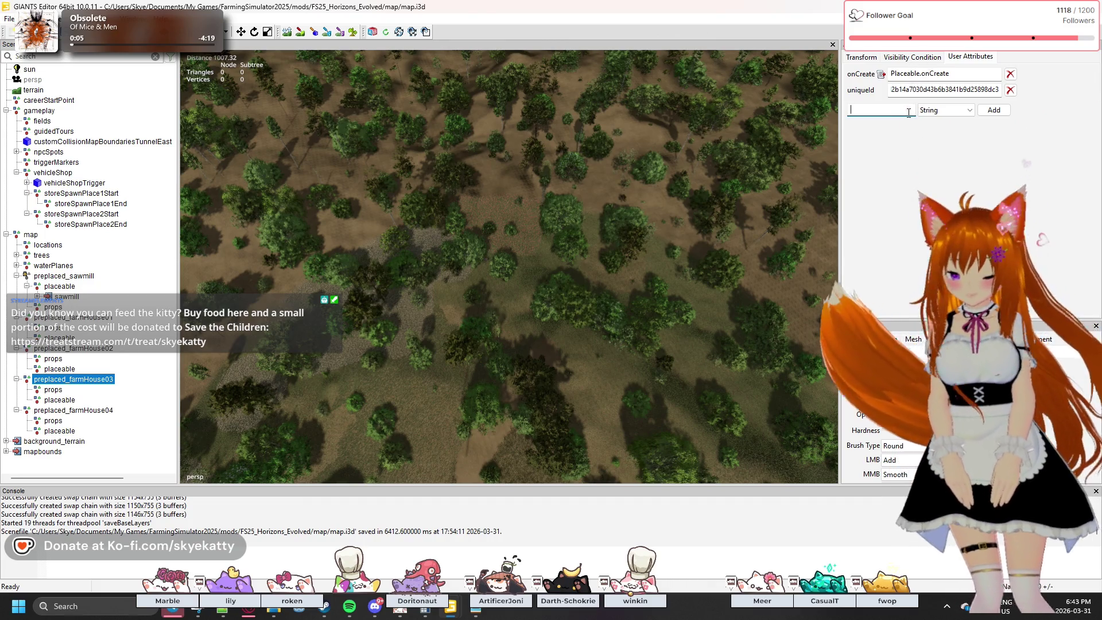
# - Add an empty xmlFilename string attribute to preplaced_farmHouse03
pyautogui.write('xml')
pyautogui.write('Filena')
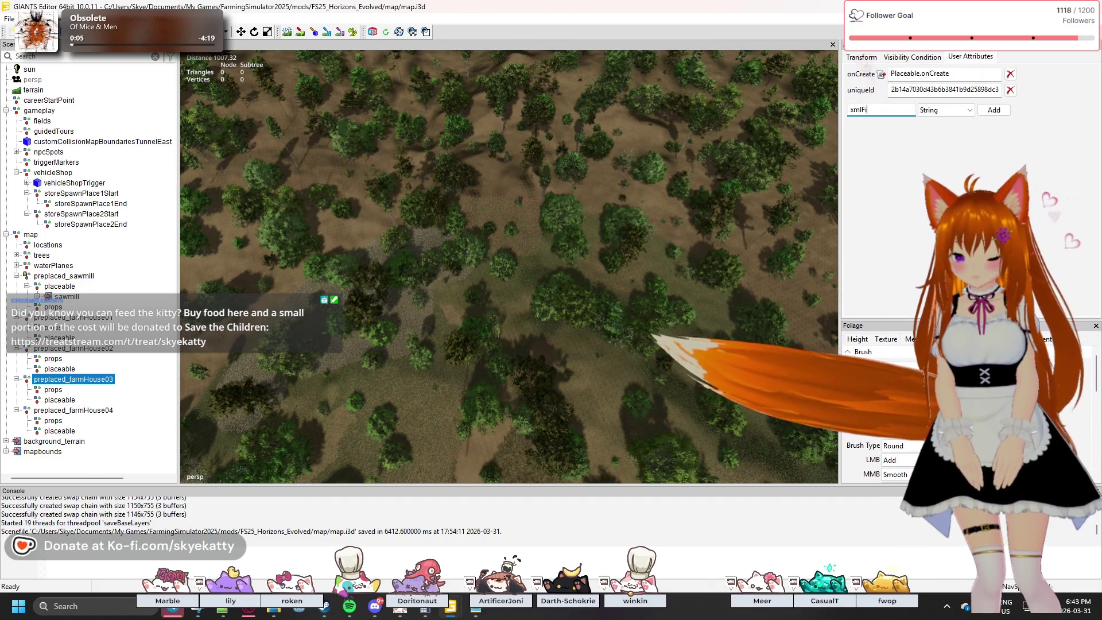
pyautogui.write('me')
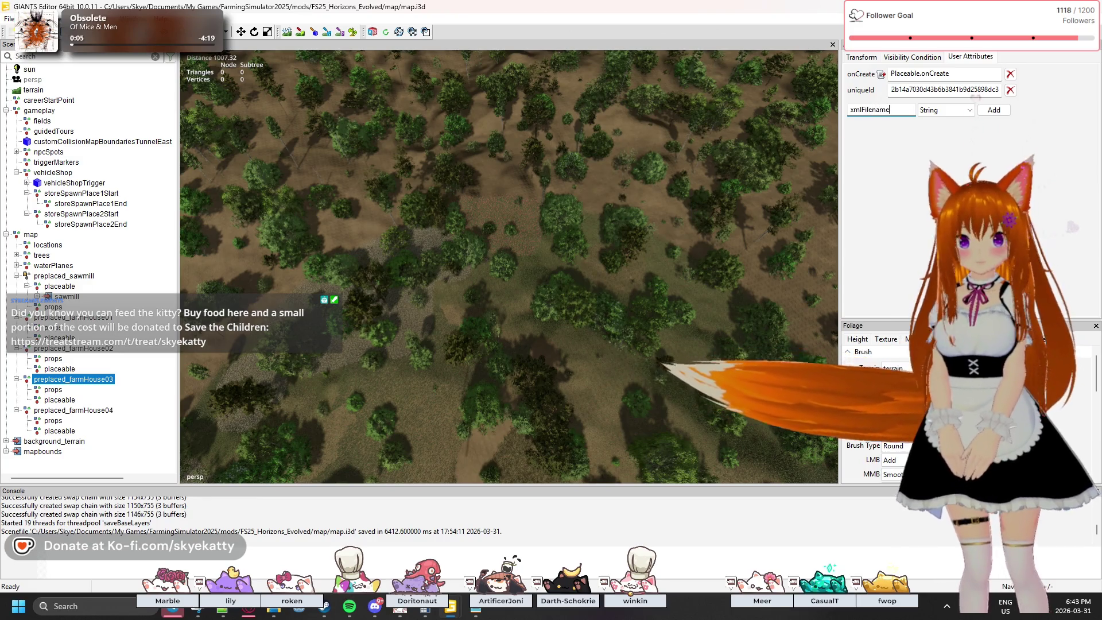
pyautogui.press('Return')
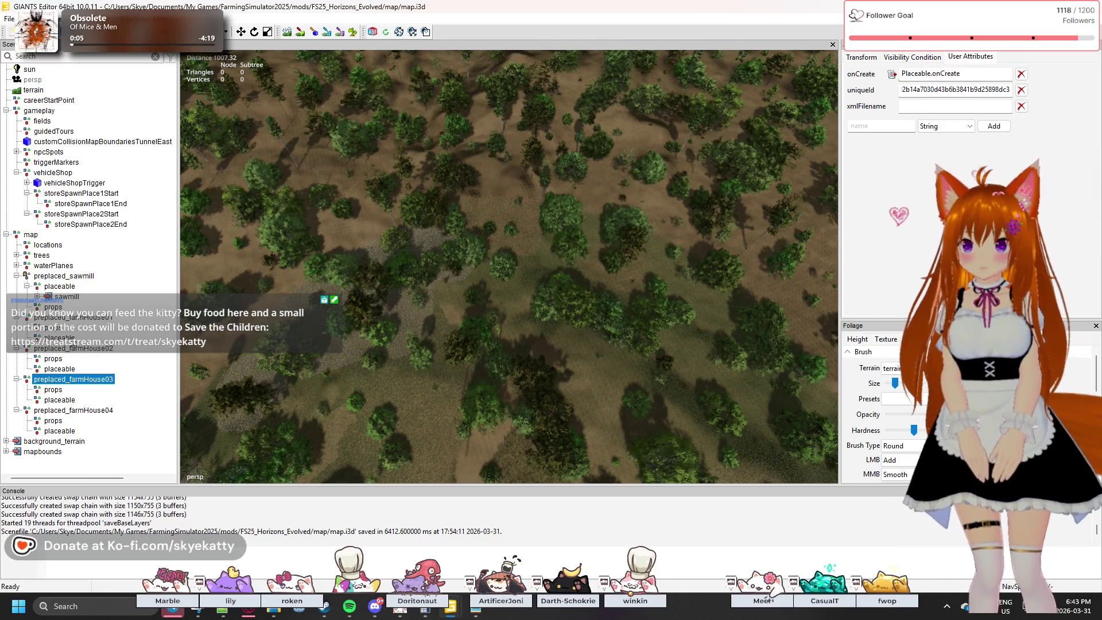
pyautogui.click(90, 349)
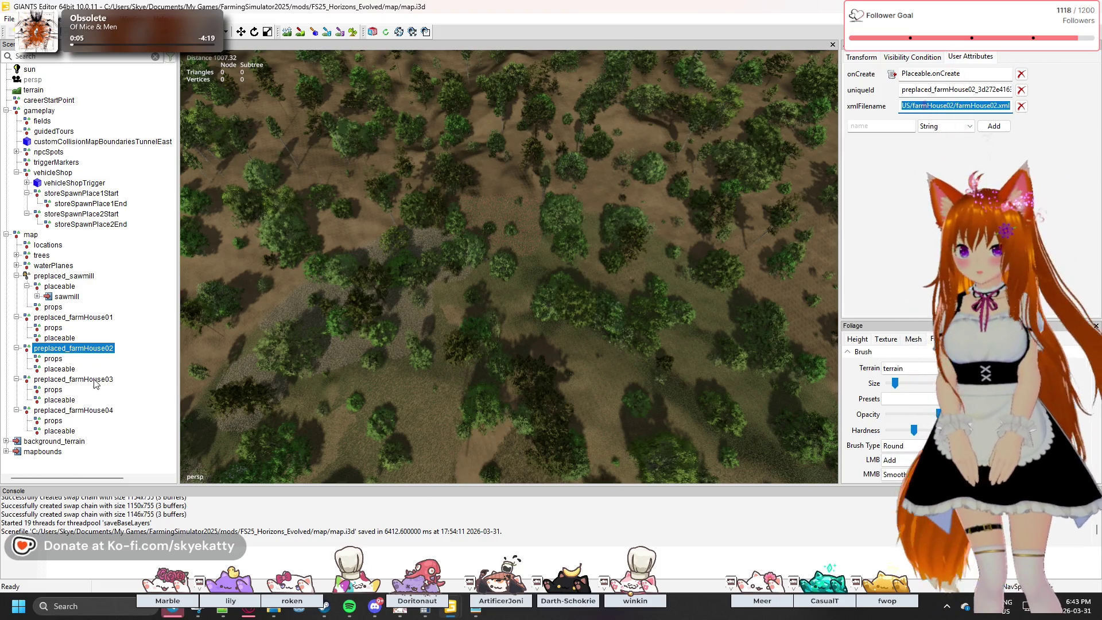
# - Paste farmHouse02's xml path into farmHouse03's xmlFilename, adjusting it to farmHouse03/farmHouse03.xml
pyautogui.click(94, 380)
pyautogui.click(918, 107)
pyautogui.hotkey('ctrl', 'v')
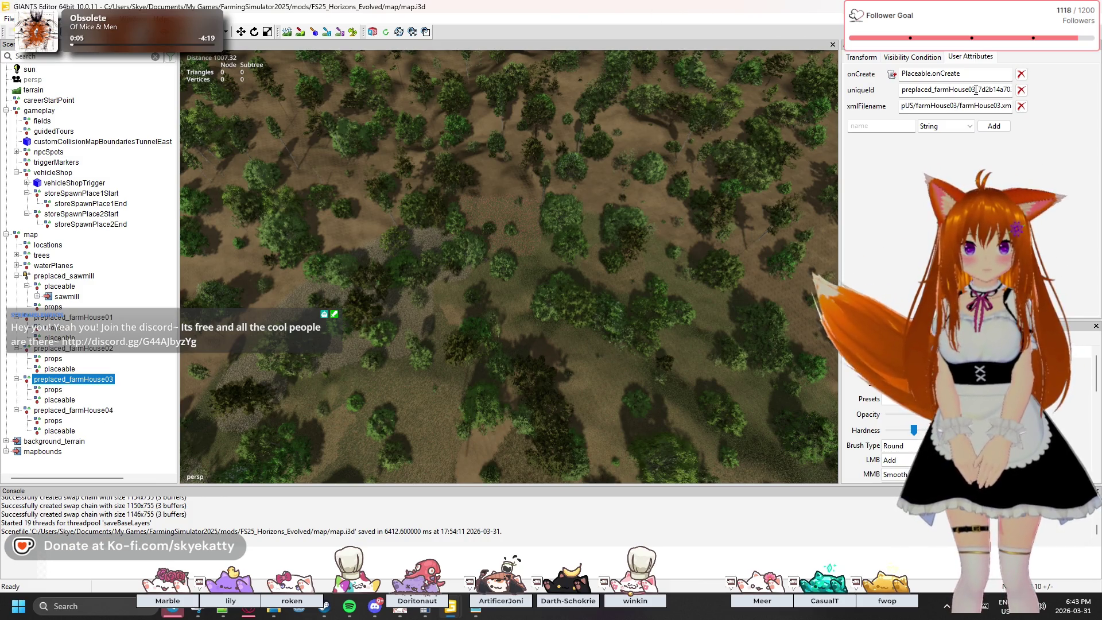
pyautogui.moveTo(900, 90); pyautogui.dragTo(975, 90)
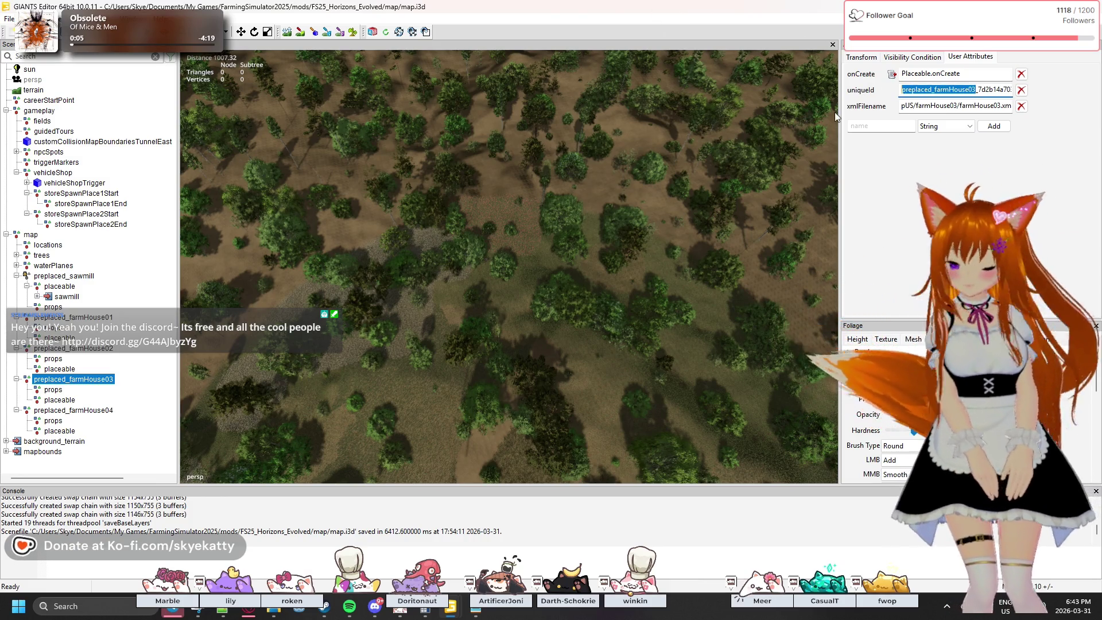
pyautogui.click(113, 416)
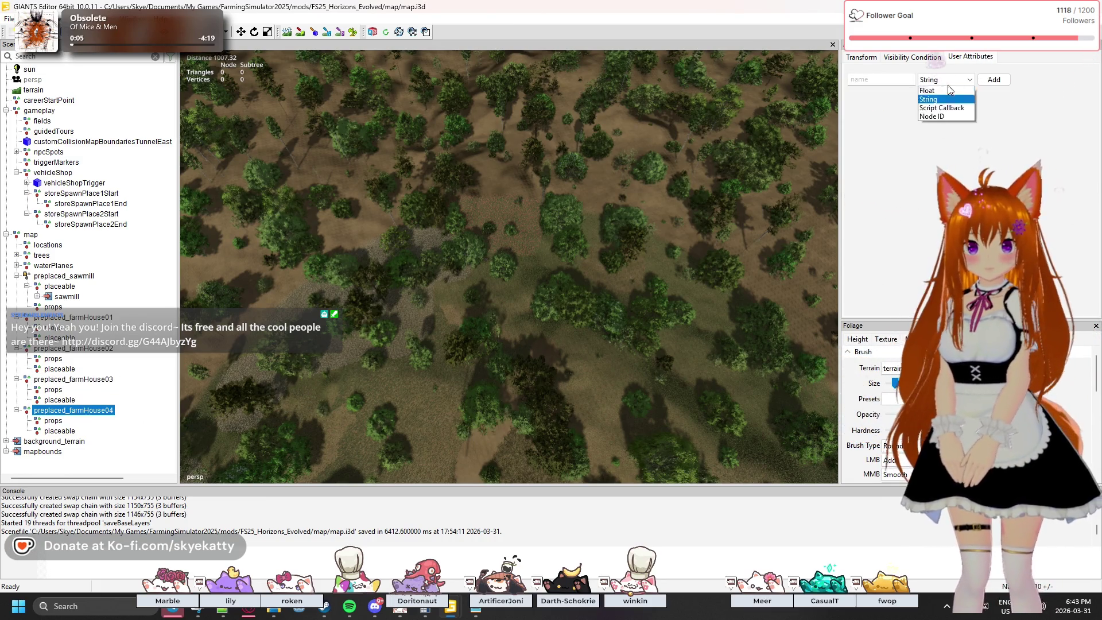
# - Add an onCreate script callback attribute with the value Placeable.onCreate
pyautogui.click(941, 108)
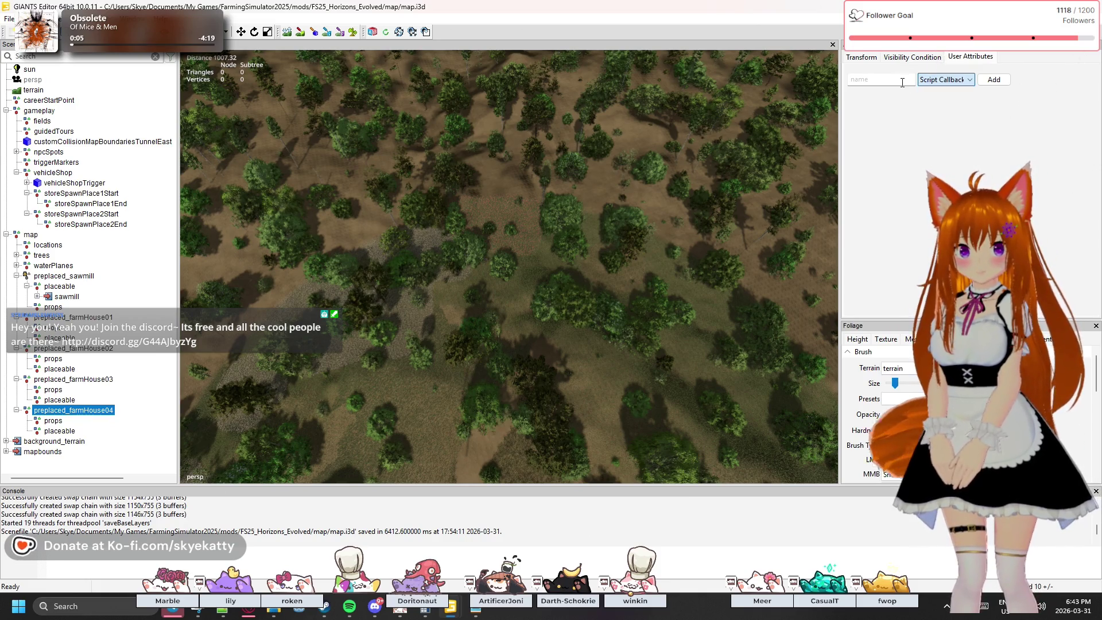
pyautogui.click(902, 80)
pyautogui.write('onCreate')
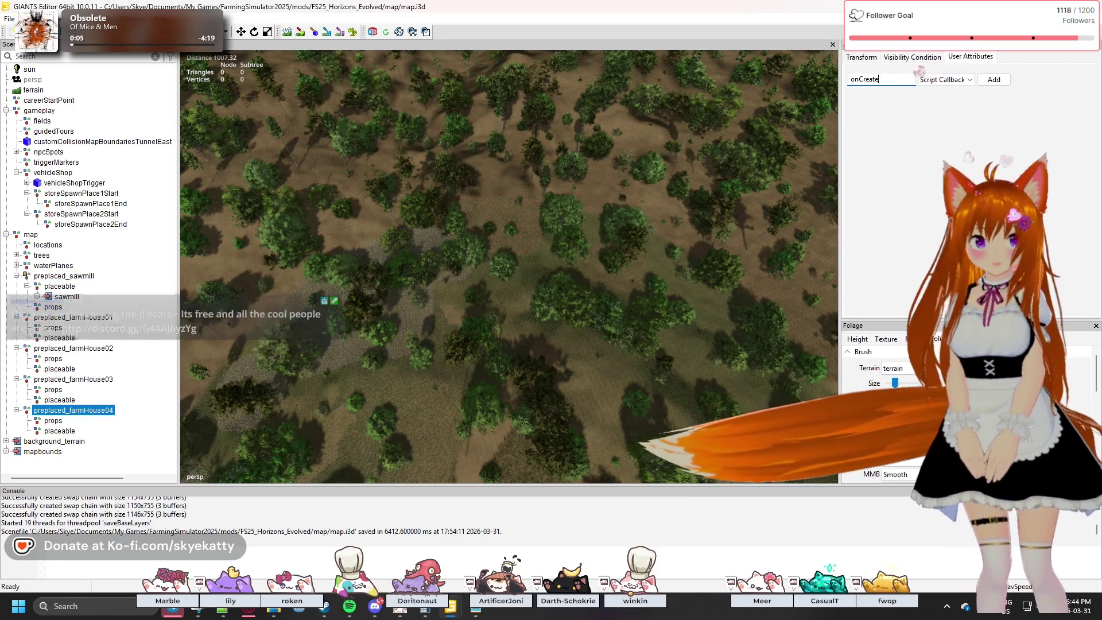
pyautogui.press('Return')
pyautogui.click(931, 74)
pyautogui.write('Pla')
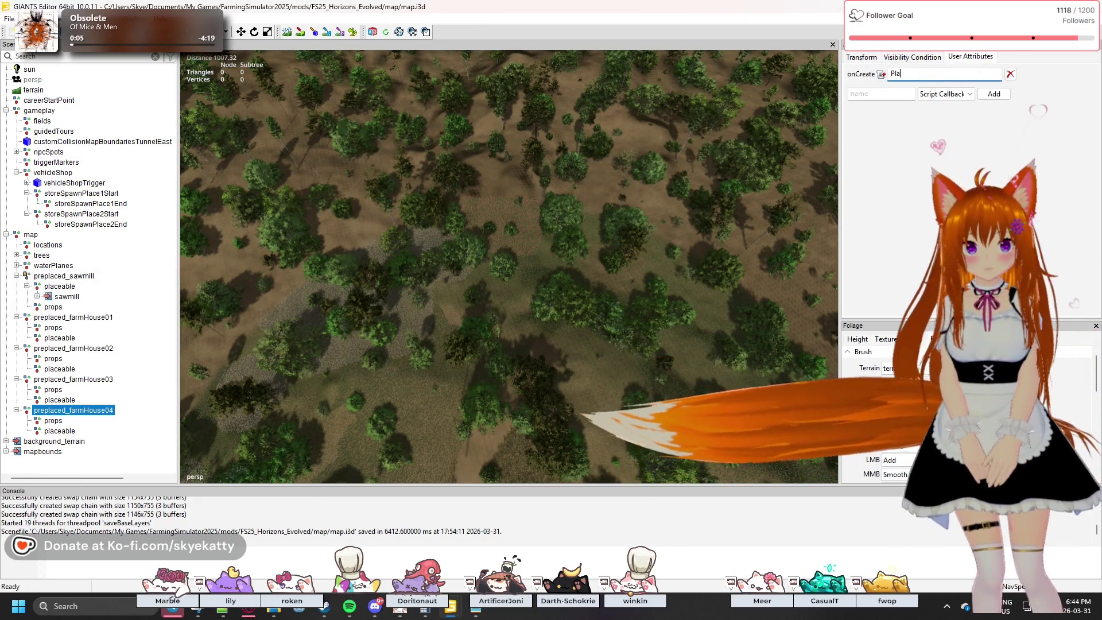
pyautogui.write('ceable.o')
pyautogui.write('nCreate')
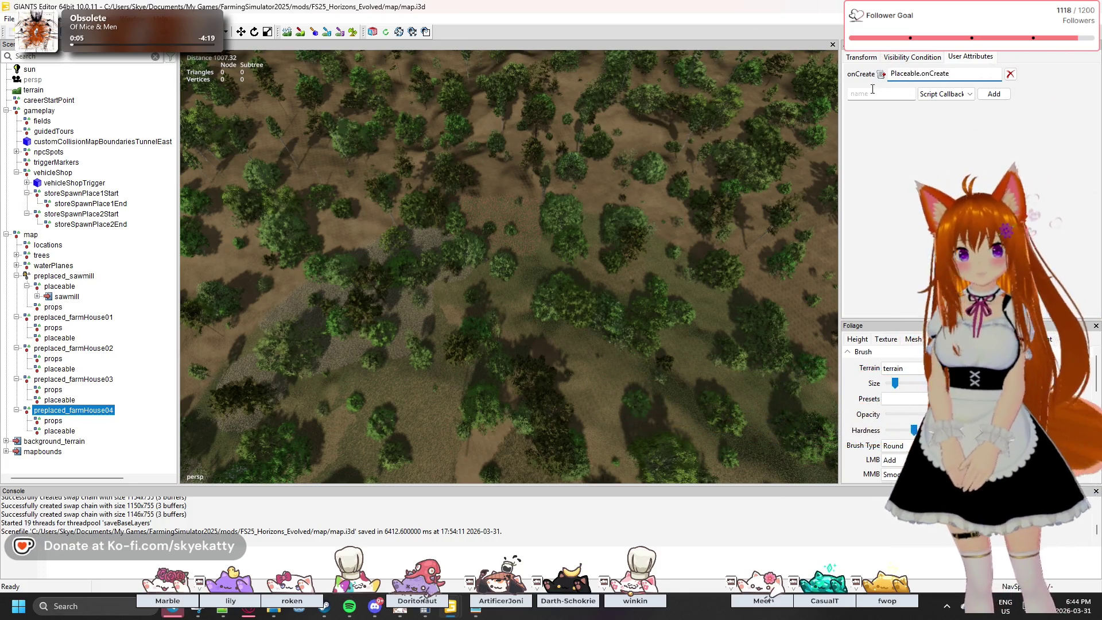
# - Add a uniqueId string attribute set to preplaced_farmHouse04_ plus a pasted GUID
pyautogui.click(968, 94)
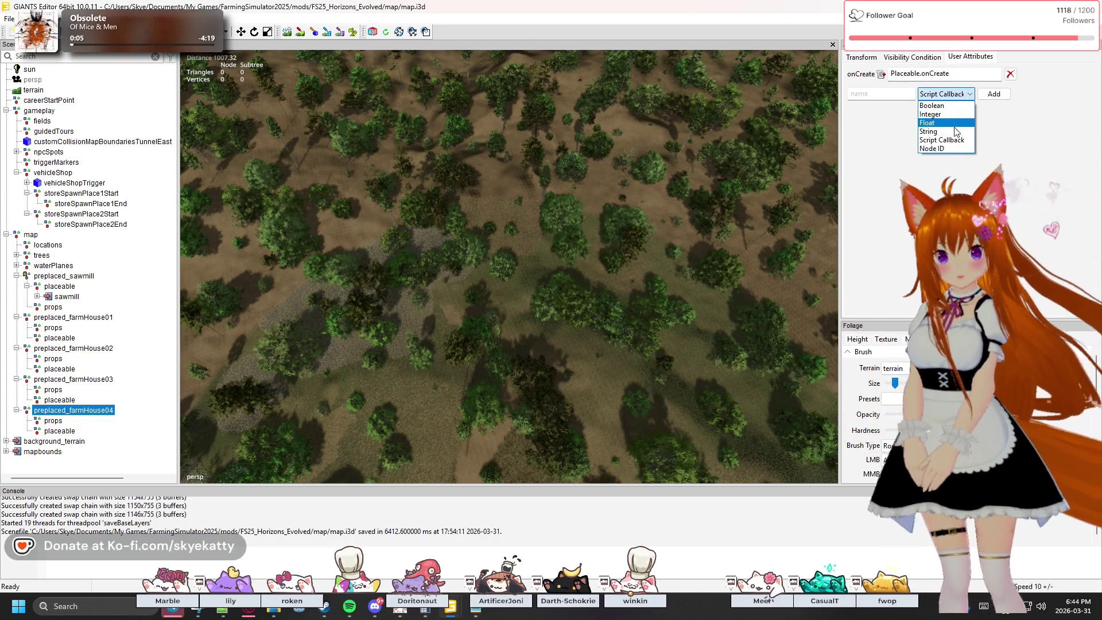
pyautogui.click(950, 131)
pyautogui.click(873, 94)
pyautogui.write('uniqueId')
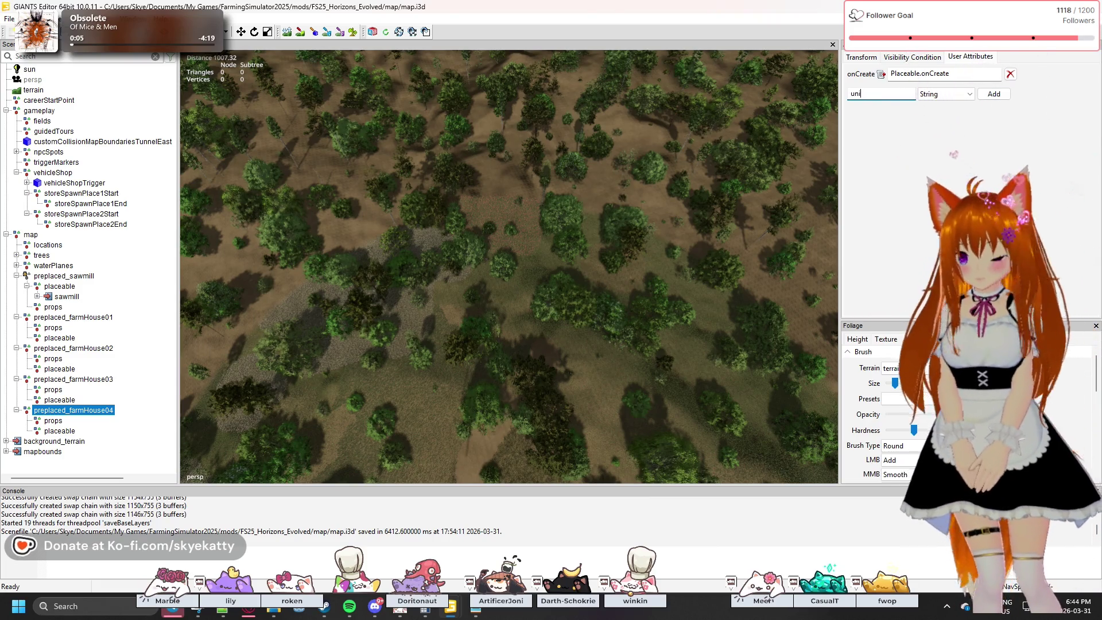
pyautogui.click(996, 93)
pyautogui.write('preplaced_farmHouse03_')
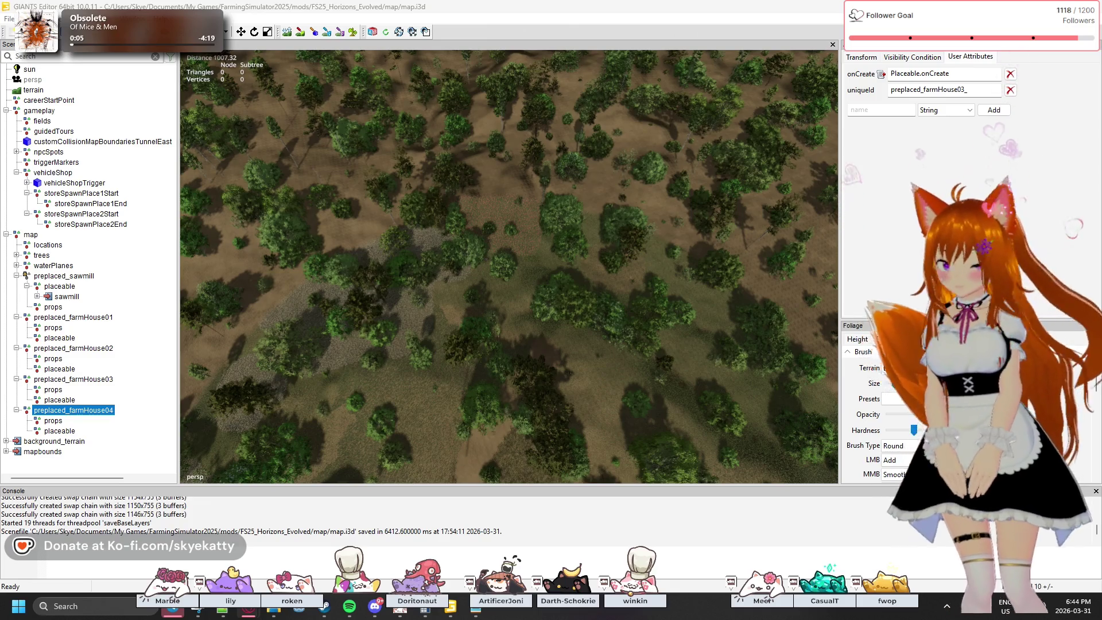
pyautogui.hotkey('ctrl', 'v')
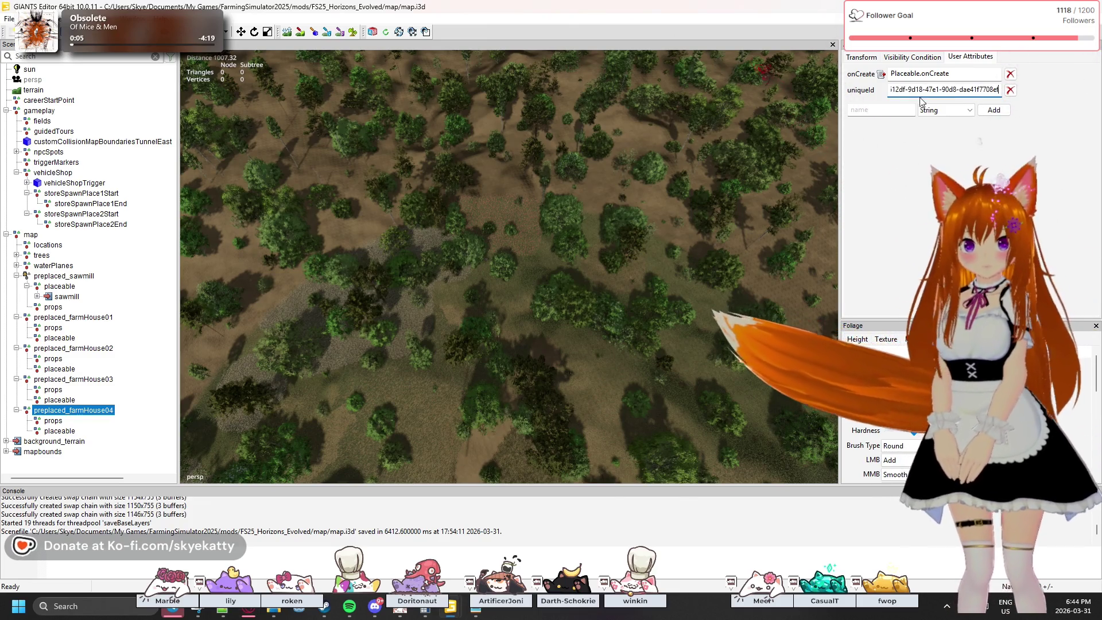
pyautogui.click(969, 91)
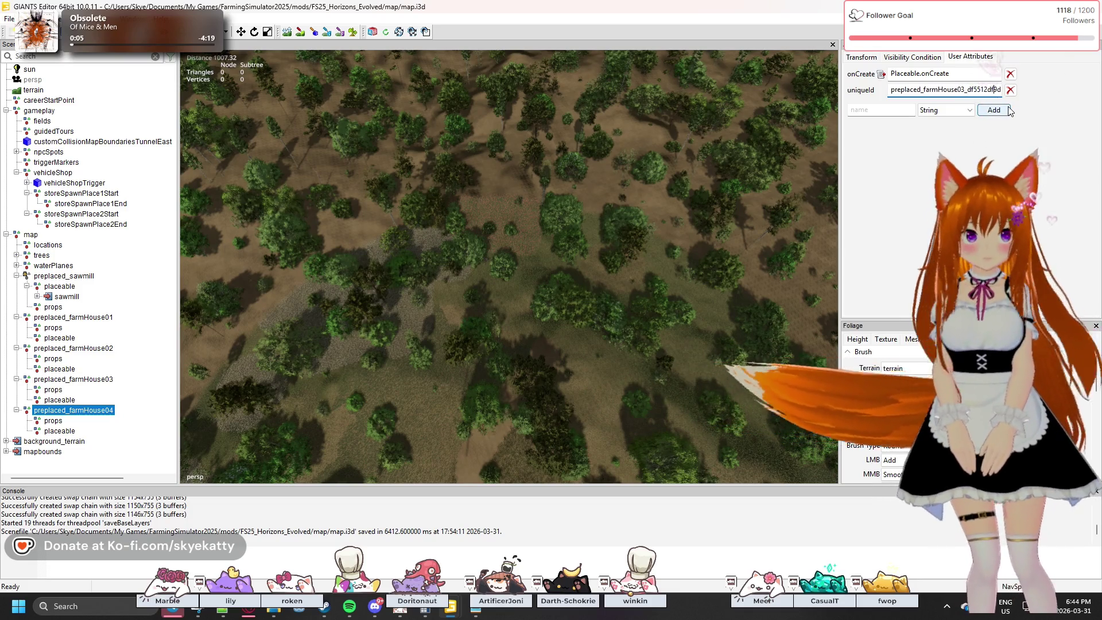
pyautogui.press('Right')
pyautogui.press('Right')
pyautogui.press('Right')
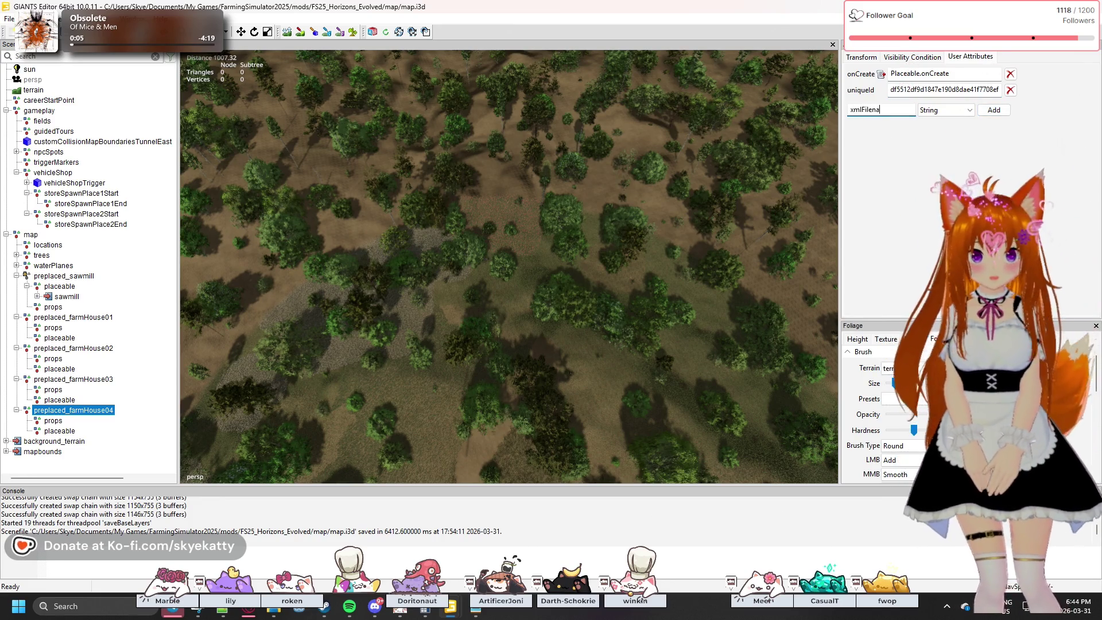
# - Add an xmlFilename attribute copied from farmHouse03, changed to farmHouse04/farmHouse04.xml
pyautogui.click(999, 114)
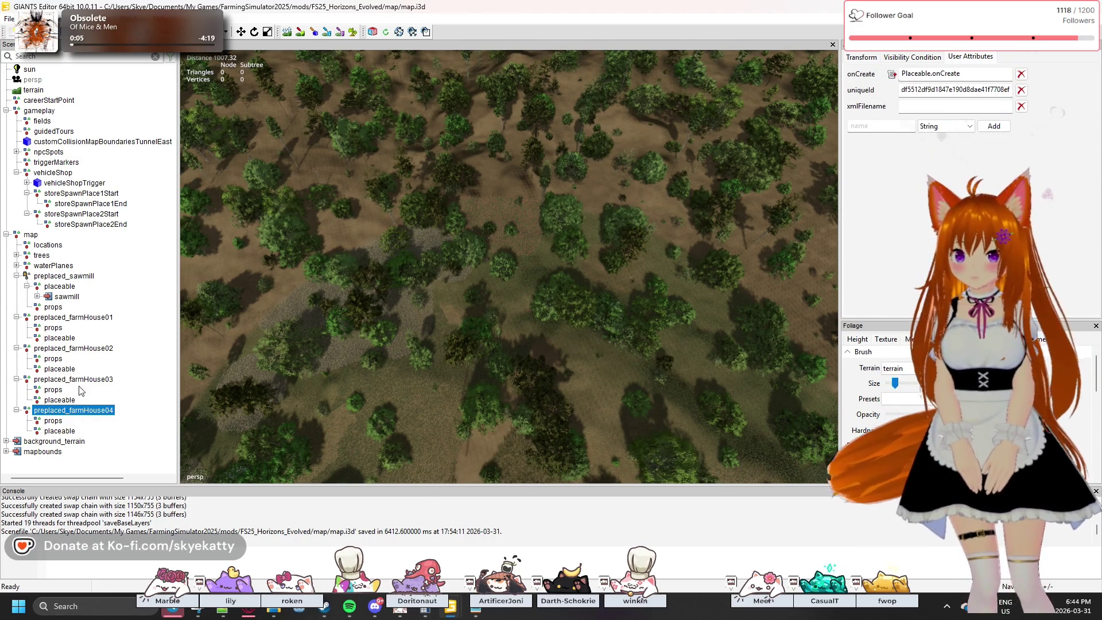
pyautogui.click(73, 379)
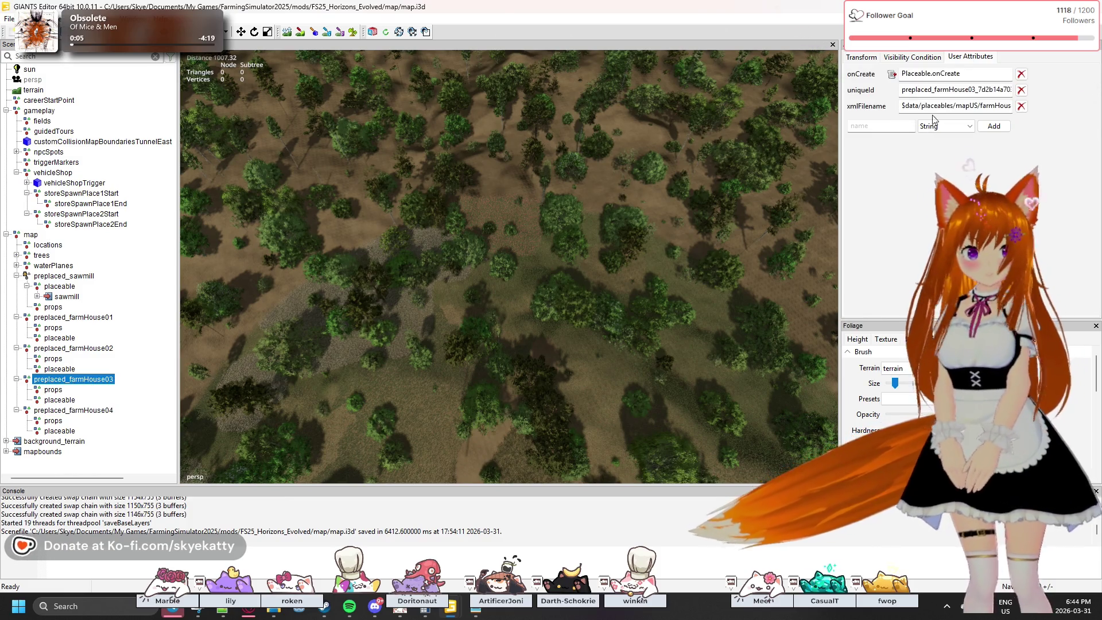
pyautogui.tripleClick(933, 105)
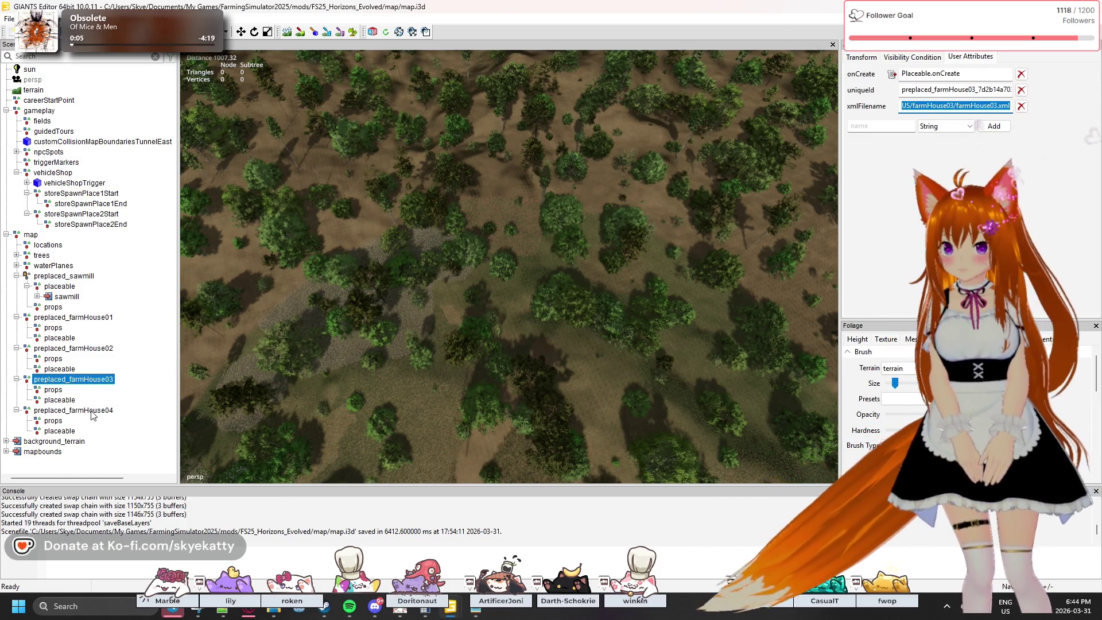
pyautogui.click(92, 413)
pyautogui.click(950, 109)
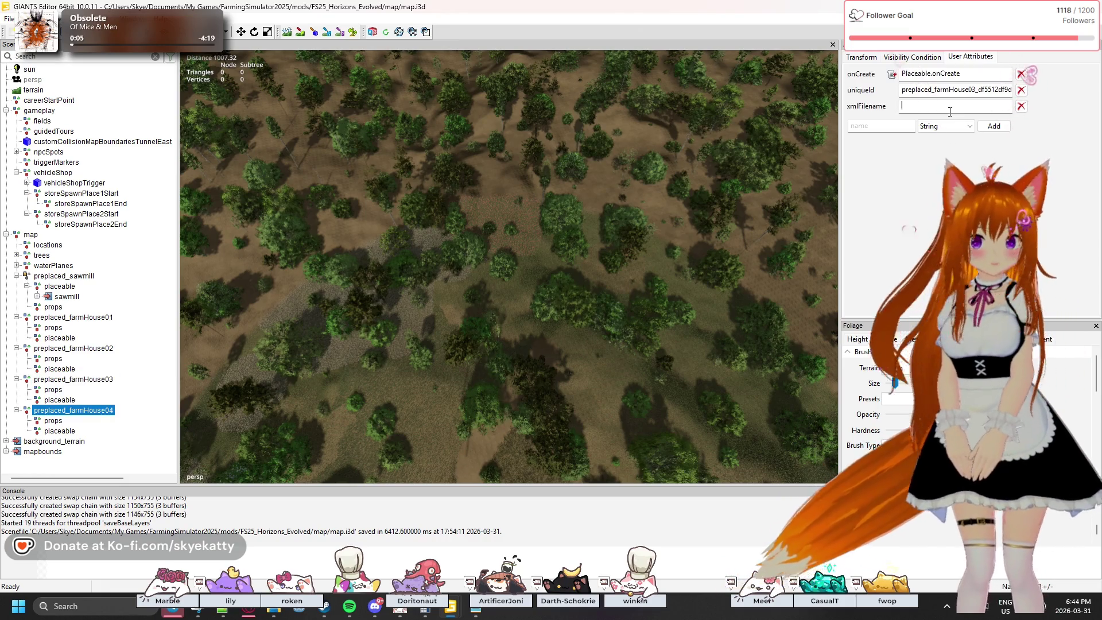
pyautogui.hotkey('ctrl', 'v')
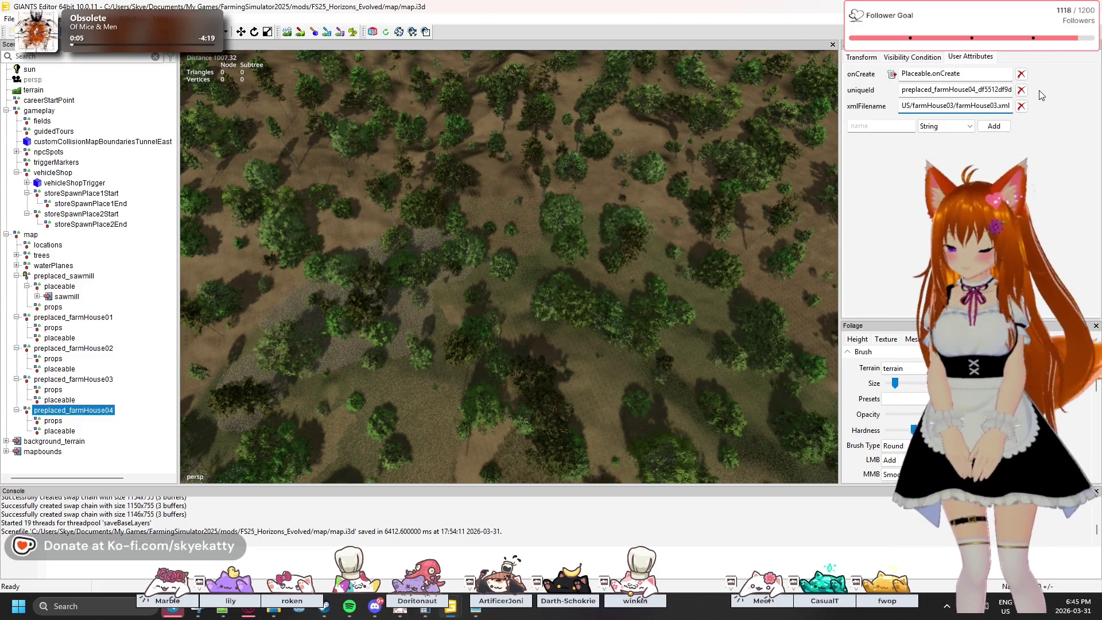
pyautogui.press('Delete')
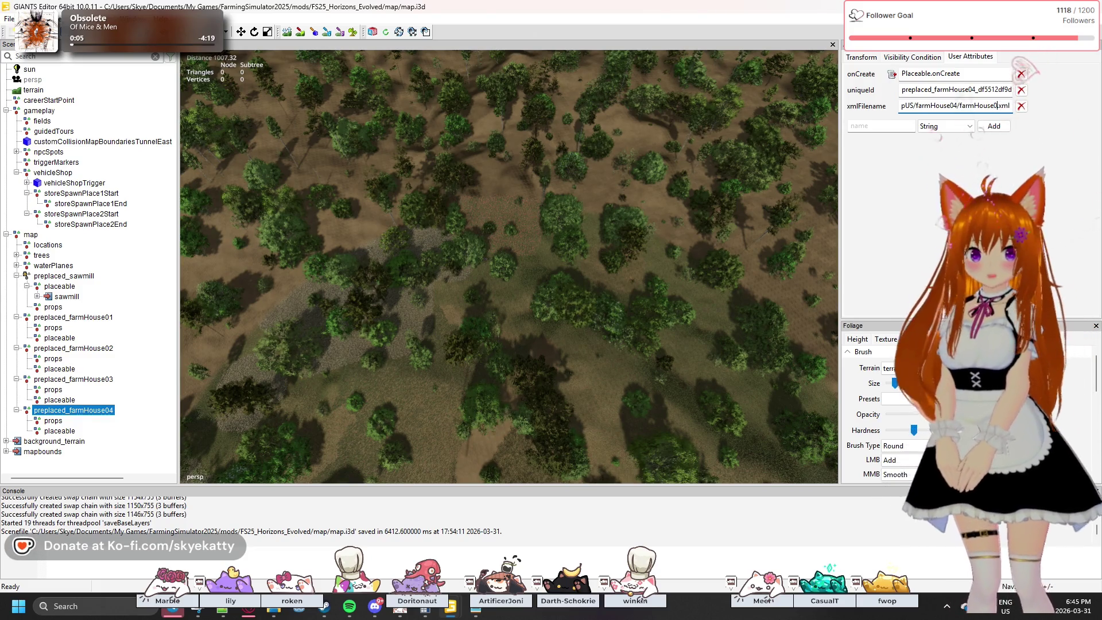
pyautogui.moveTo(993, 107); pyautogui.dragTo(1032, 109)
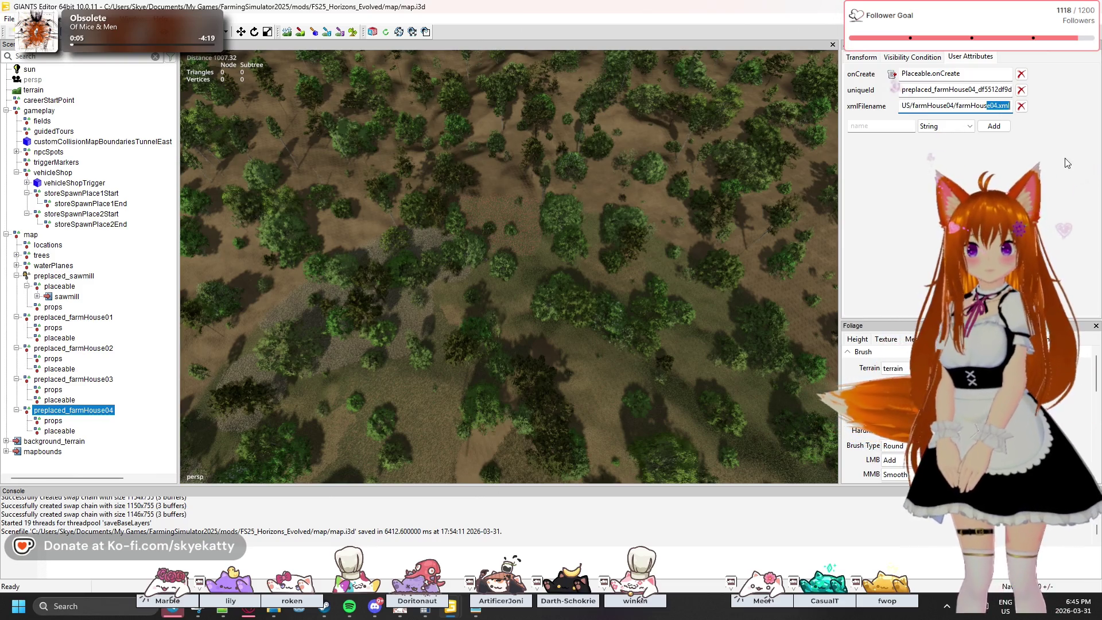
pyautogui.click(916, 105)
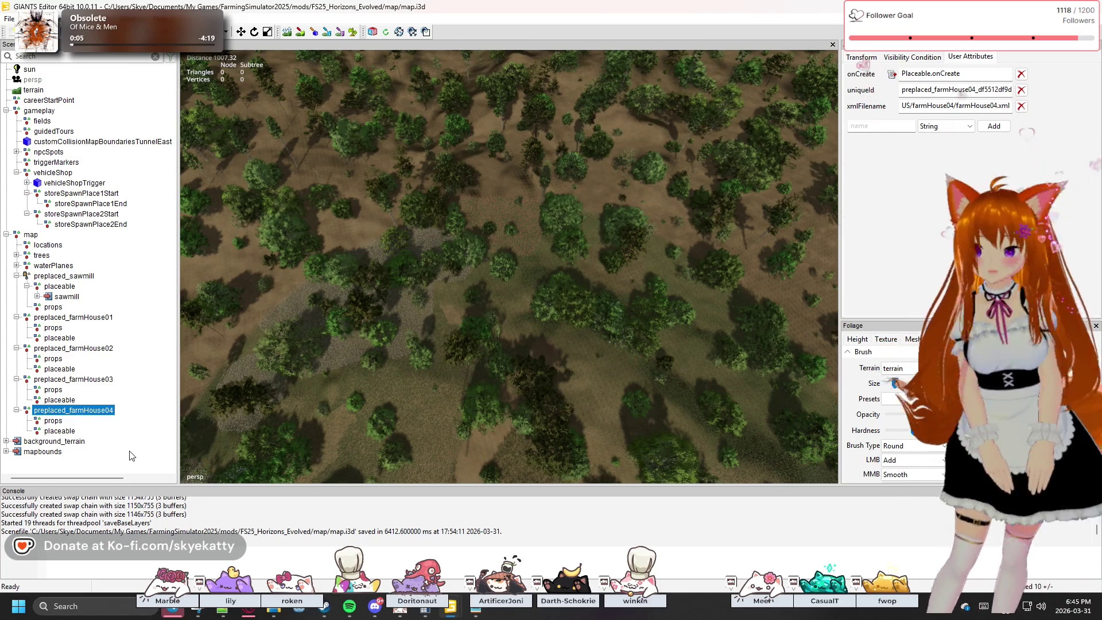
# - Browse the import dialog to the game's data\placeables\mapUS\farmHouse01 folder
pyautogui.click(32, 468)
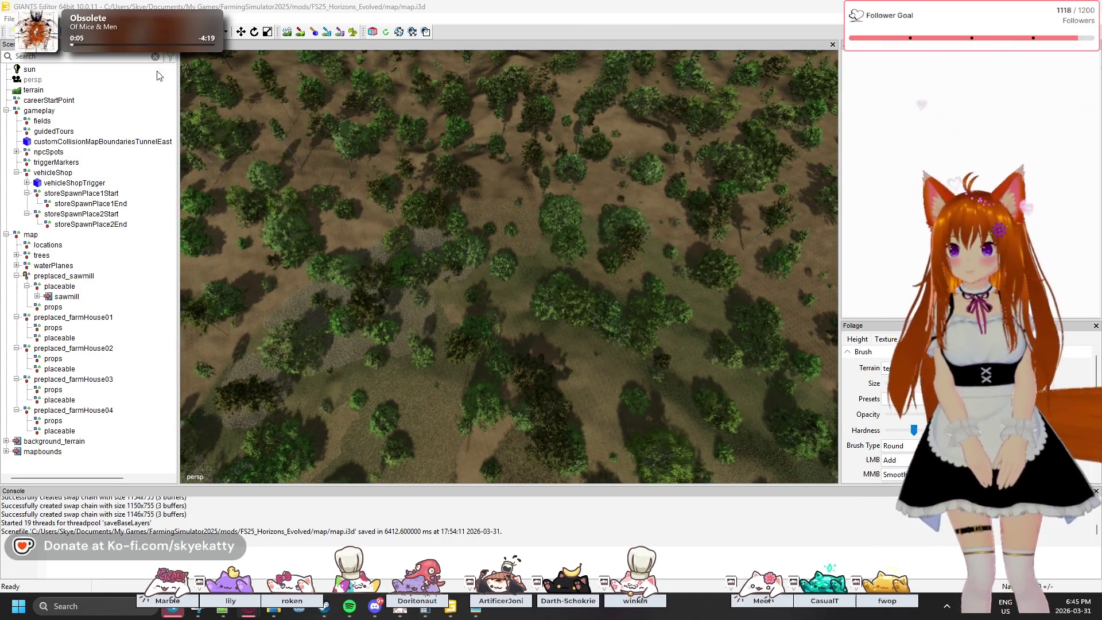
pyautogui.click(9, 19)
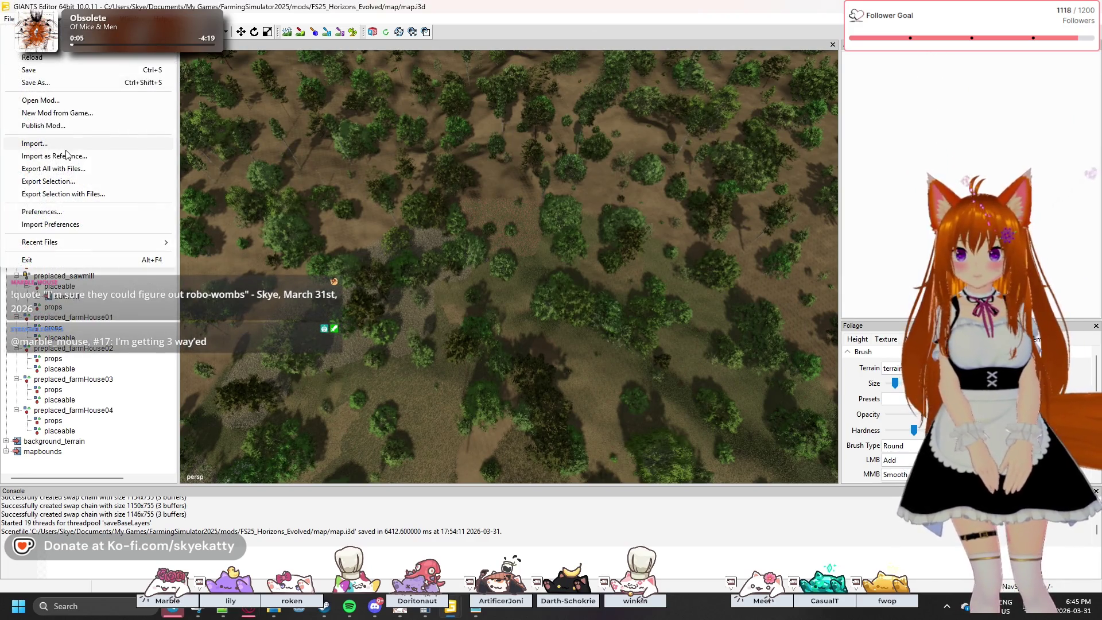
pyautogui.press('Escape')
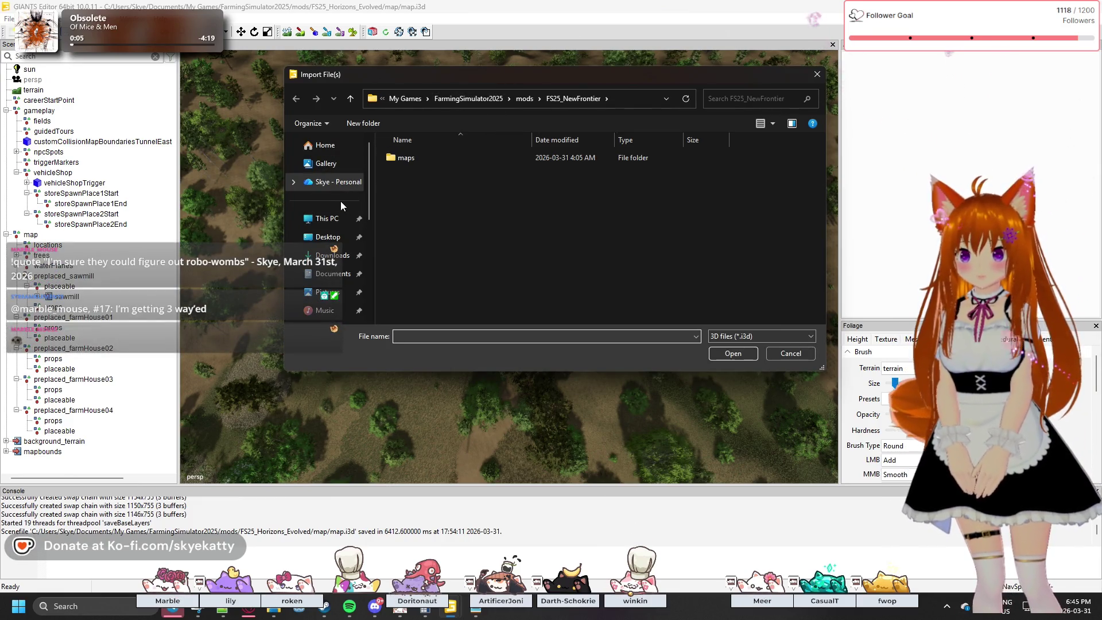
pyautogui.scroll(-3)
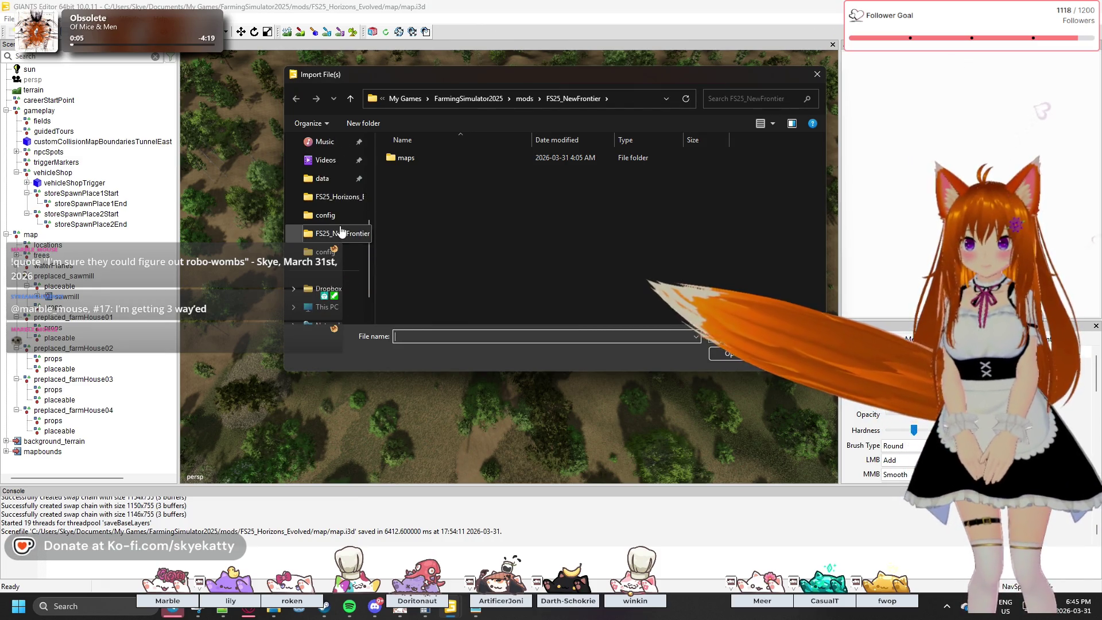
pyautogui.click(327, 179)
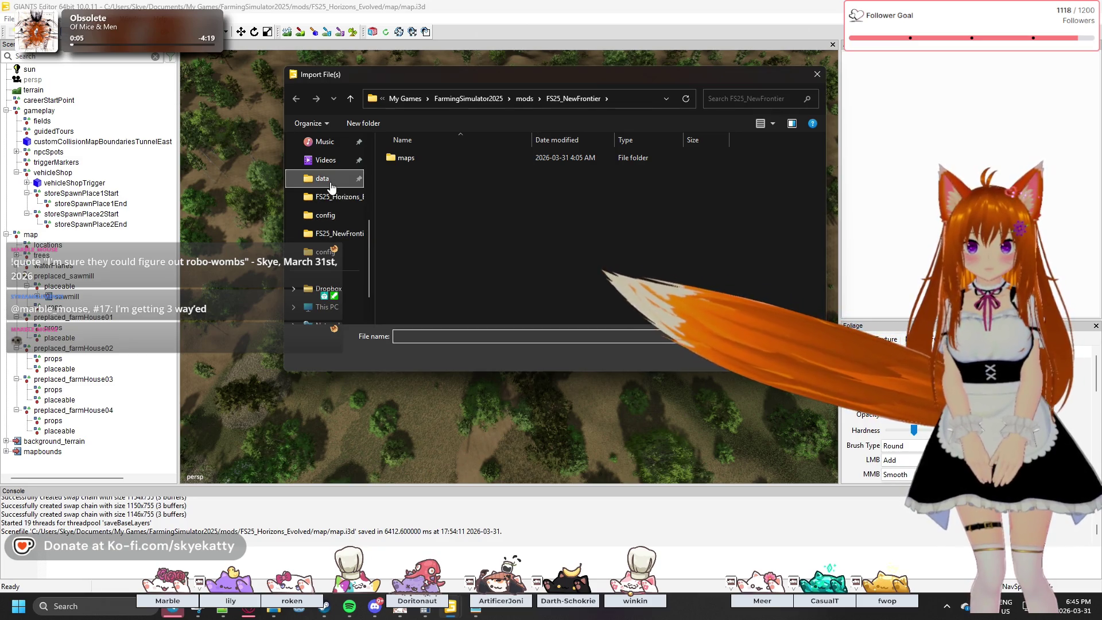
pyautogui.scroll(-3)
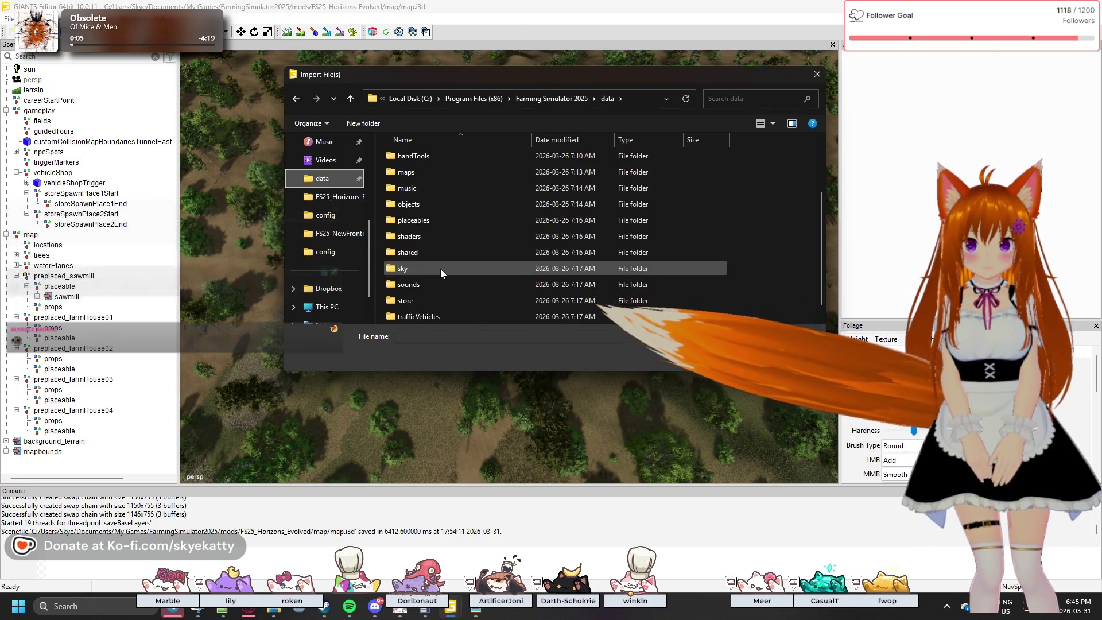
pyautogui.scroll(3)
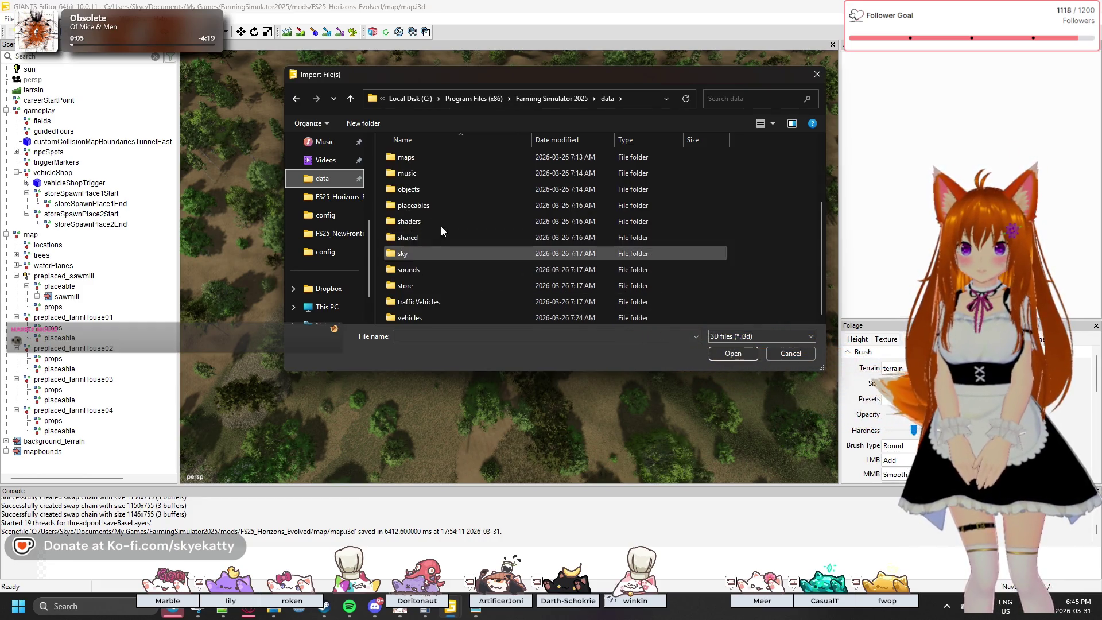
pyautogui.scroll(-3)
pyautogui.doubleClick(441, 211)
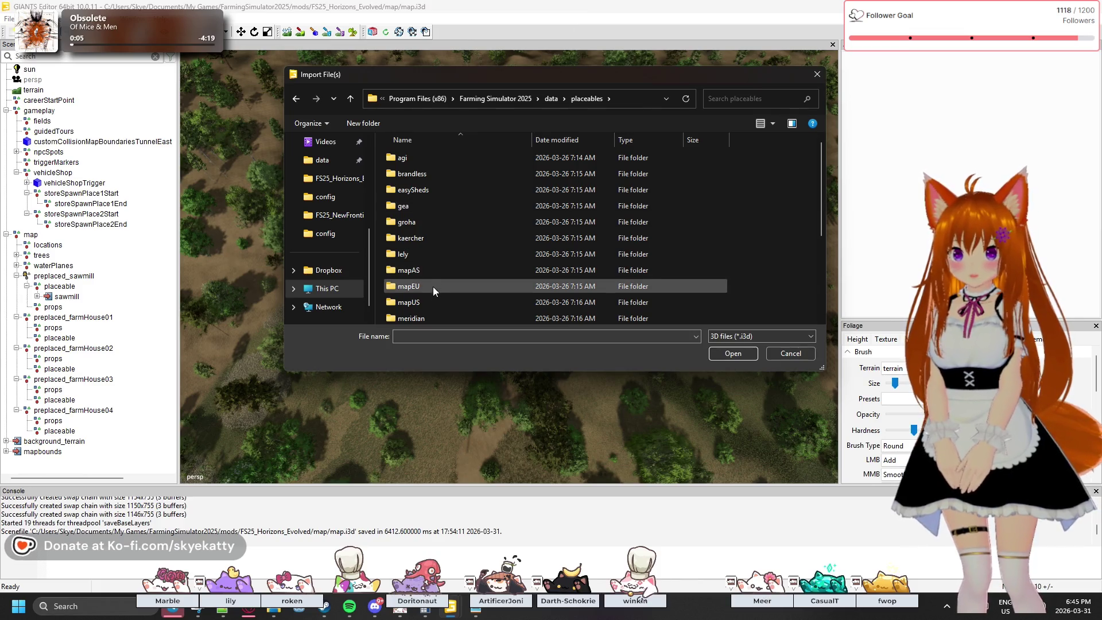
pyautogui.doubleClick(435, 300)
pyautogui.scroll(-3)
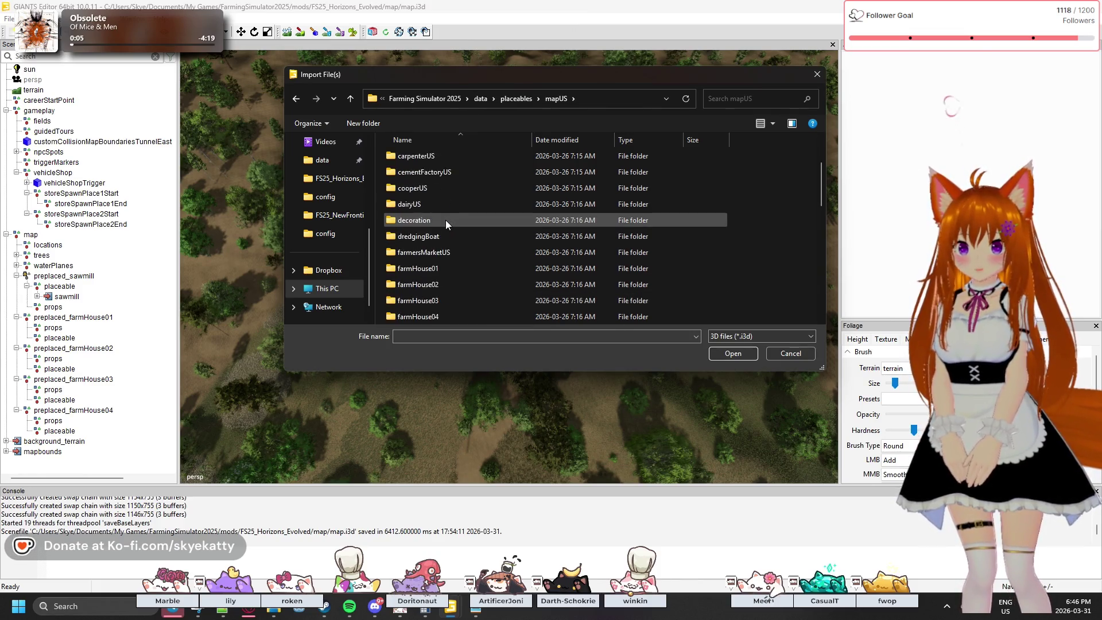
pyautogui.doubleClick(443, 171)
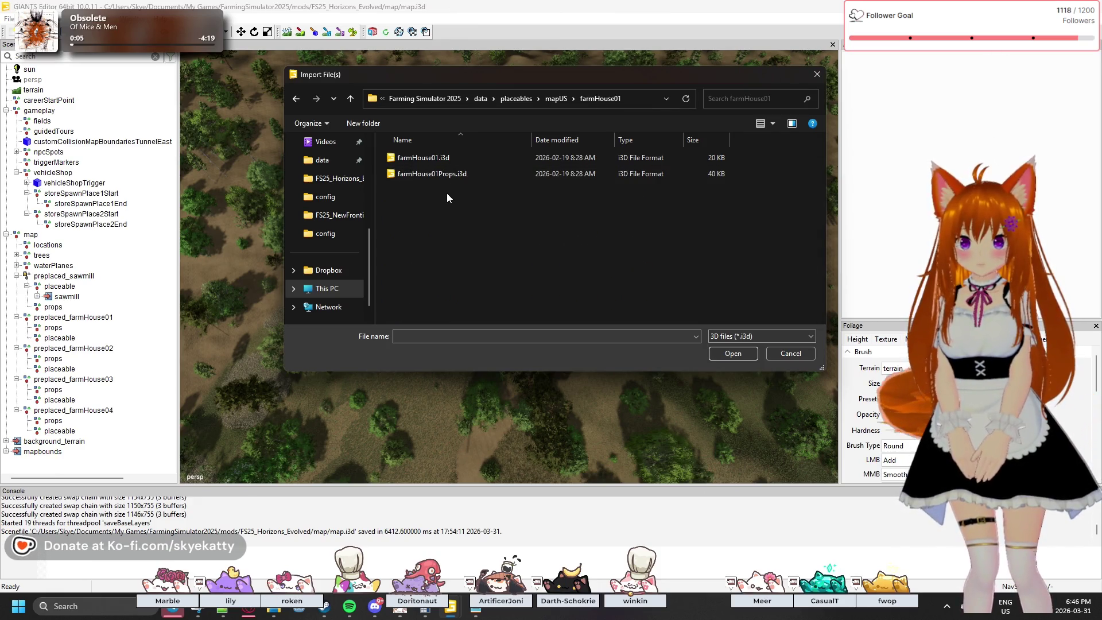
# - Select farmHouse01.i3d rather than farmHouse01Props.i3d and import it
pyautogui.click(452, 178)
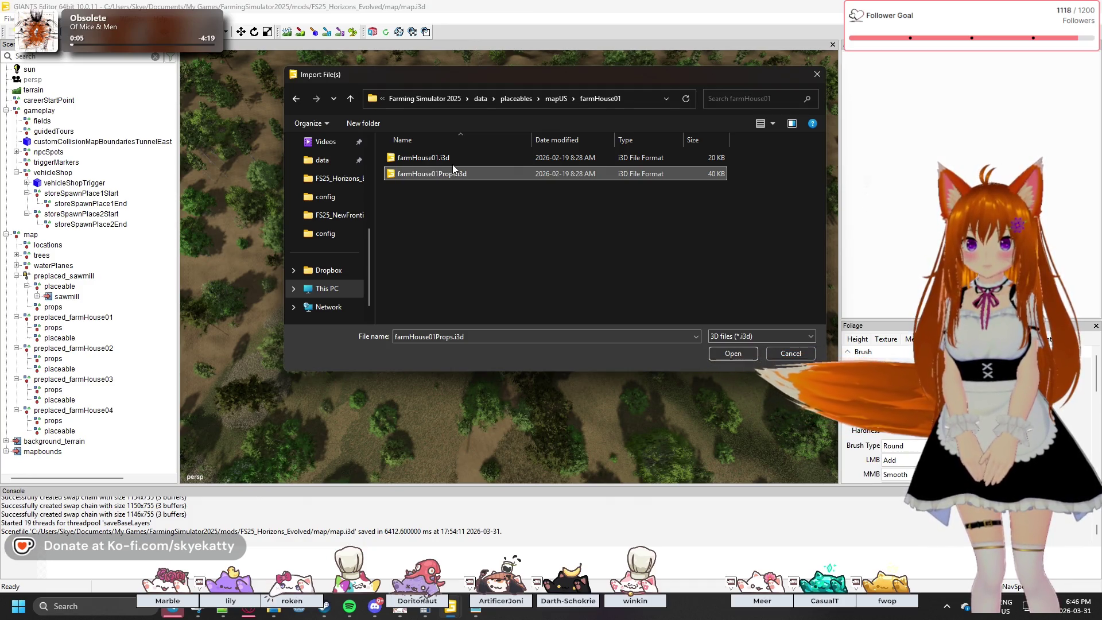
pyautogui.click(481, 160)
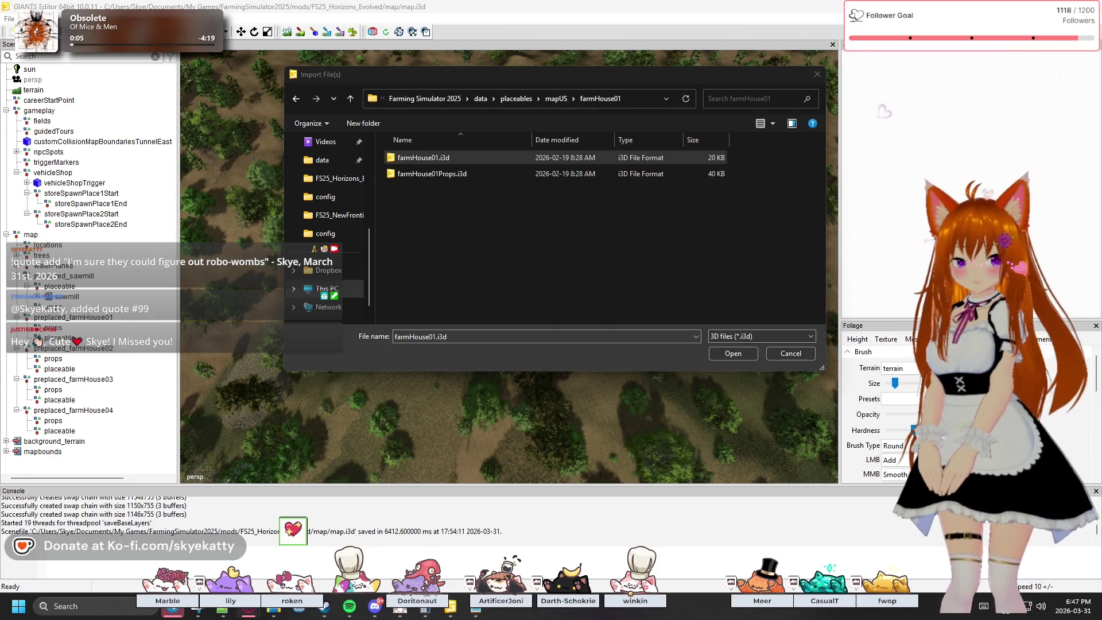
pyautogui.click(459, 157)
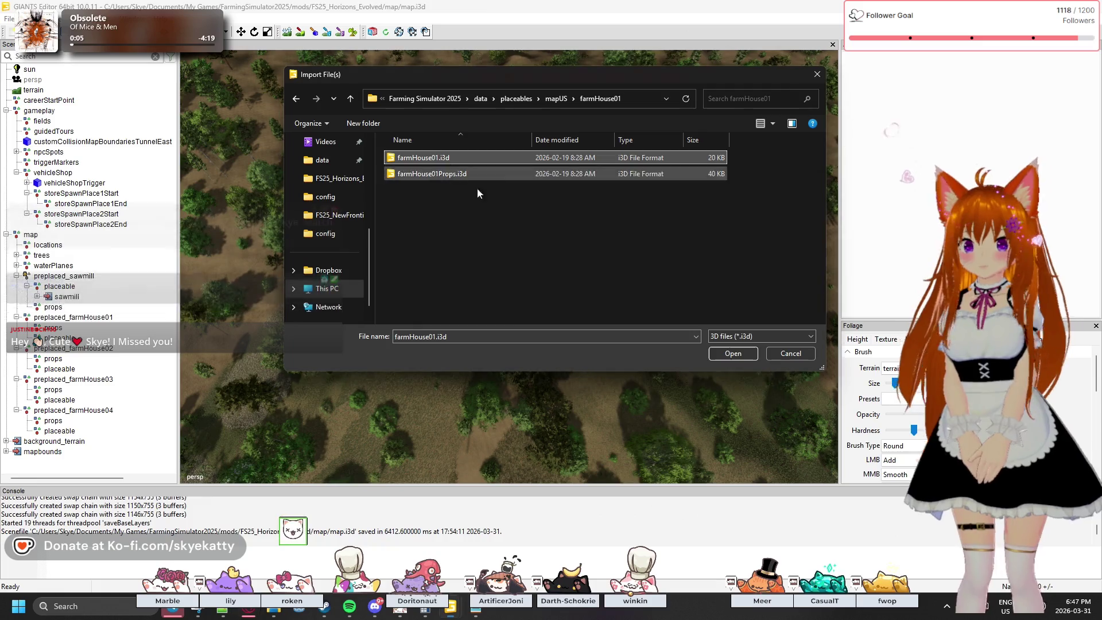
pyautogui.click(724, 352)
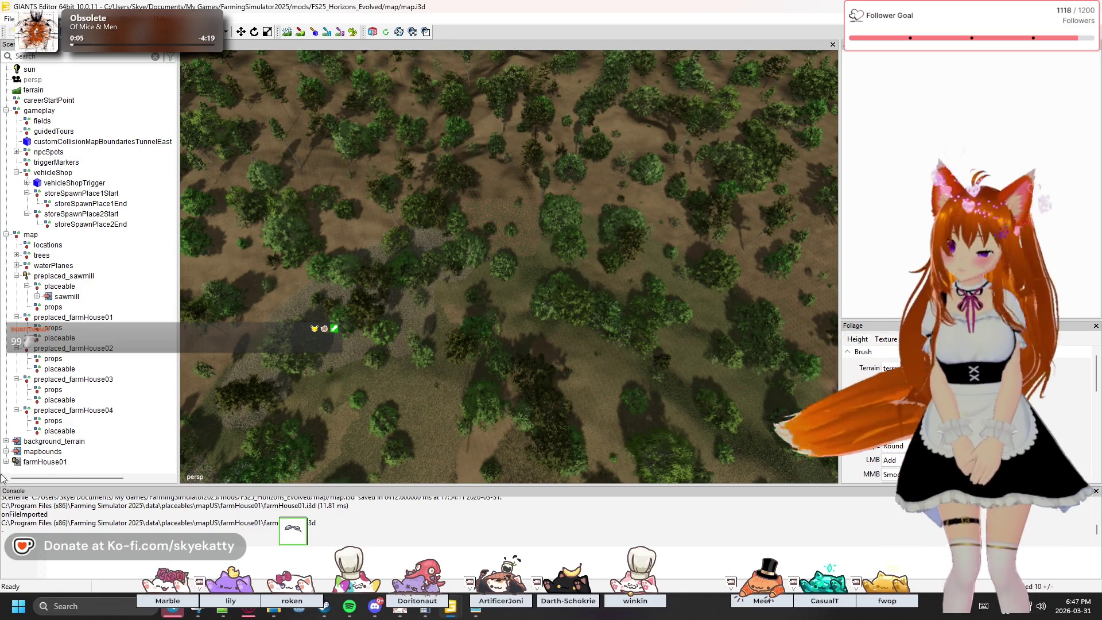
# - Drag the imported farmHouse01 node into preplaced_farmHouse01's placeable group
pyautogui.click(6, 462)
pyautogui.scroll(-3)
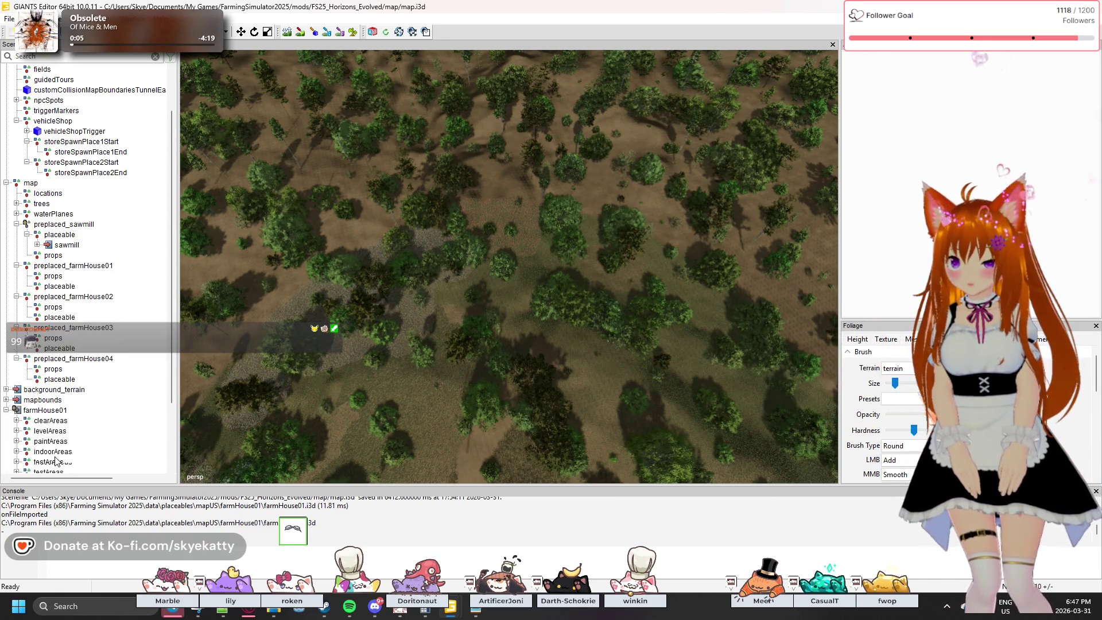
pyautogui.scroll(-3)
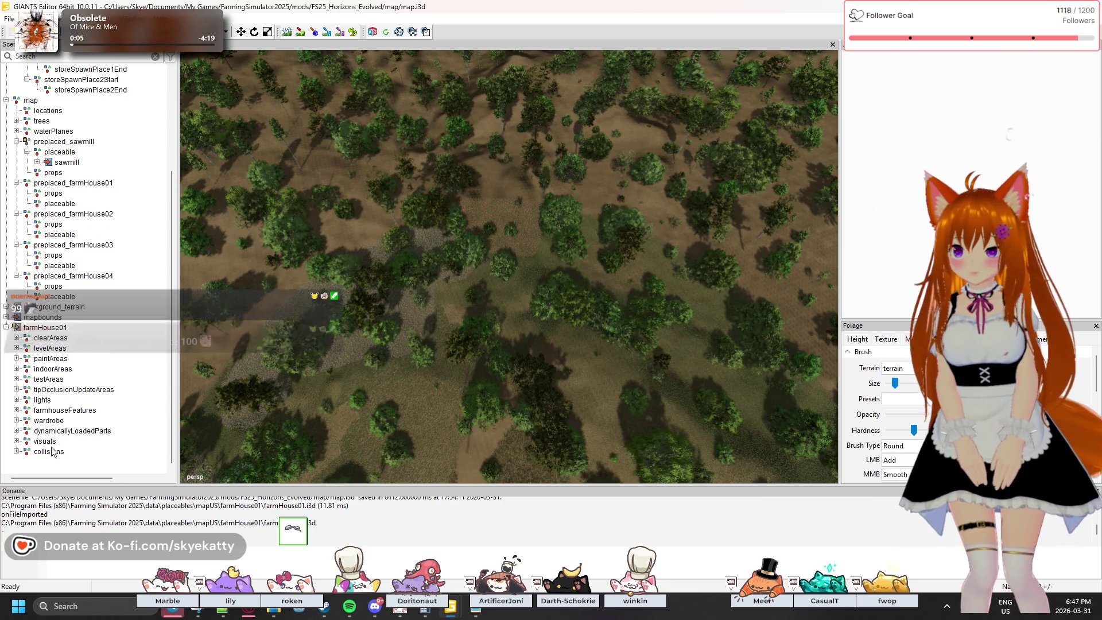
pyautogui.click(38, 329)
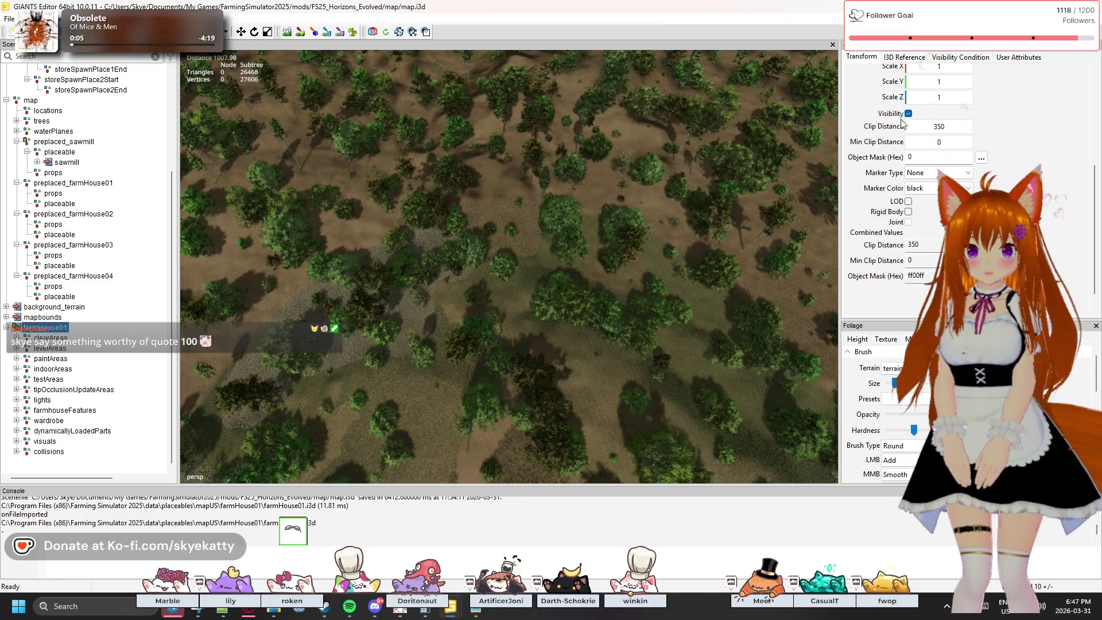
pyautogui.scroll(3)
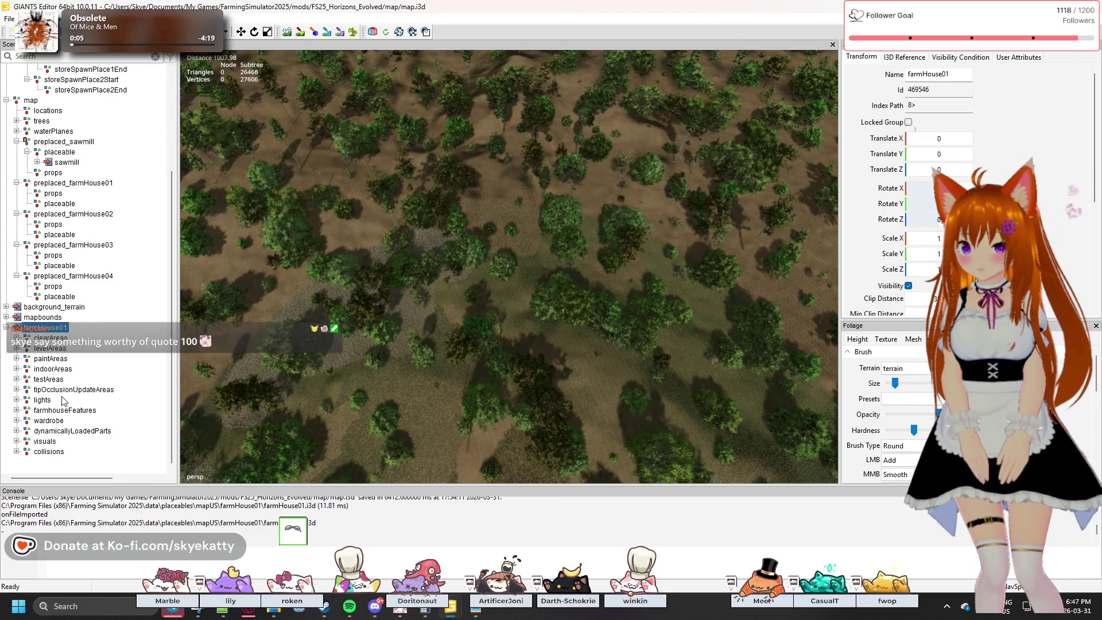
pyautogui.scroll(3)
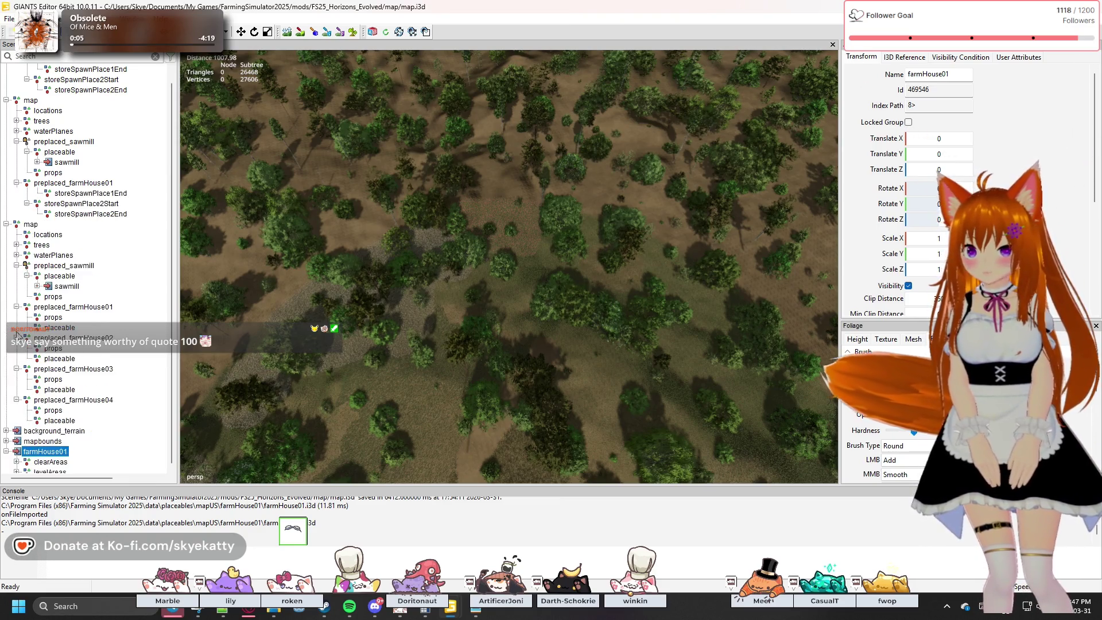
pyautogui.moveTo(43, 456); pyautogui.dragTo(65, 328)
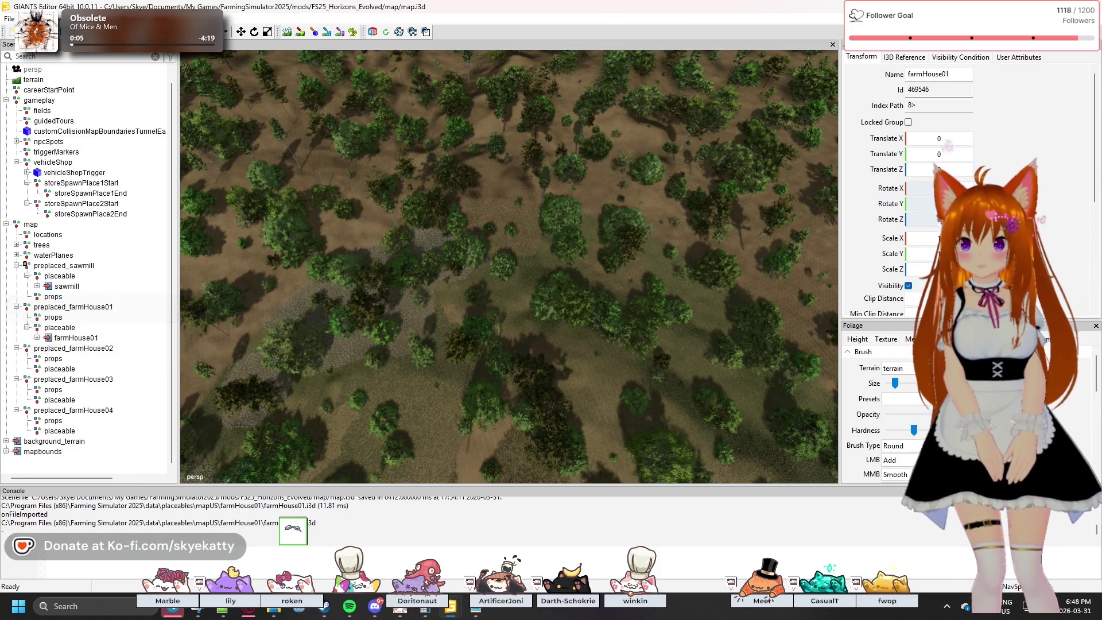
pyautogui.click(10, 19)
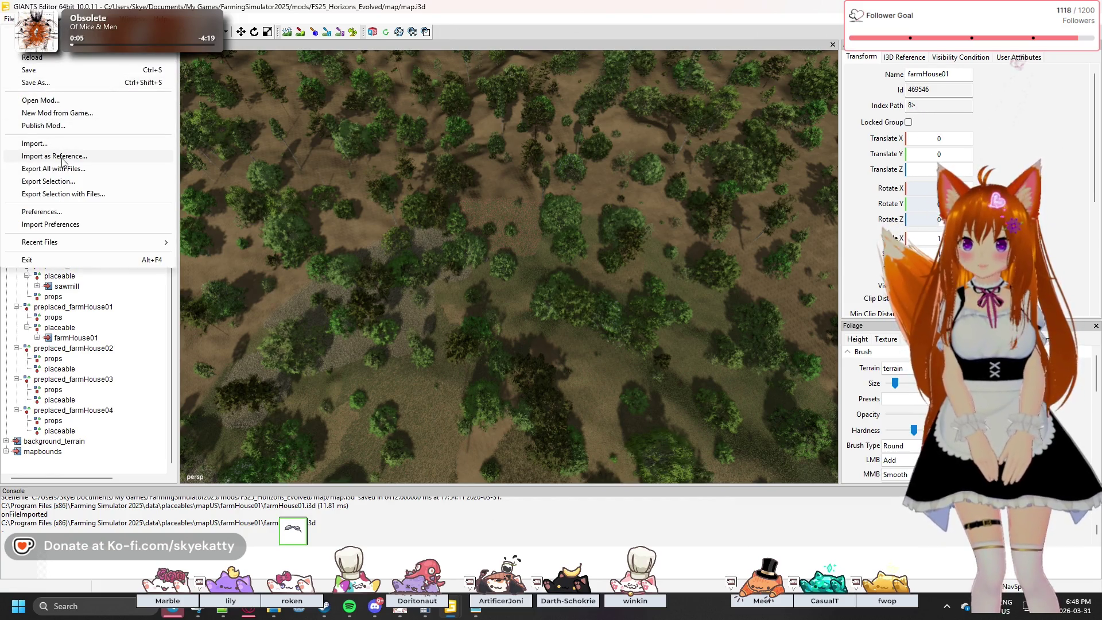
# - Import farmHouse01Props.i3d into the scene as a reference
pyautogui.click(202, 215)
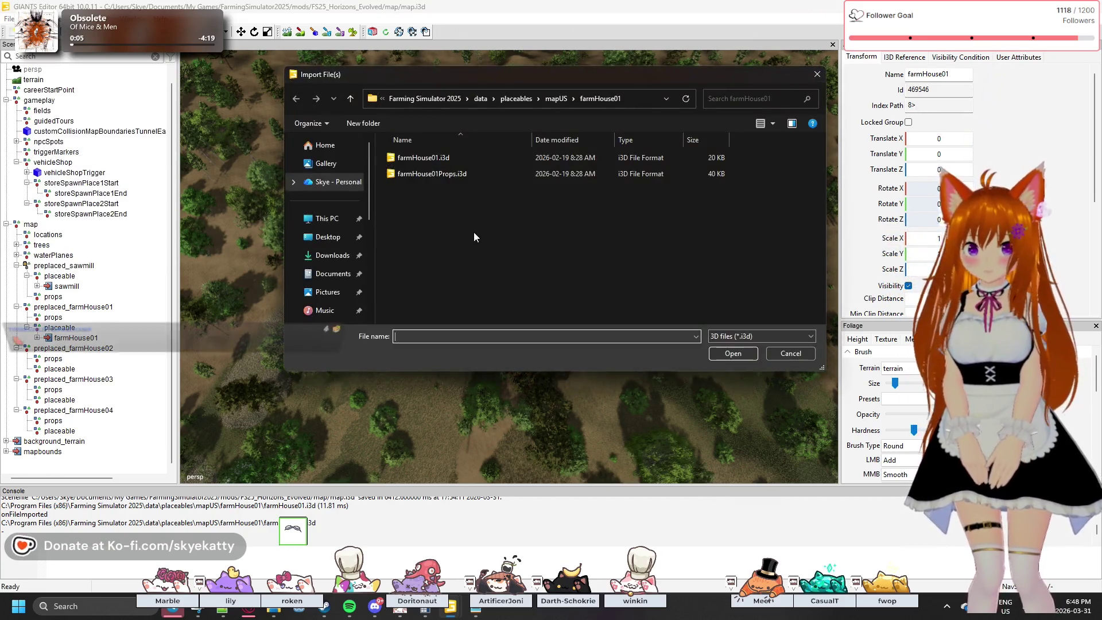
pyautogui.click(431, 173)
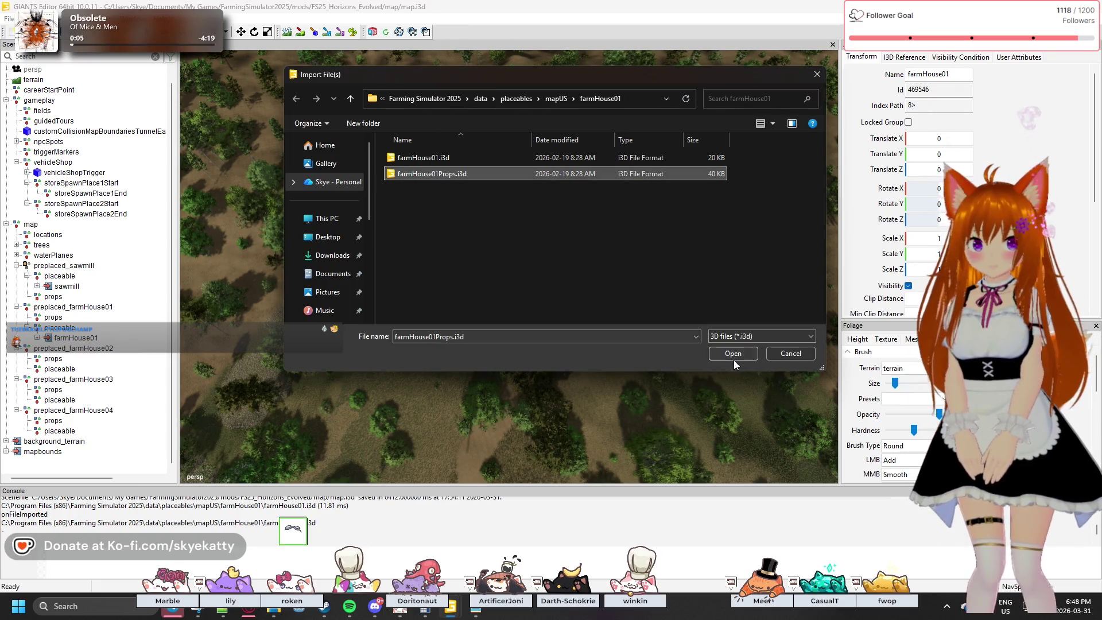
pyautogui.click(732, 353)
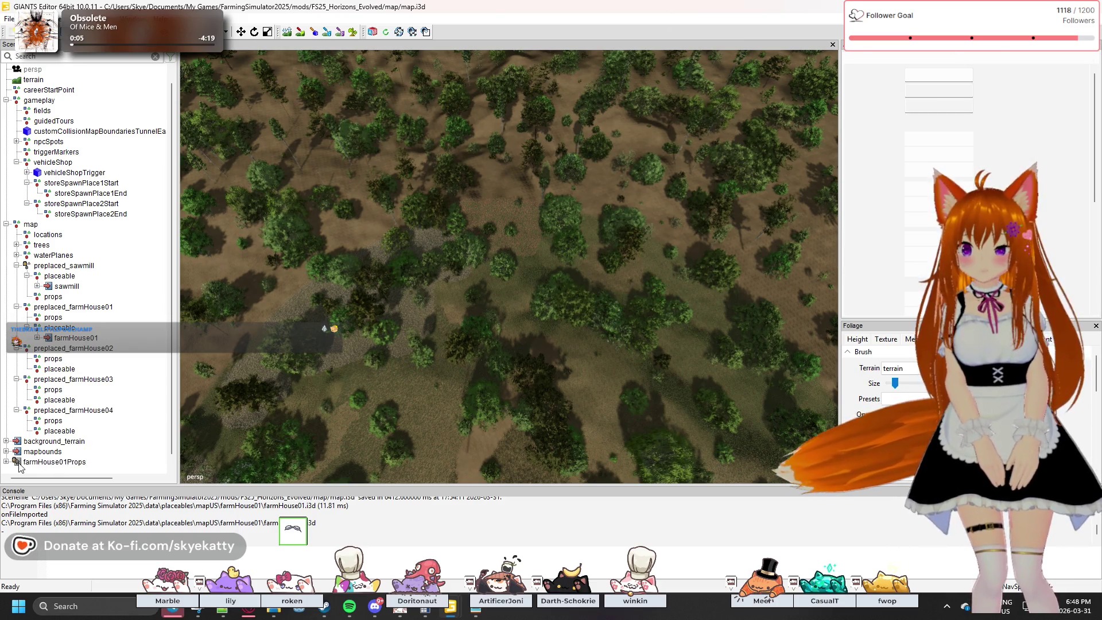
# - Unlock farmHouse01Props and drag it under preplaced_farmHouse01's props node
pyautogui.click(19, 462)
pyautogui.click(908, 122)
pyautogui.moveTo(63, 467); pyautogui.dragTo(59, 319)
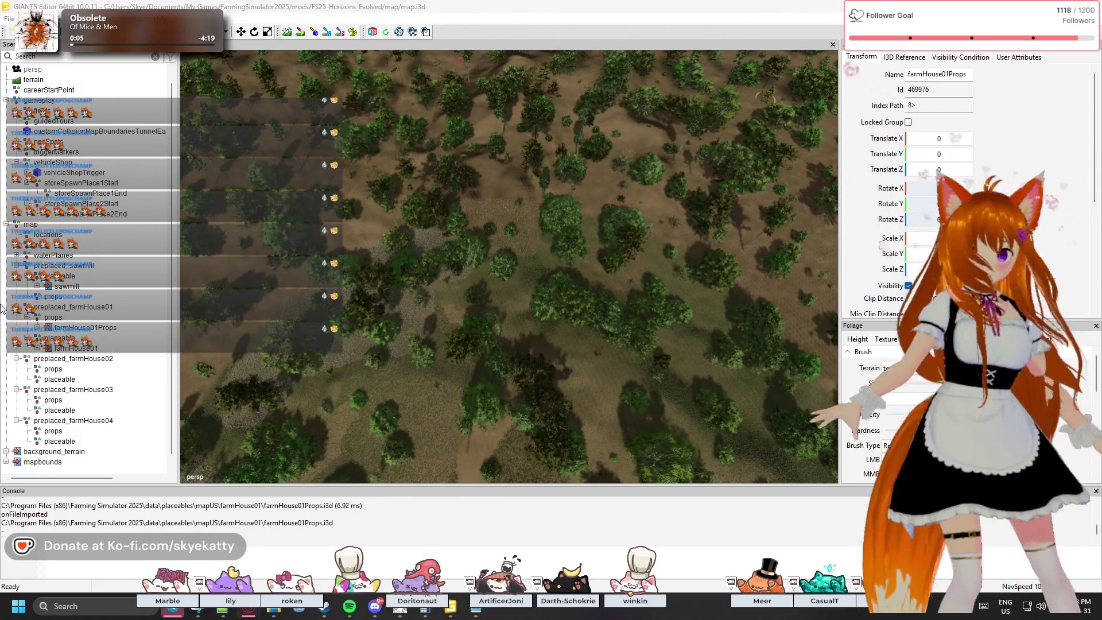
pyautogui.scroll(-3)
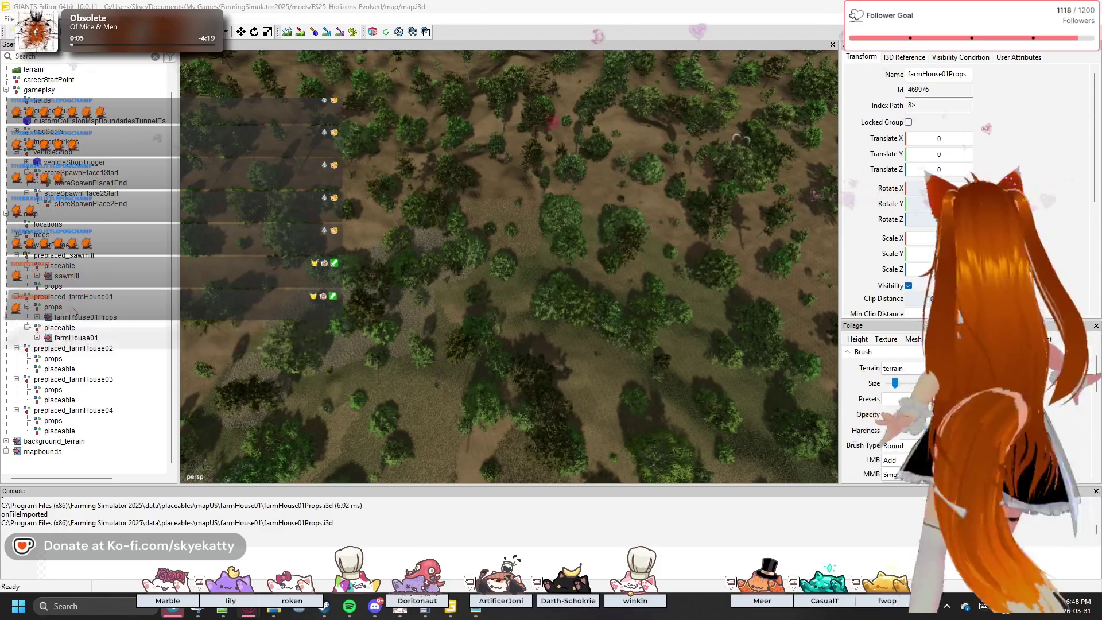
pyautogui.click(73, 297)
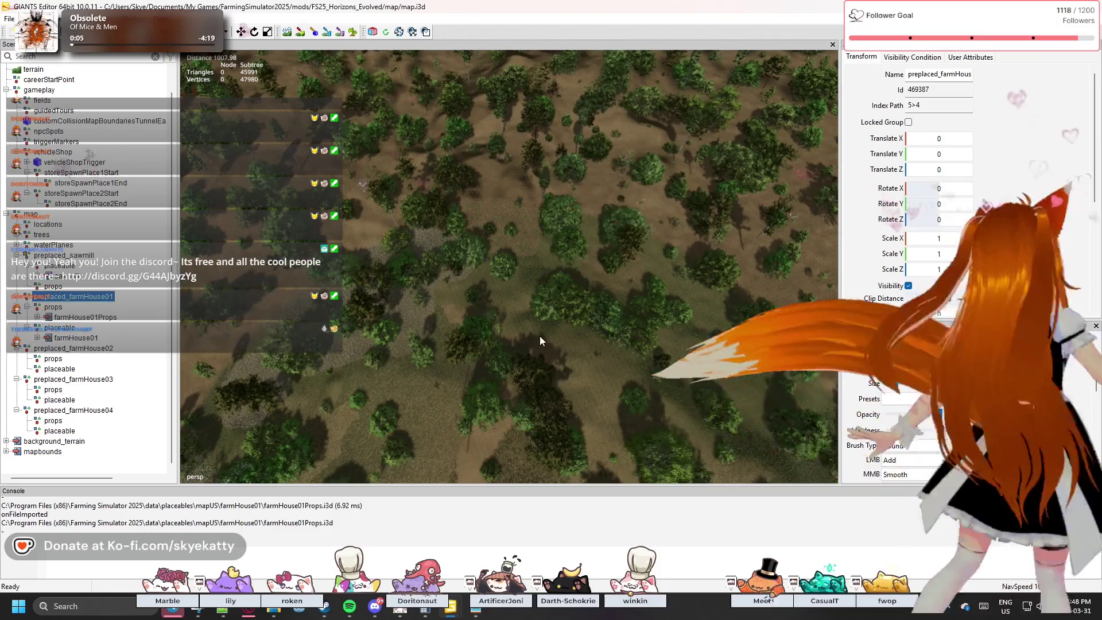
# - Drop preplaced_farmHouse01 onto a terrain clearing at about X 935, Y 196, Z 184
pyautogui.press('f')
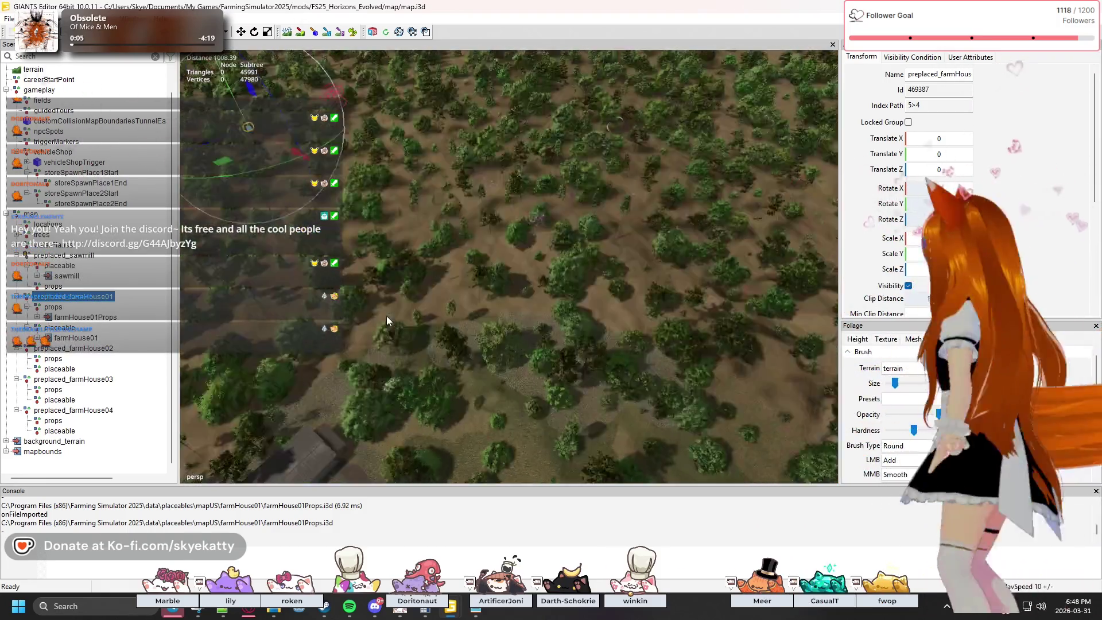
pyautogui.moveTo(270, 267); pyautogui.dragTo(571, 312)
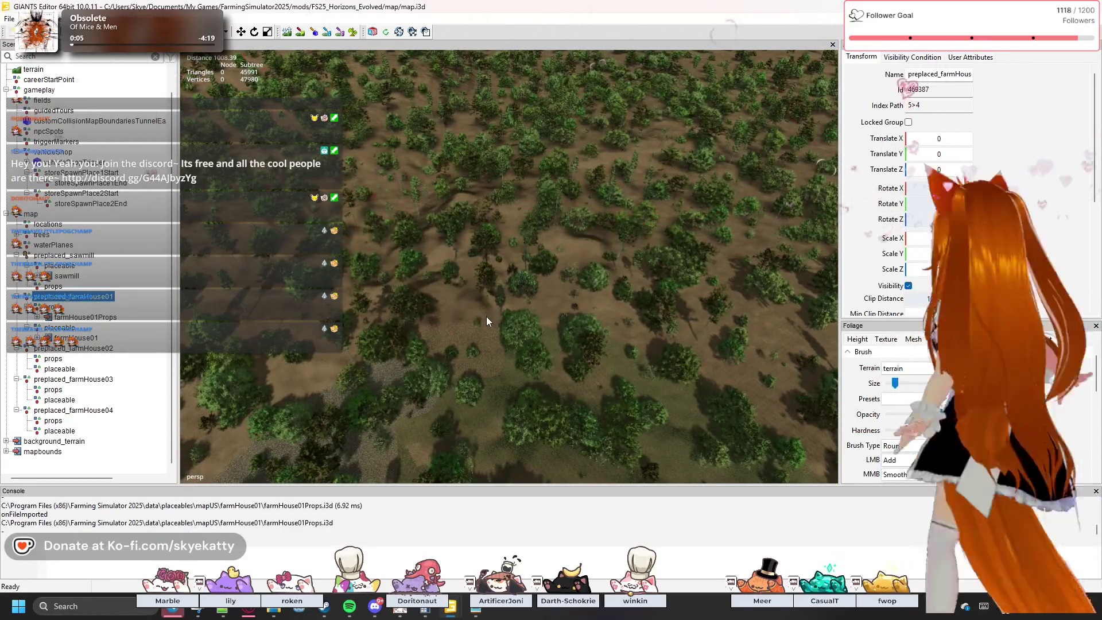
pyautogui.moveTo(479, 342); pyautogui.dragTo(456, 338)
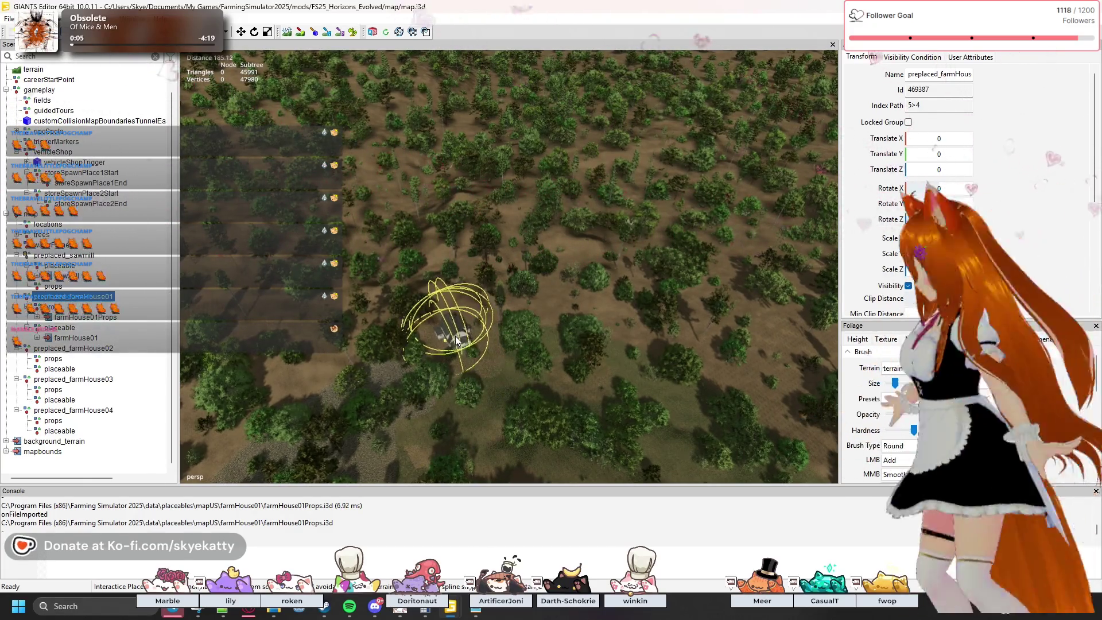
pyautogui.click(457, 339)
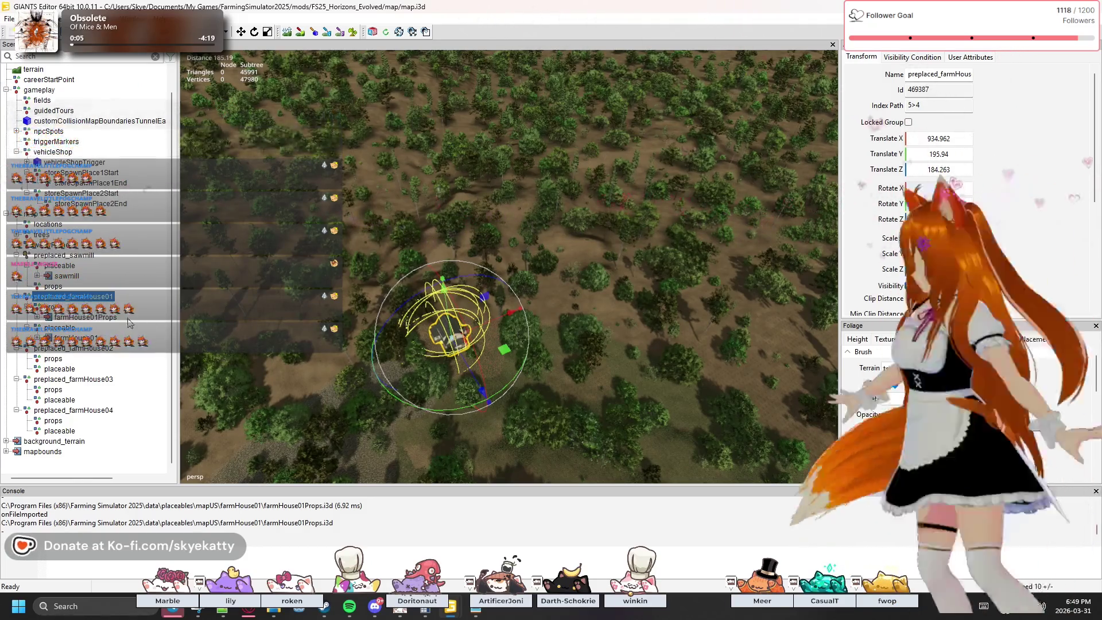
# - Orbit and zoom around the placed farmhouse, then select preplaced_farmHouse02
pyautogui.click(74, 348)
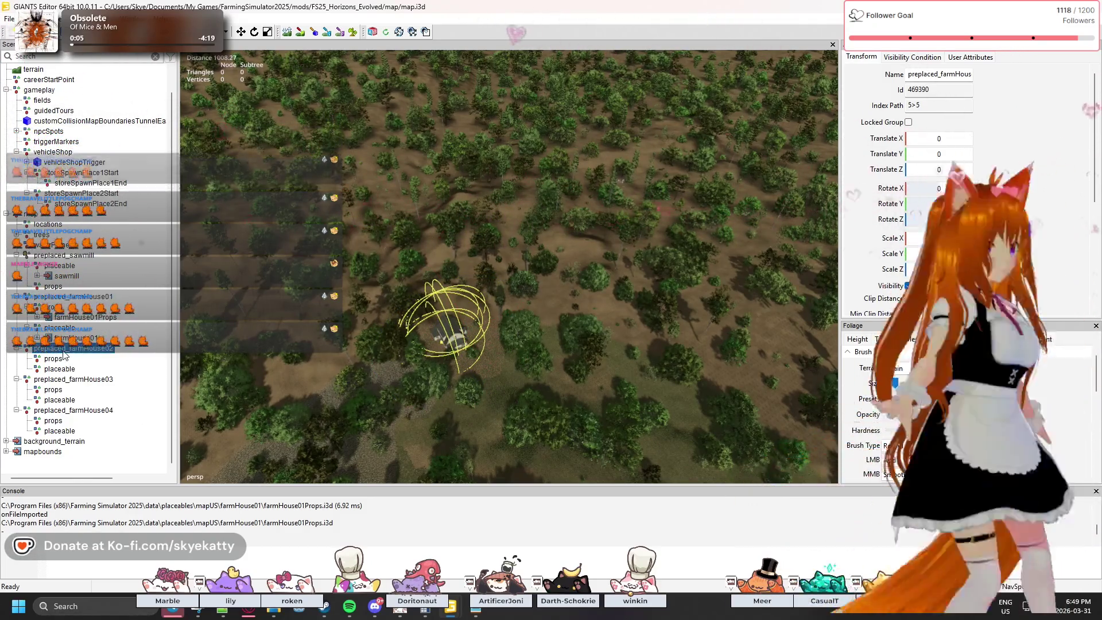
pyautogui.click(479, 427)
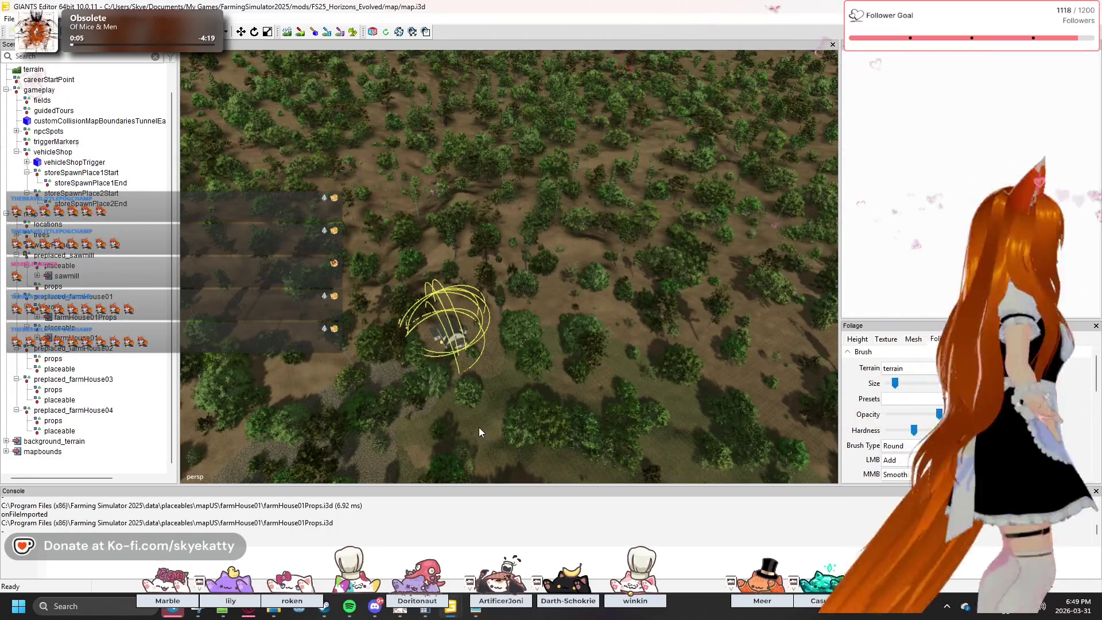
pyautogui.moveTo(483, 414); pyautogui.dragTo(391, 384)
pyautogui.scroll(-3)
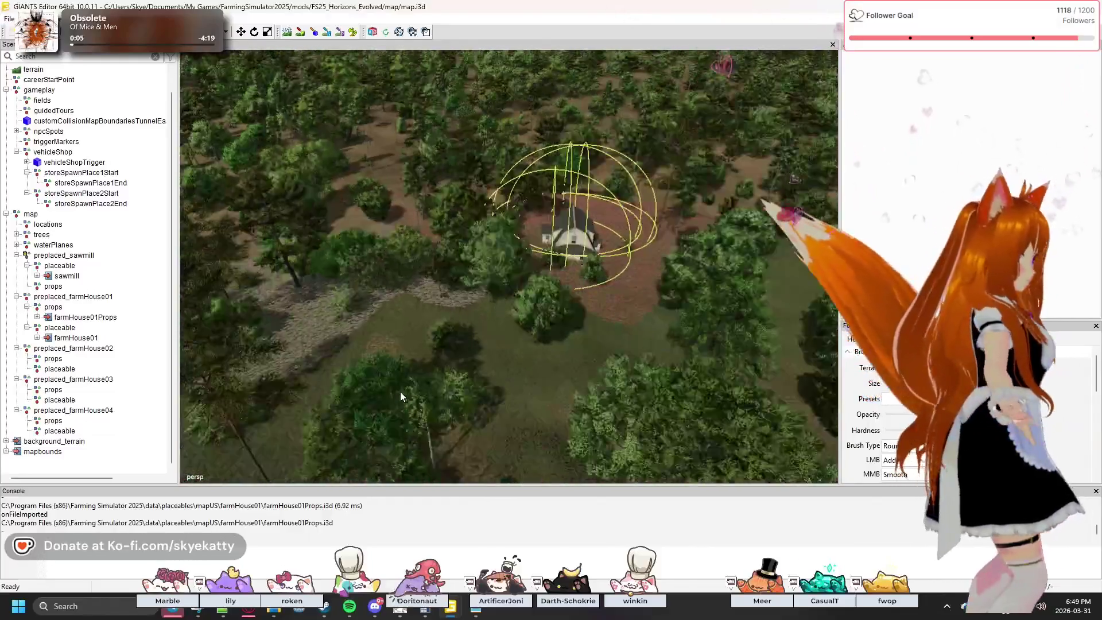
pyautogui.scroll(-3)
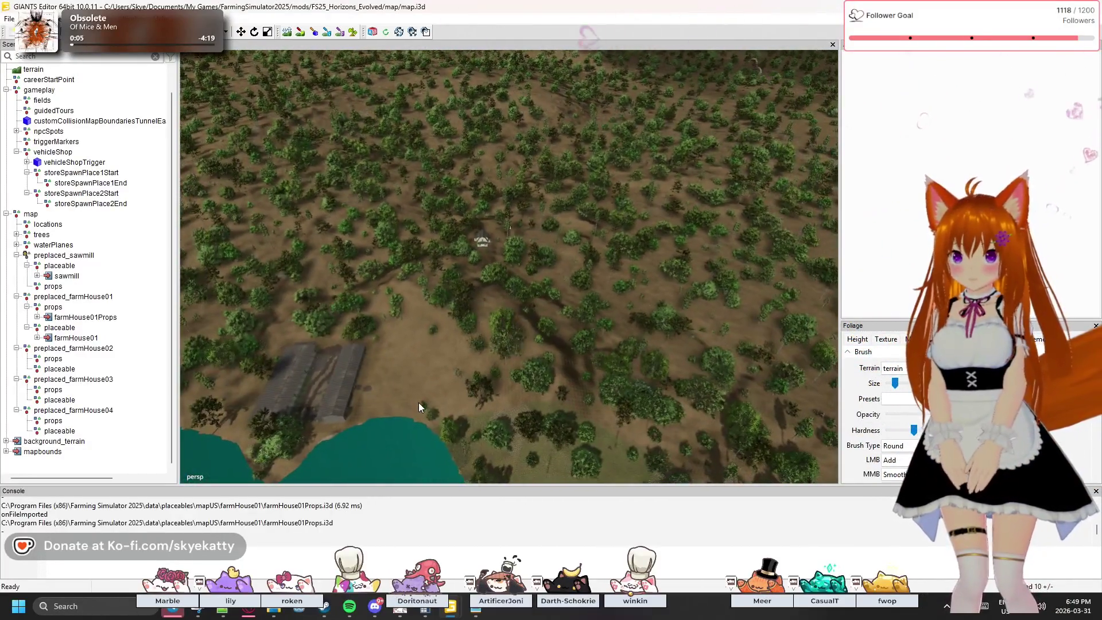
pyautogui.scroll(3)
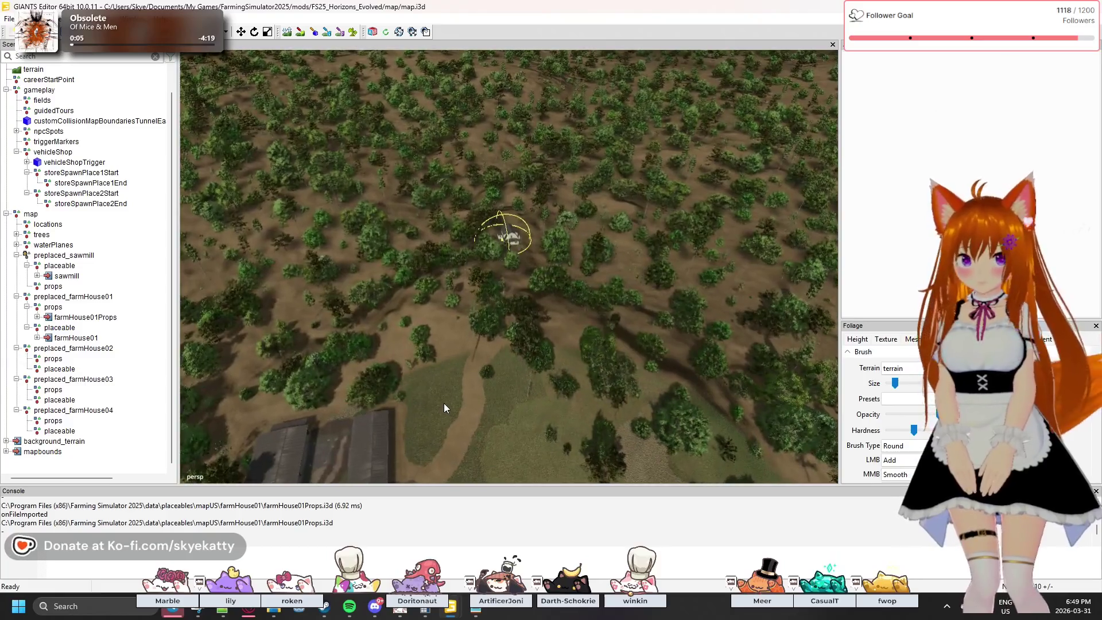
pyautogui.scroll(3)
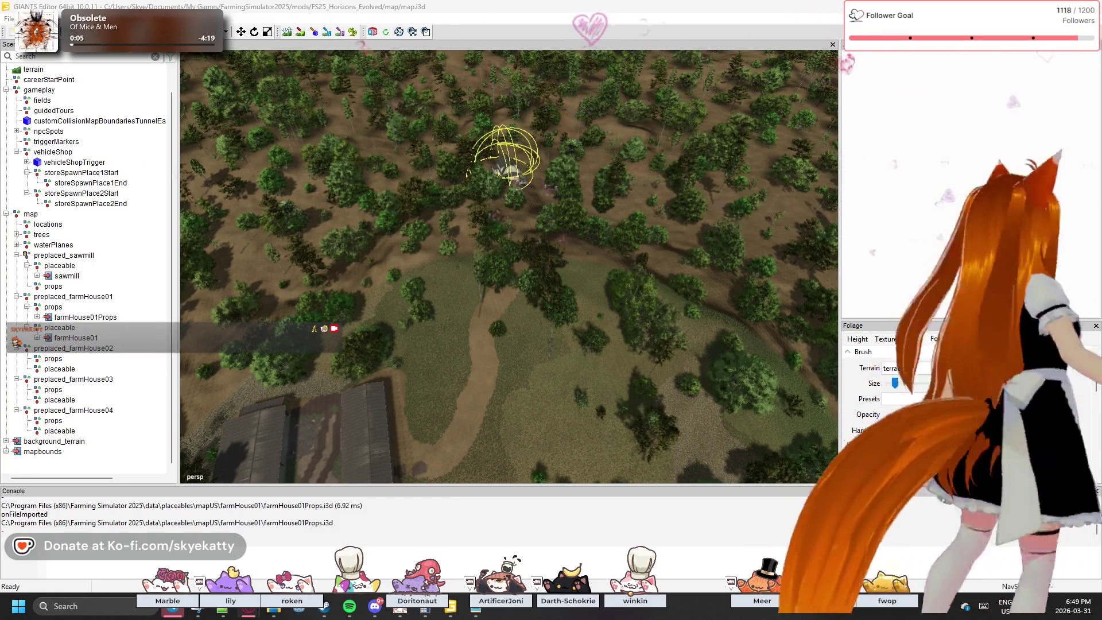
pyautogui.click(57, 348)
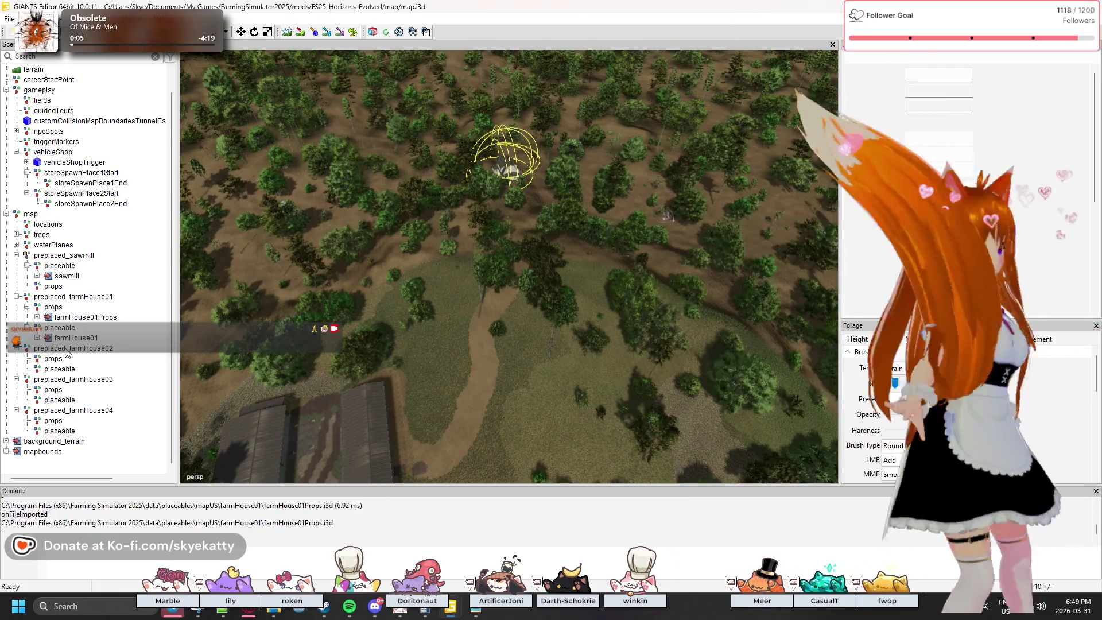
# - Import farmHouse02.i3d from mapUS\farmHouse02 as a reference
pyautogui.click(9, 19)
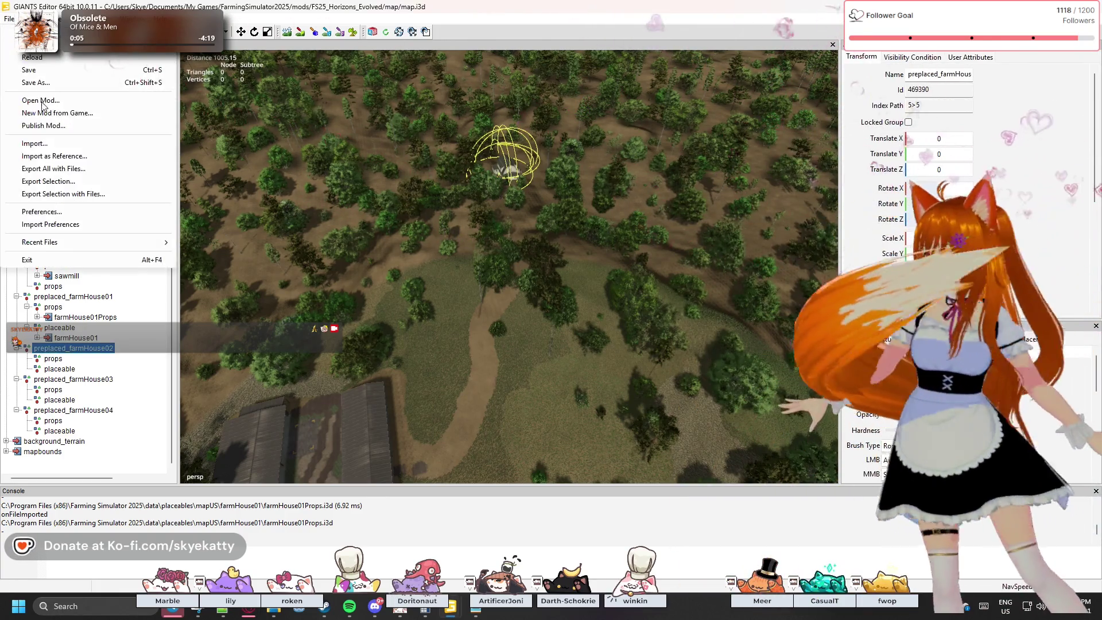
pyautogui.click(55, 157)
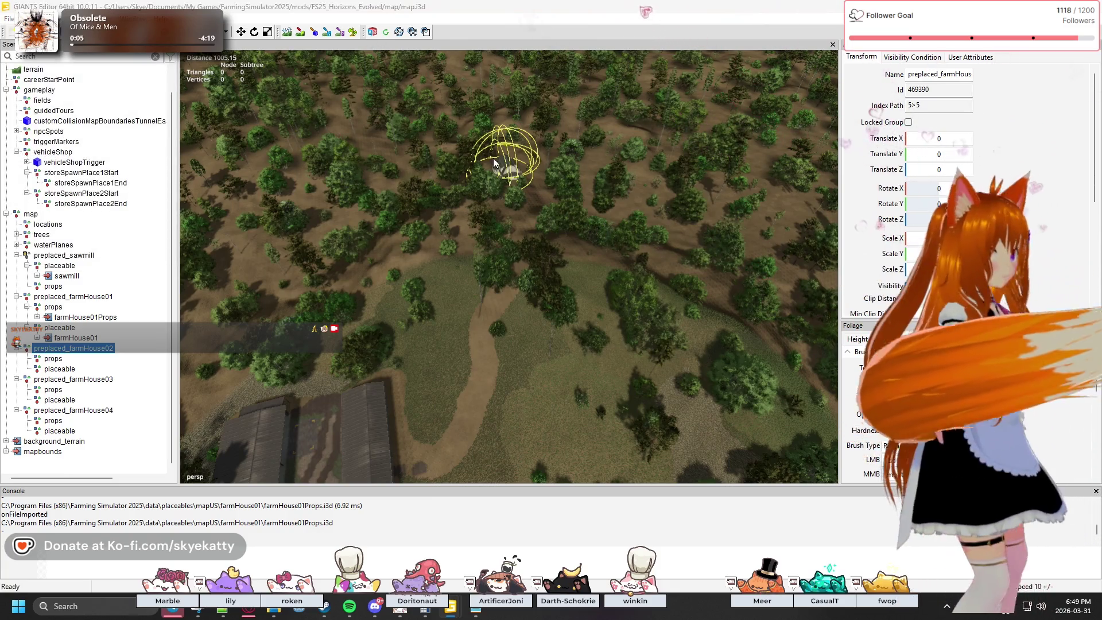
pyautogui.click(555, 99)
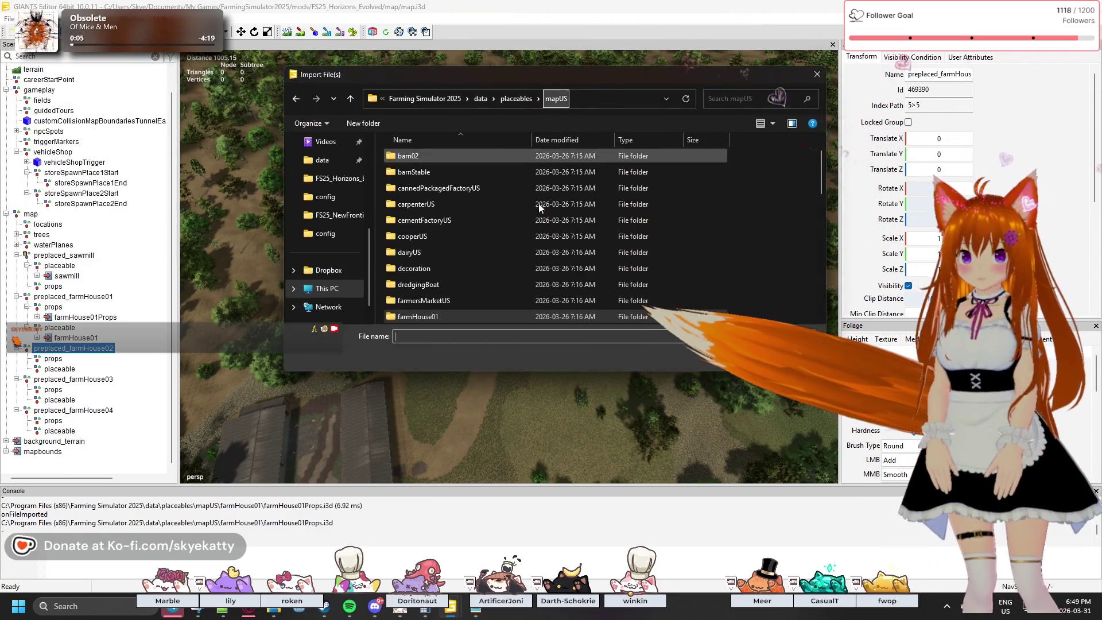
pyautogui.doubleClick(439, 237)
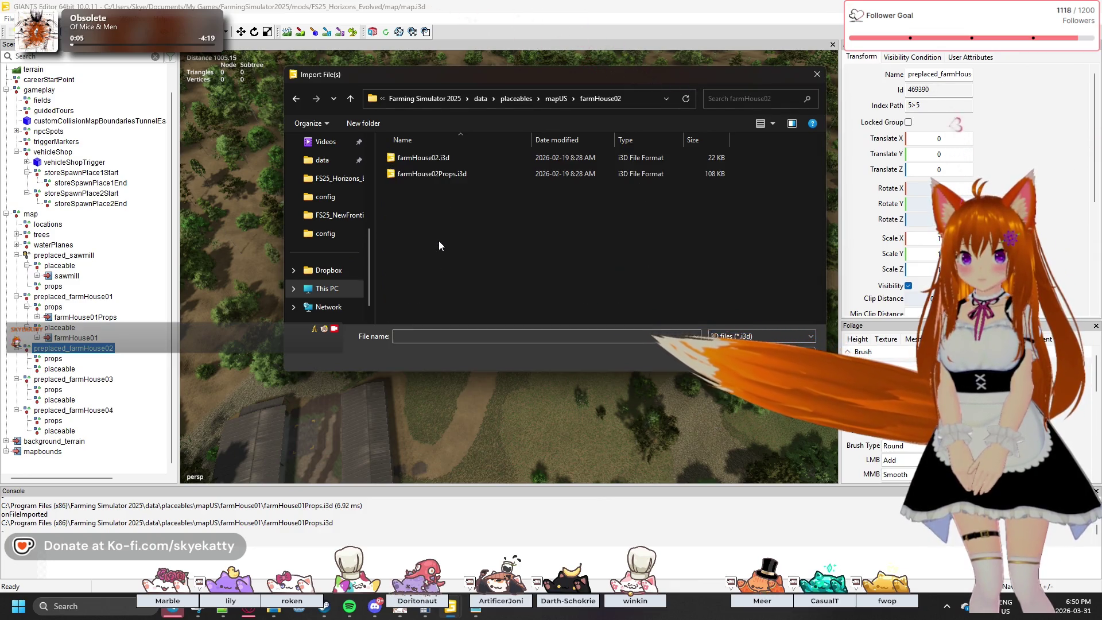
pyautogui.click(453, 160)
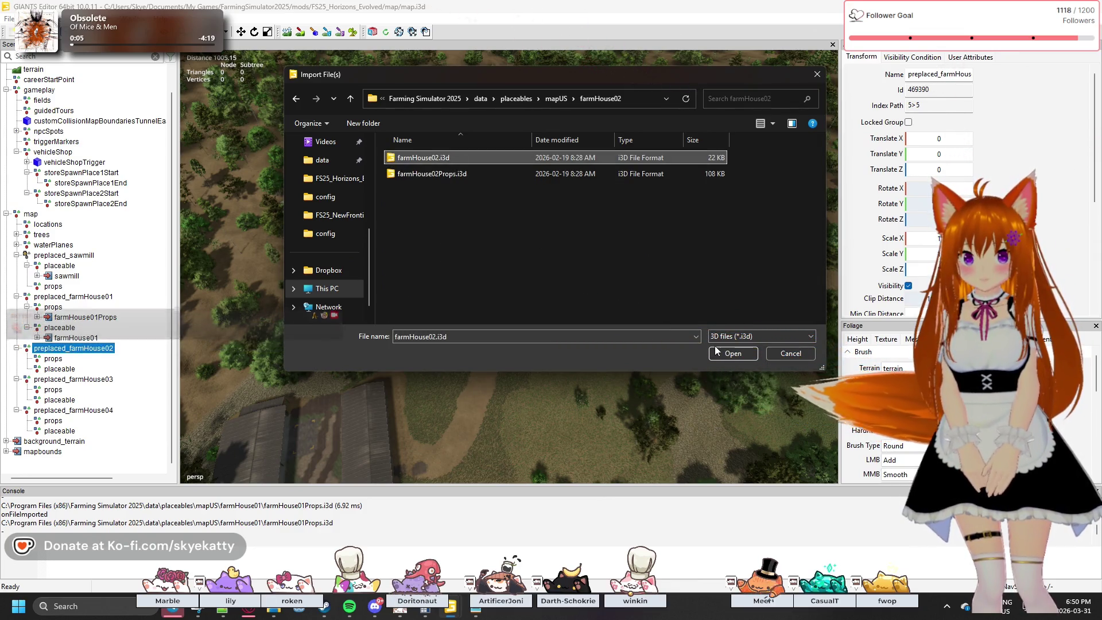
pyautogui.click(720, 353)
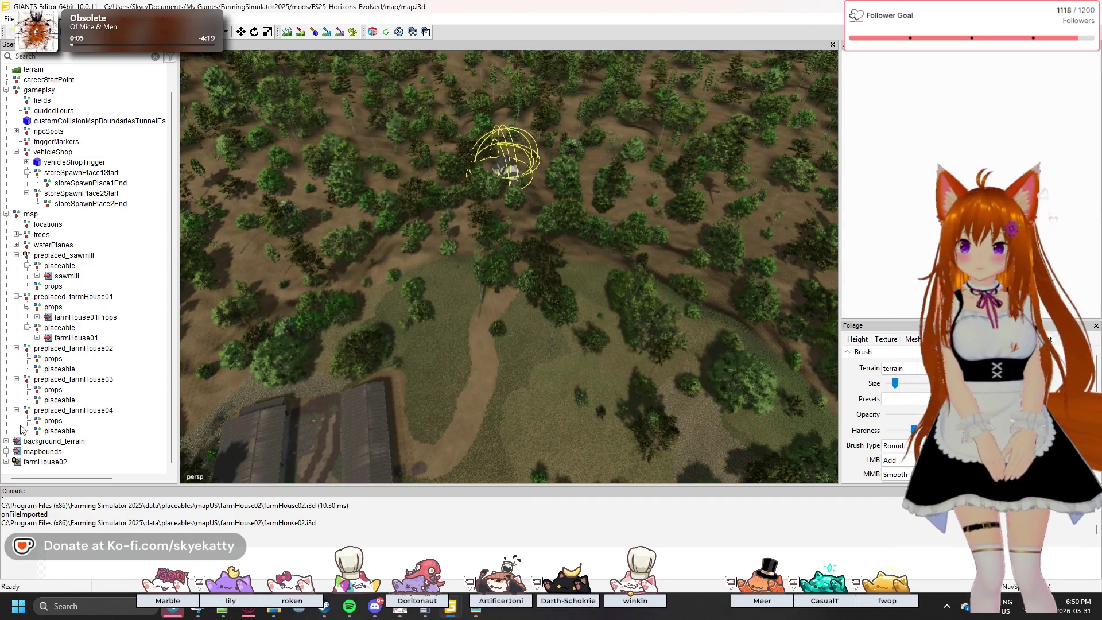
# - Drag the farmHouse02 node under preplaced_farmHouse02's placeable group
pyautogui.click(28, 463)
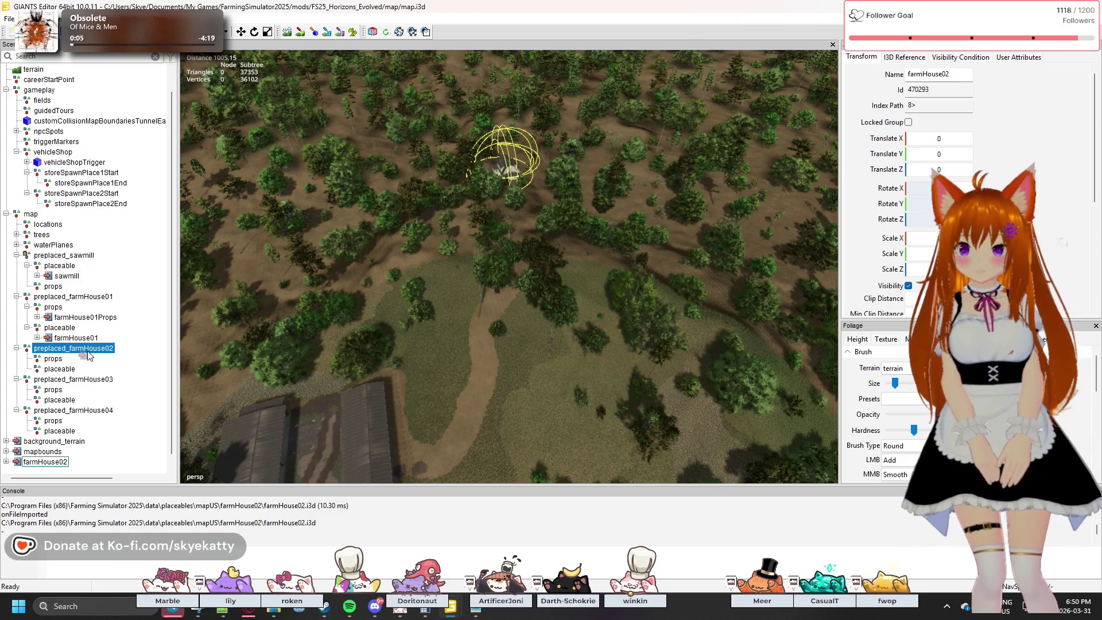
pyautogui.moveTo(64, 372); pyautogui.dragTo(63, 372)
pyautogui.scroll(-3)
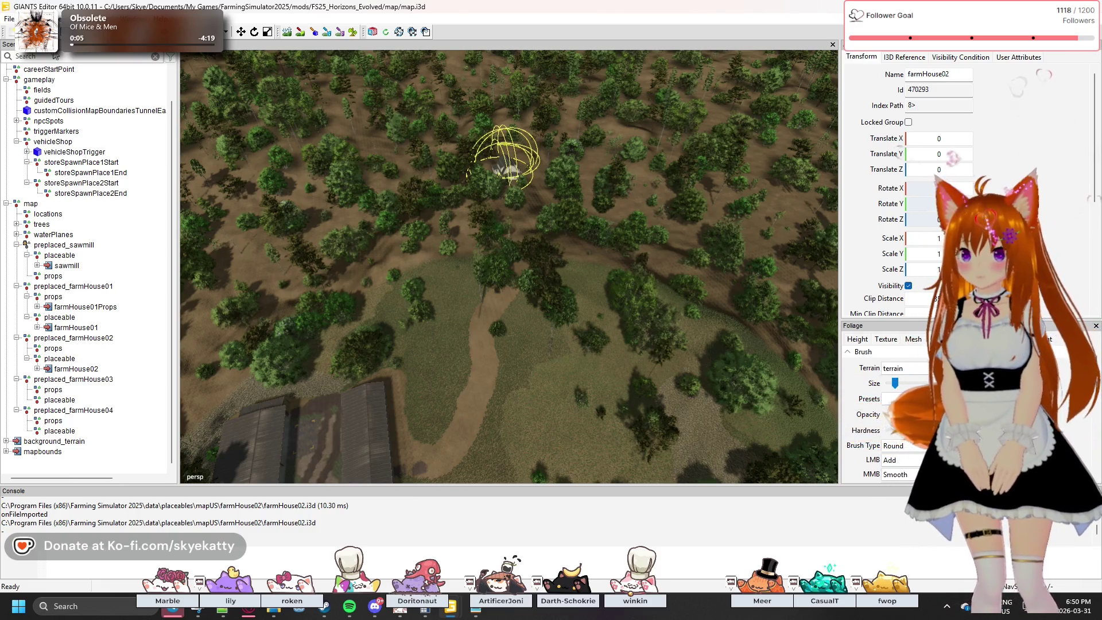
pyautogui.click(9, 19)
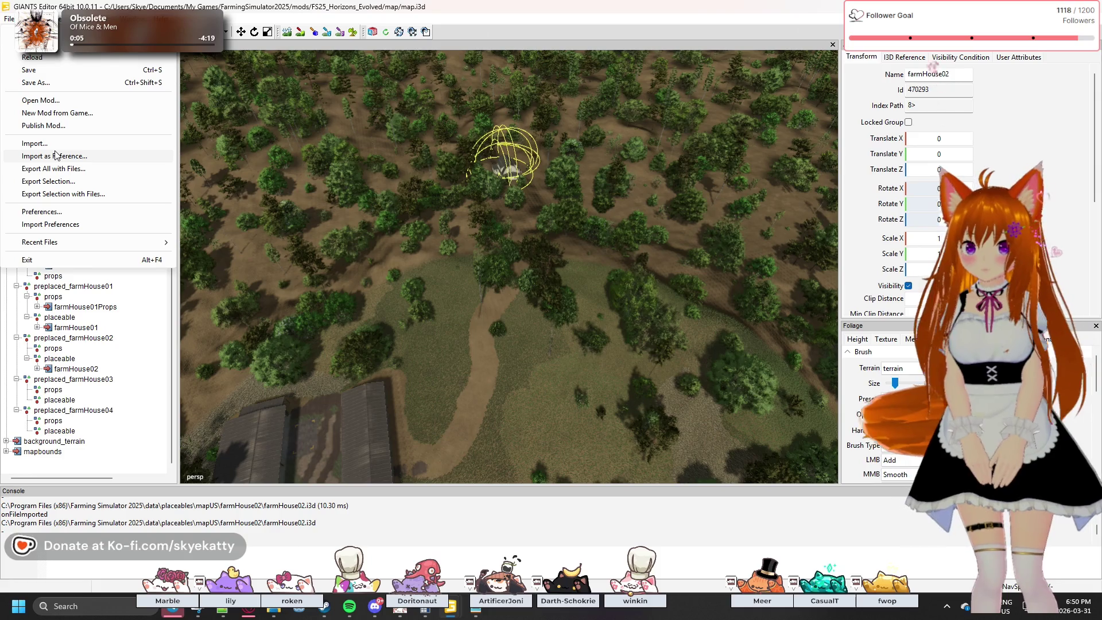
# - Reference-import farmHouse02Props.i3d and drag it under preplaced_farmHouse02's props node
pyautogui.click(57, 161)
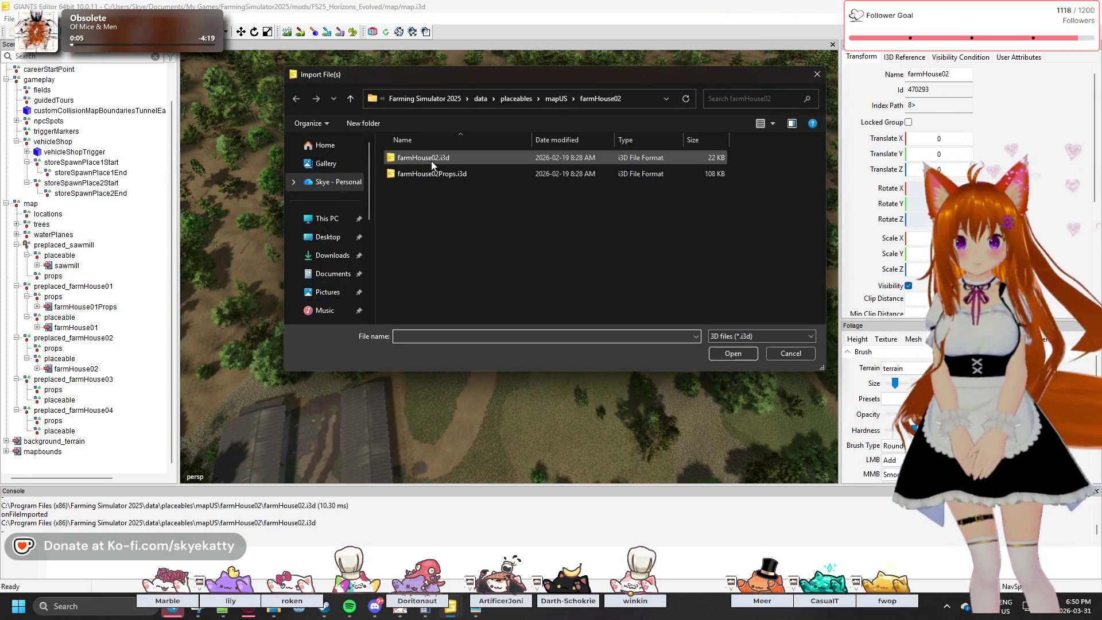
pyautogui.click(435, 177)
pyautogui.click(729, 356)
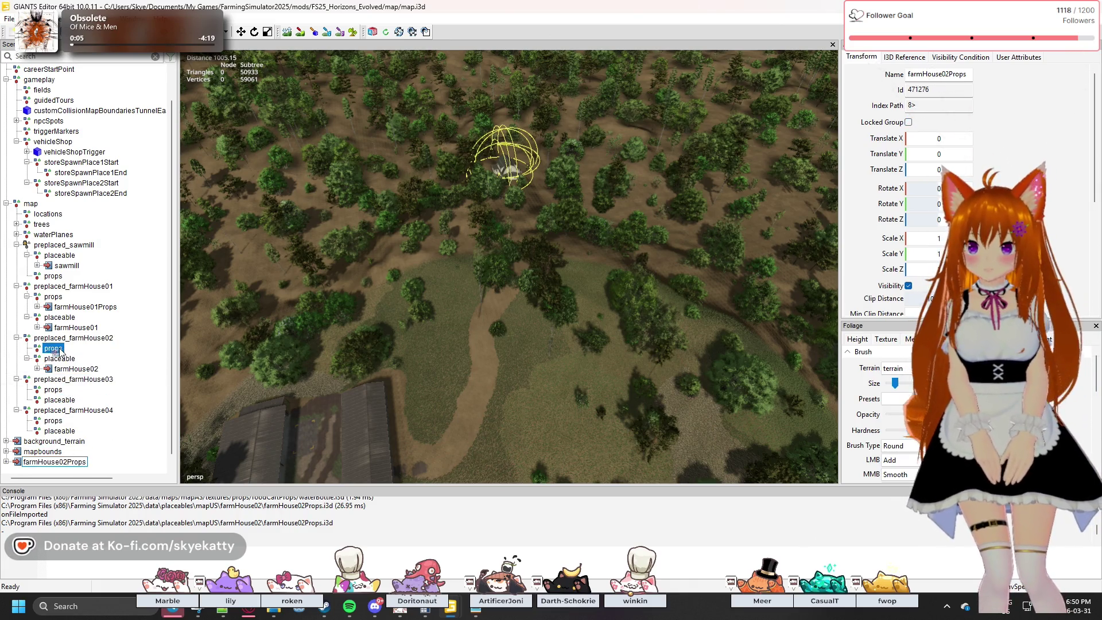
pyautogui.moveTo(60, 351); pyautogui.dragTo(62, 353)
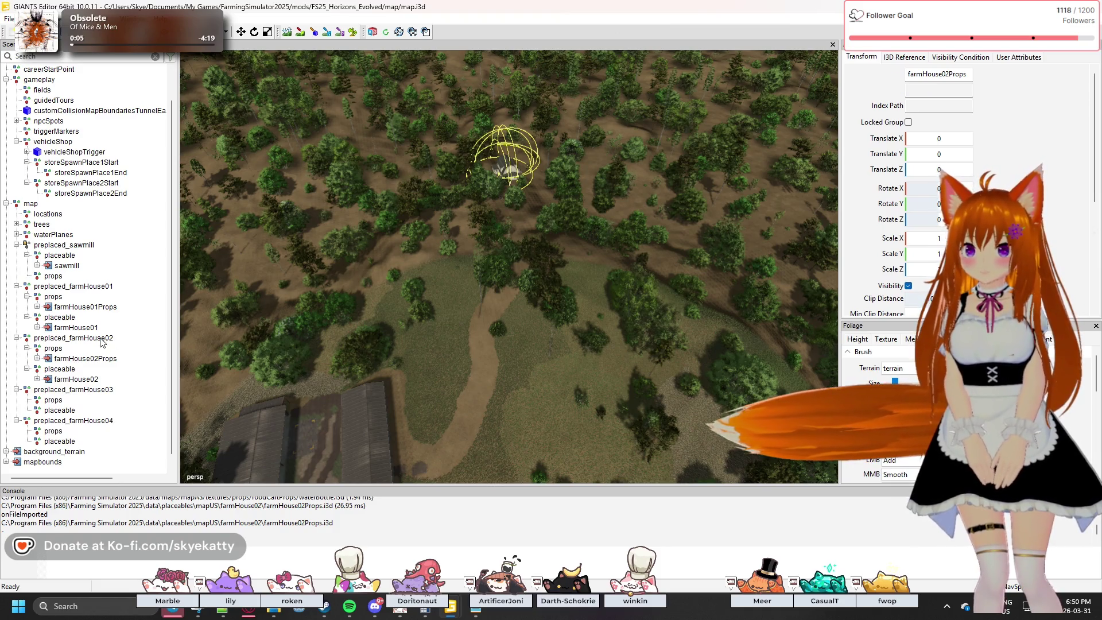
pyautogui.click(101, 338)
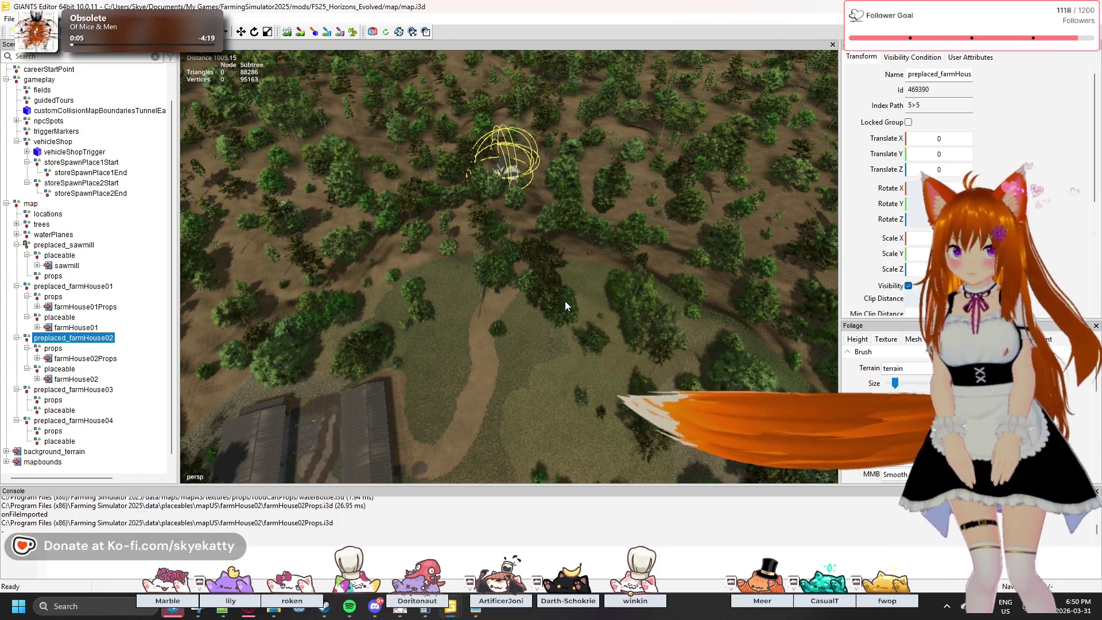
pyautogui.click(545, 239)
pyautogui.moveTo(576, 240); pyautogui.dragTo(590, 204)
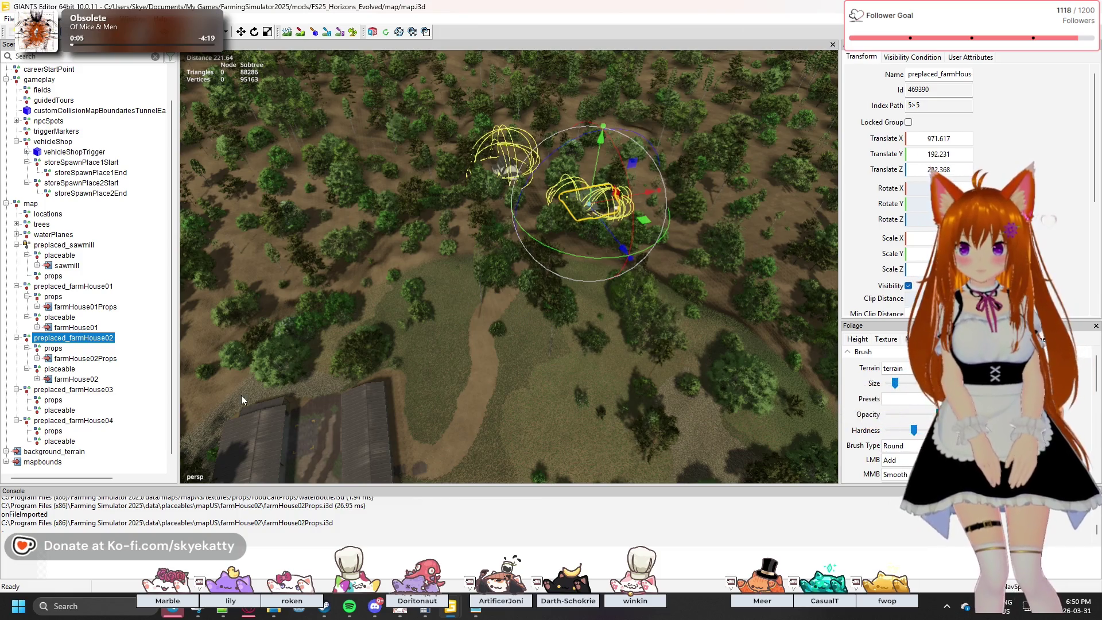
pyautogui.scroll(-3)
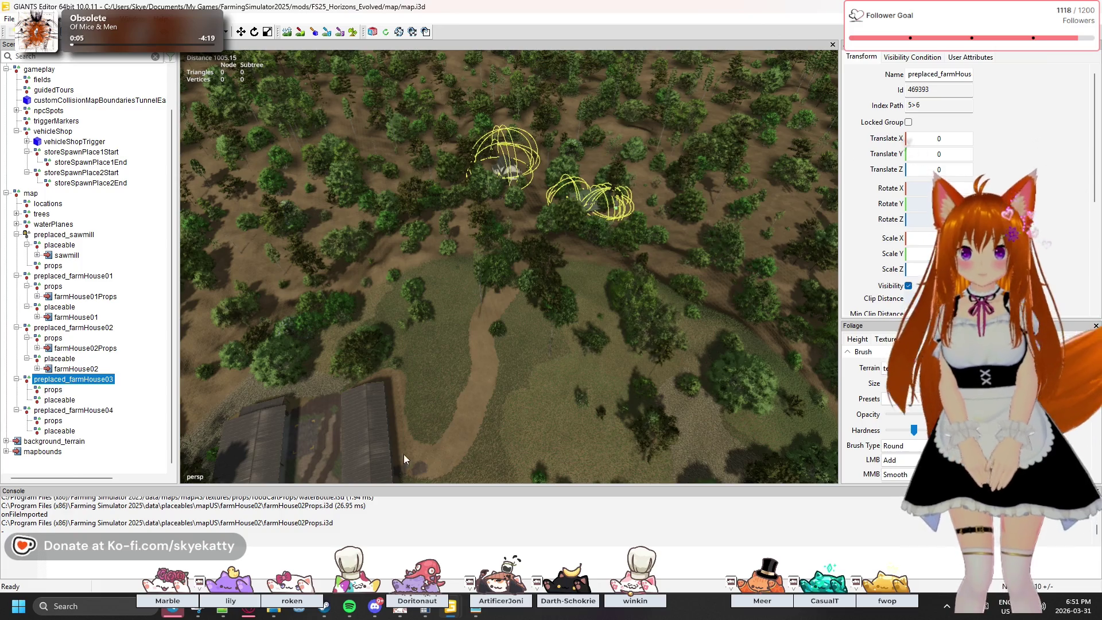
pyautogui.moveTo(463, 303); pyautogui.dragTo(522, 281)
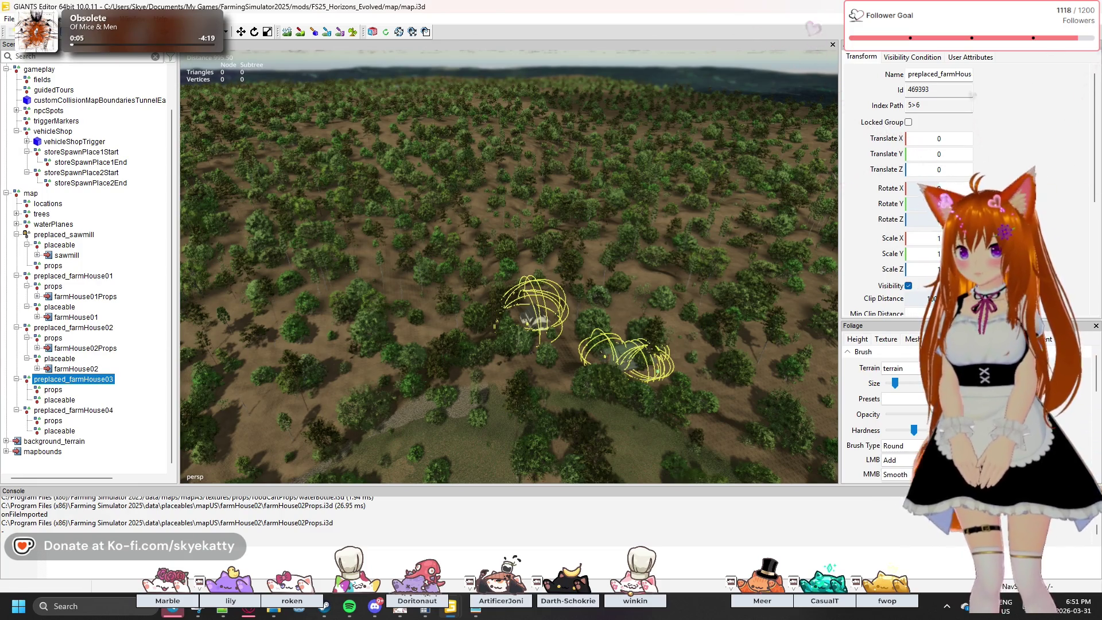
pyautogui.click(9, 18)
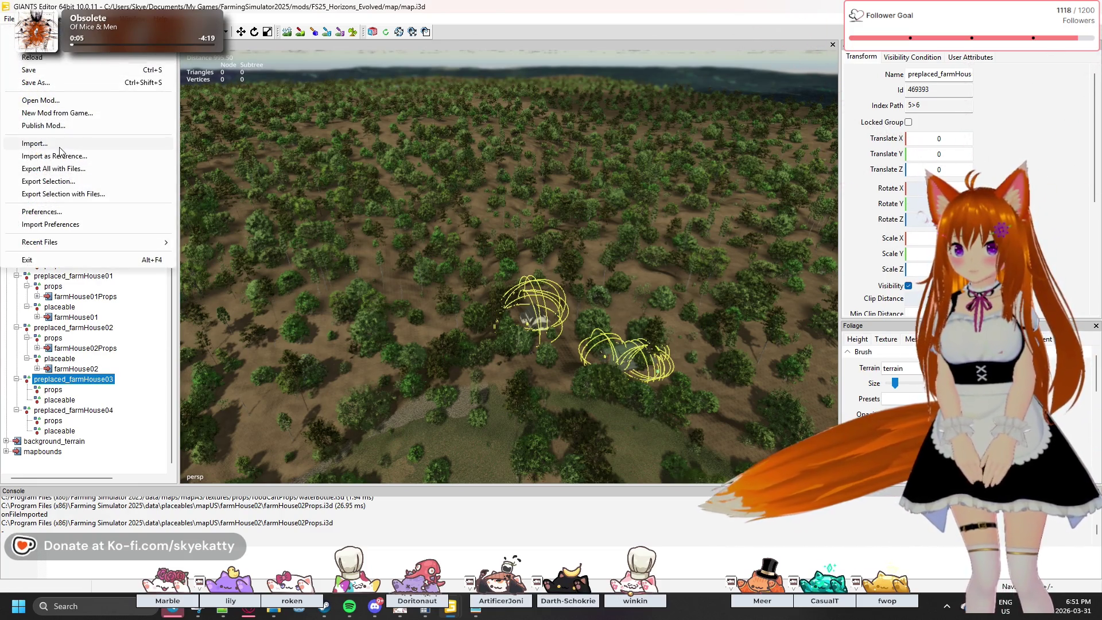
# - Import farmHouse03.i3d from the mapUS\farmHouse03 folder
pyautogui.click(59, 155)
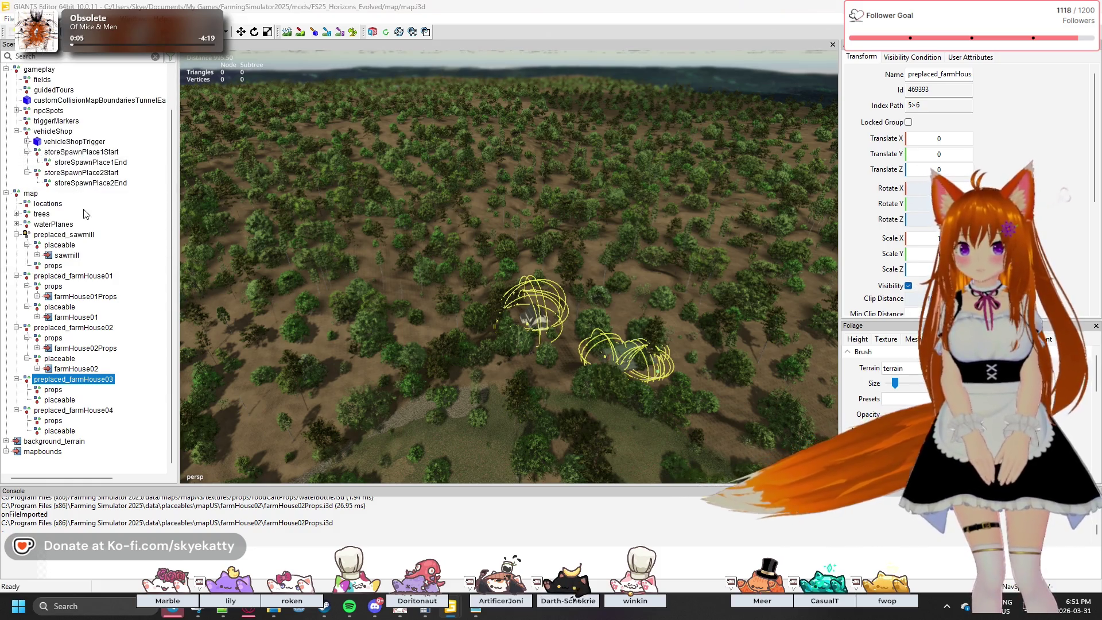
pyautogui.click(552, 100)
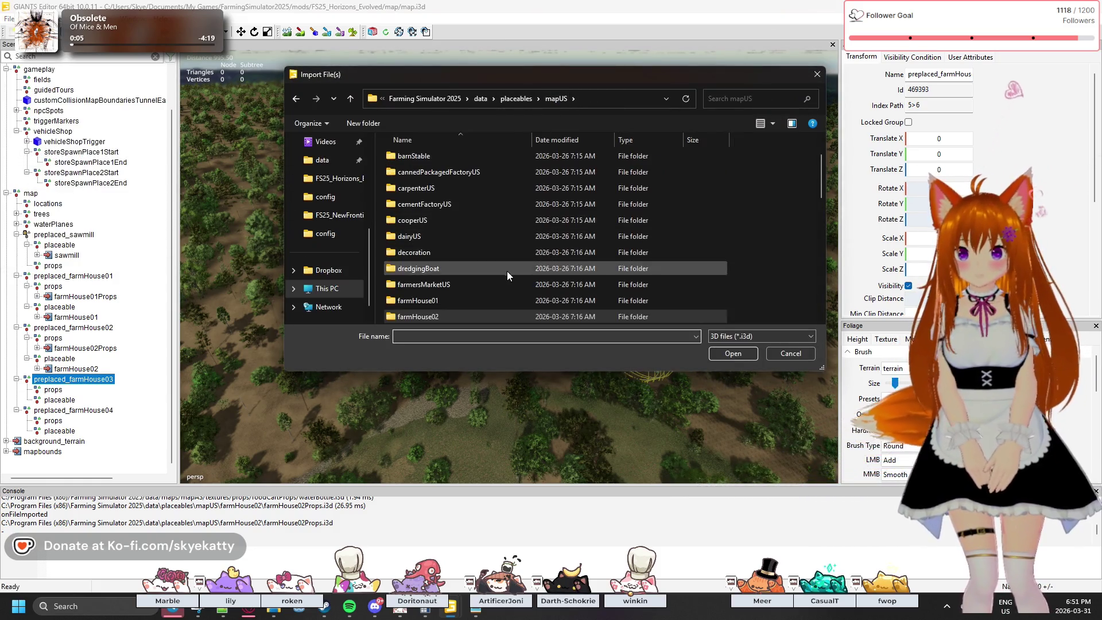
pyautogui.scroll(-3)
pyautogui.doubleClick(455, 191)
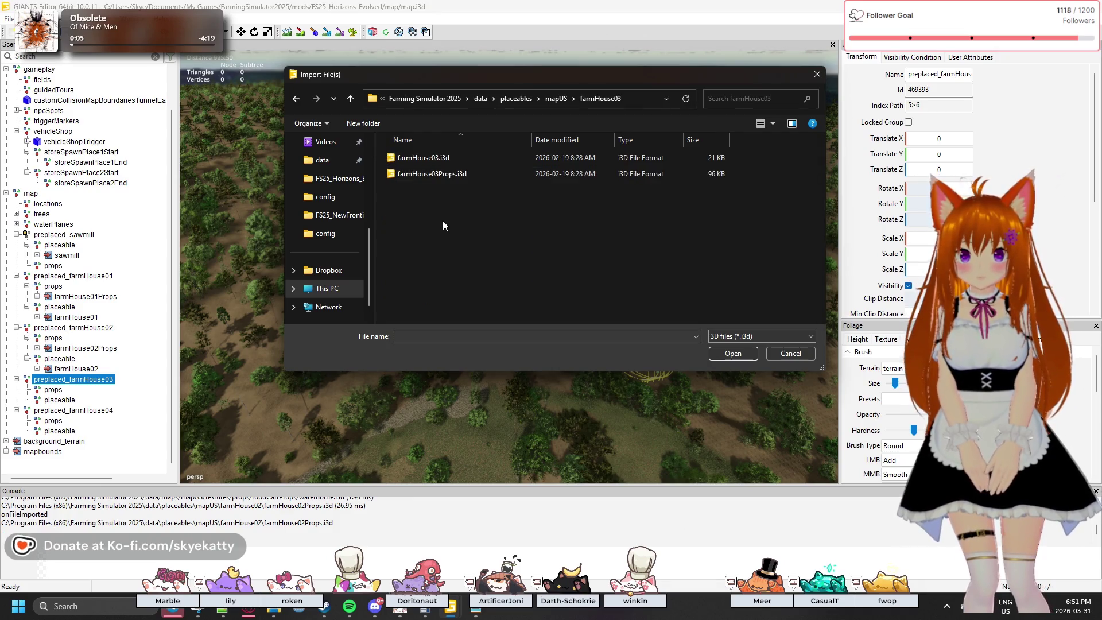
pyautogui.click(455, 159)
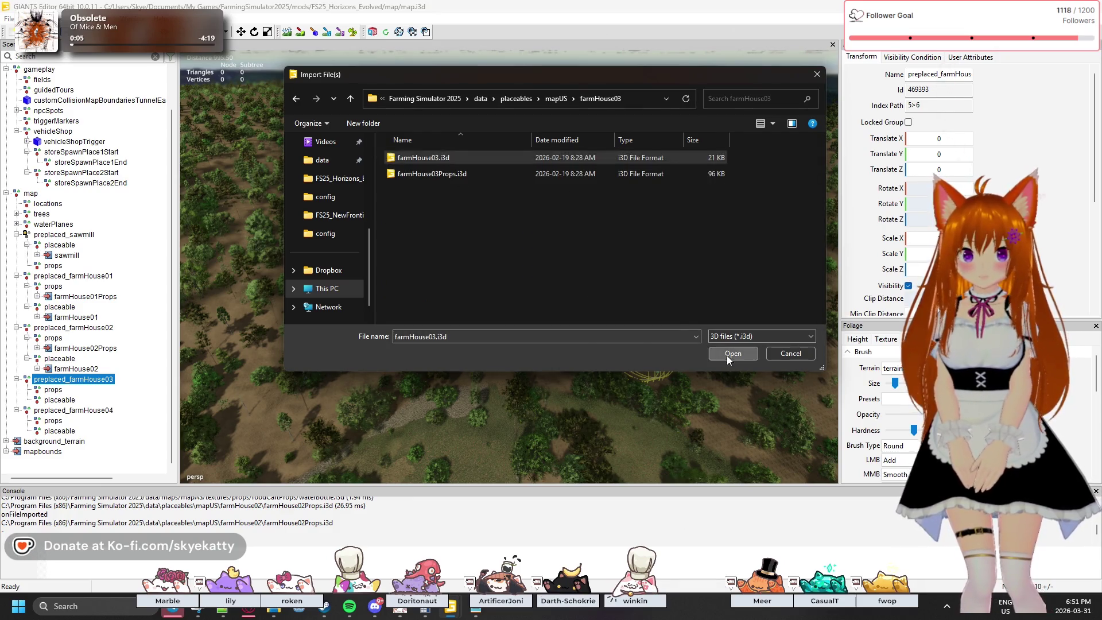
pyautogui.click(726, 354)
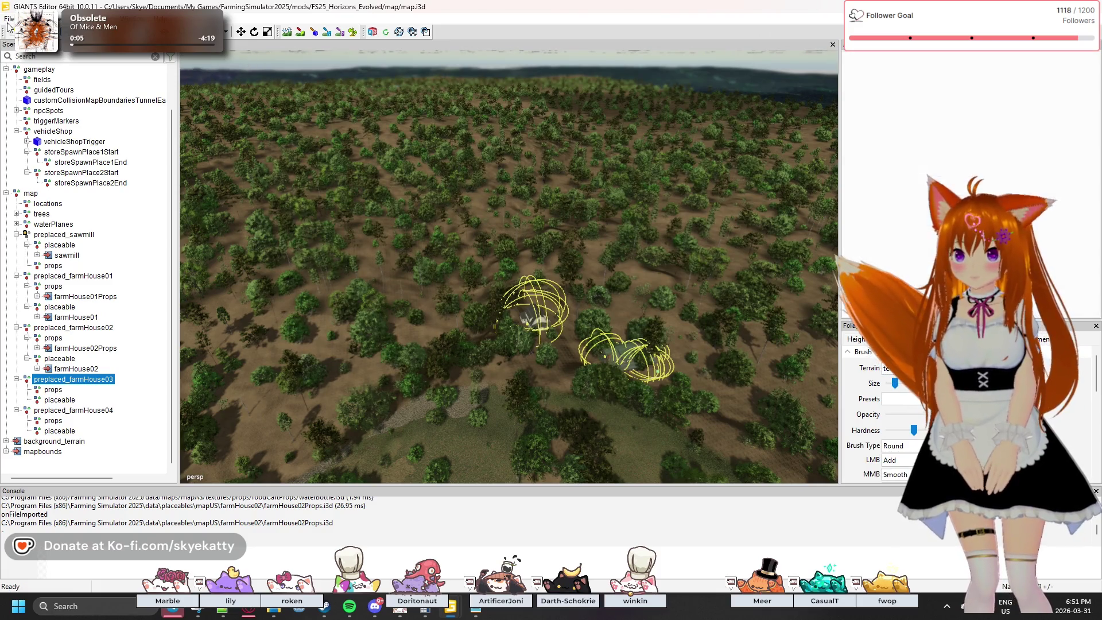
# - Attempt to import farmHouse03Props.i3d twice, cancelling the child-node chooser each time
pyautogui.click(9, 18)
pyautogui.click(53, 156)
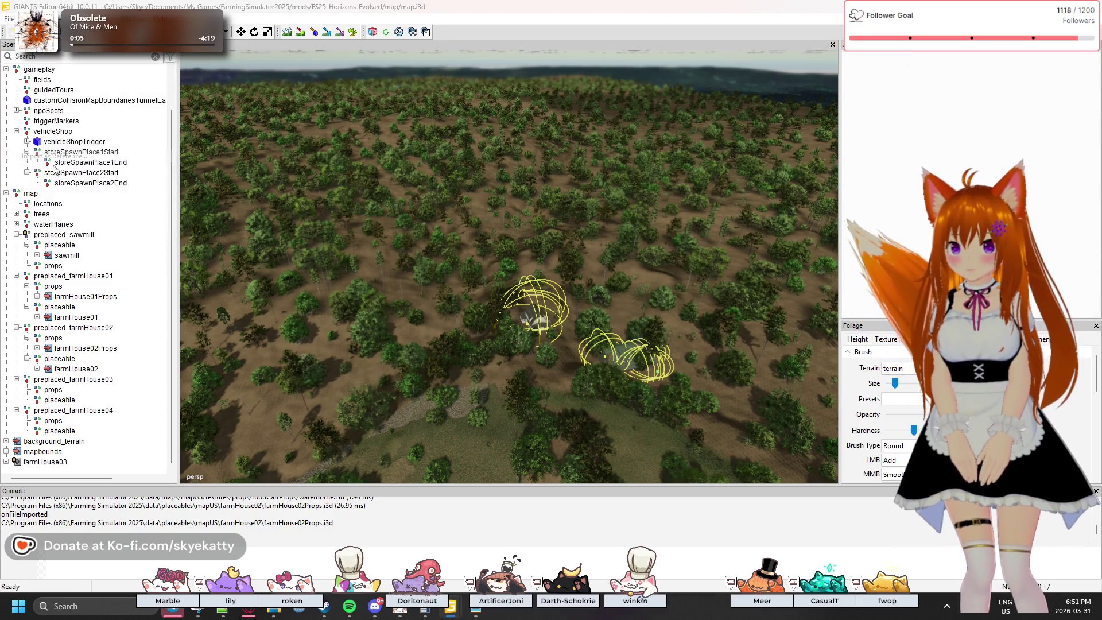
pyautogui.click(446, 174)
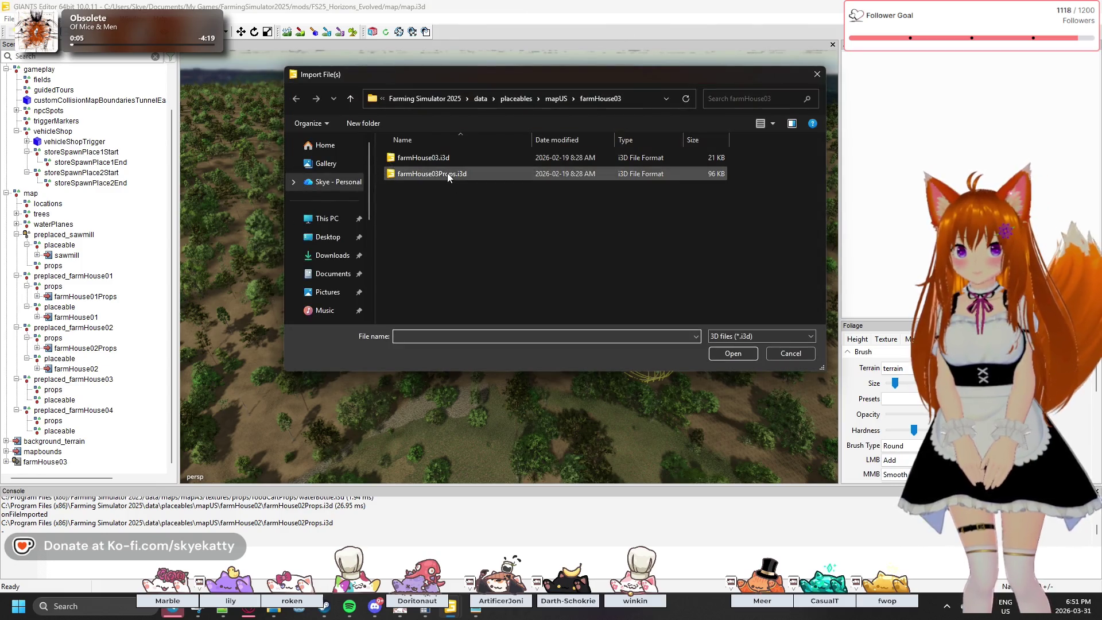
pyautogui.click(732, 353)
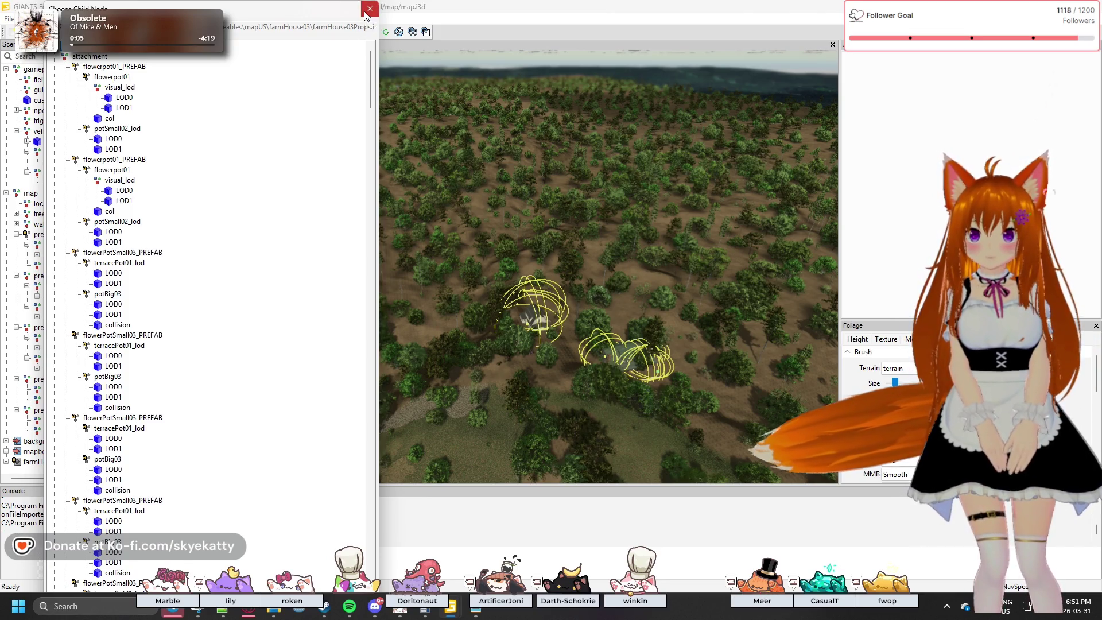
pyautogui.click(366, 11)
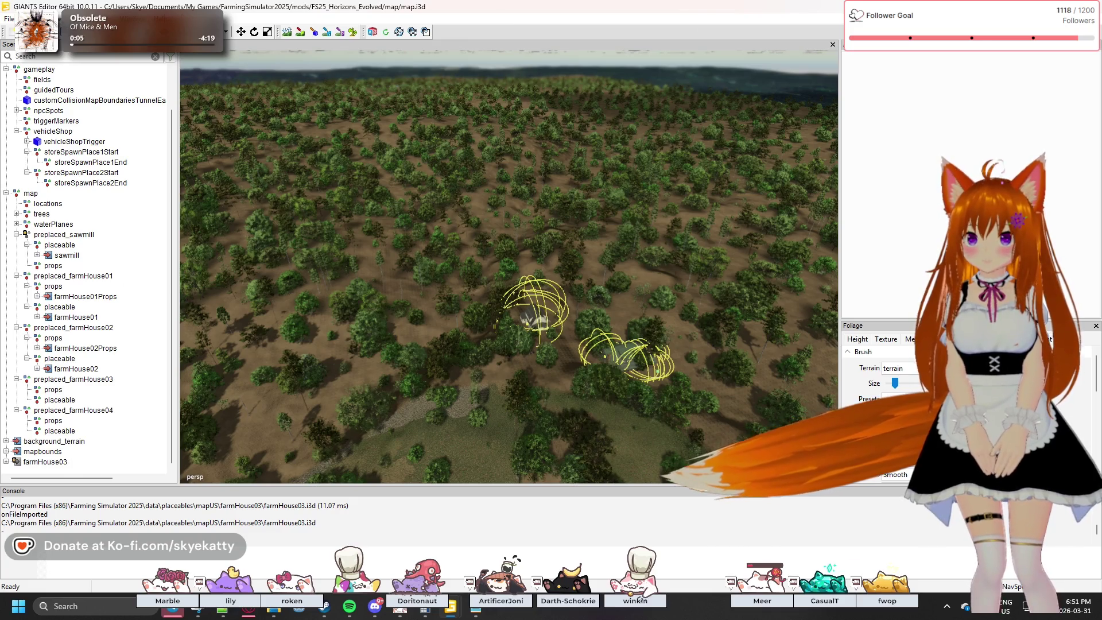
pyautogui.click(10, 18)
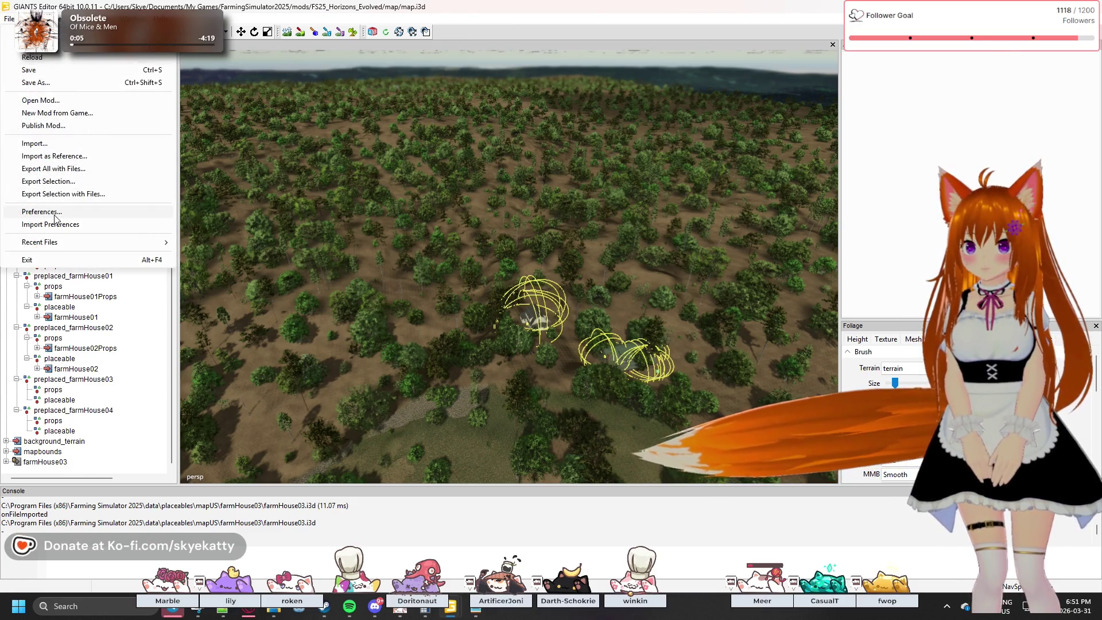
pyautogui.press('Escape')
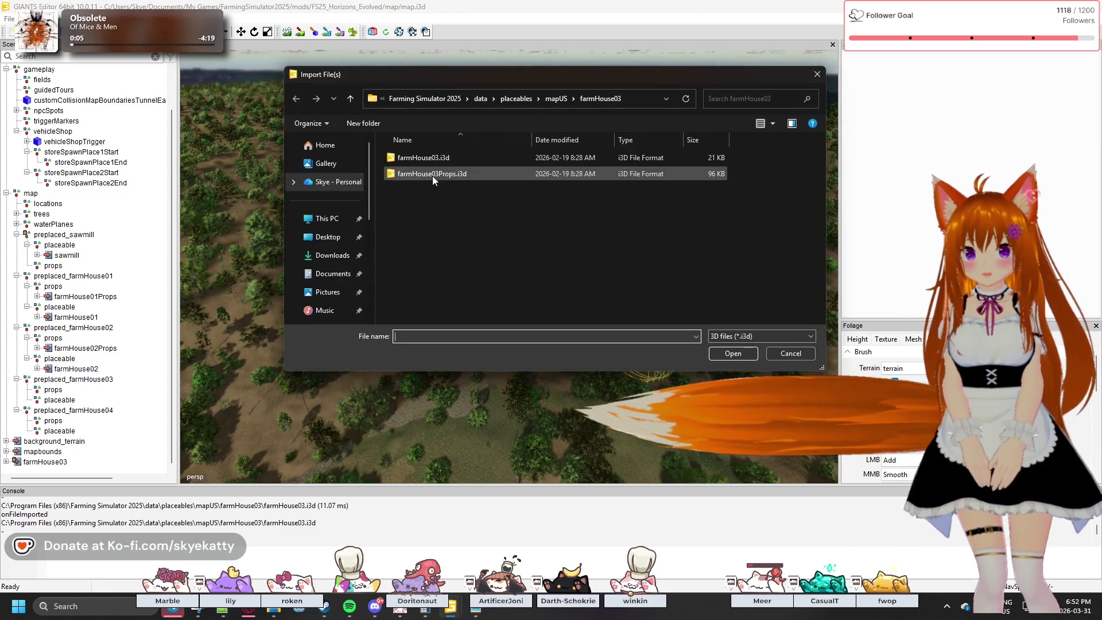
pyautogui.click(432, 176)
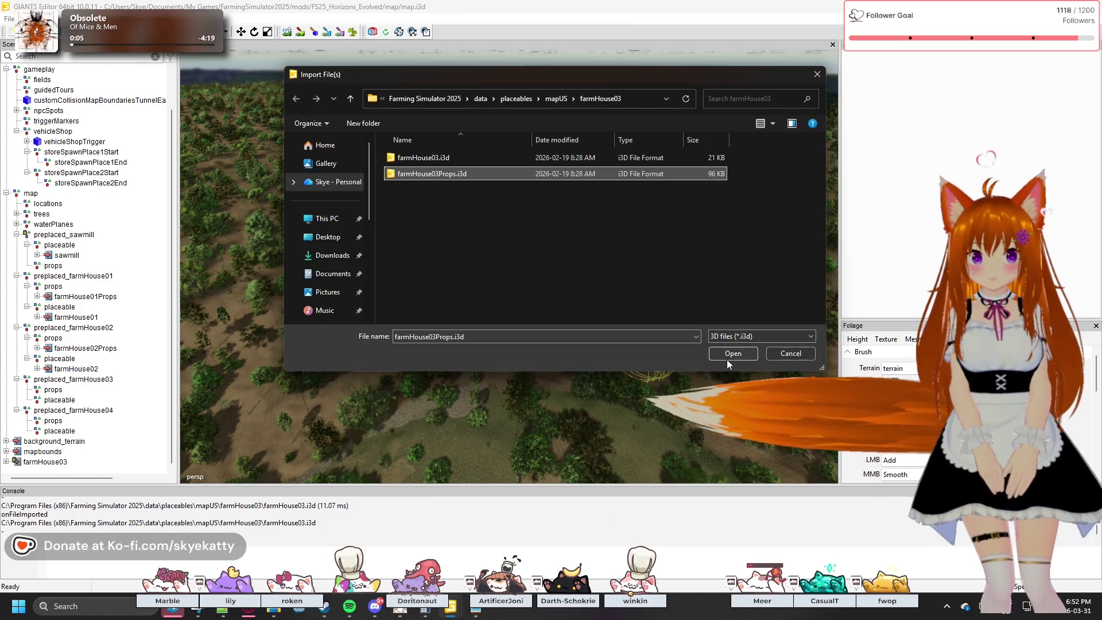
pyautogui.click(728, 356)
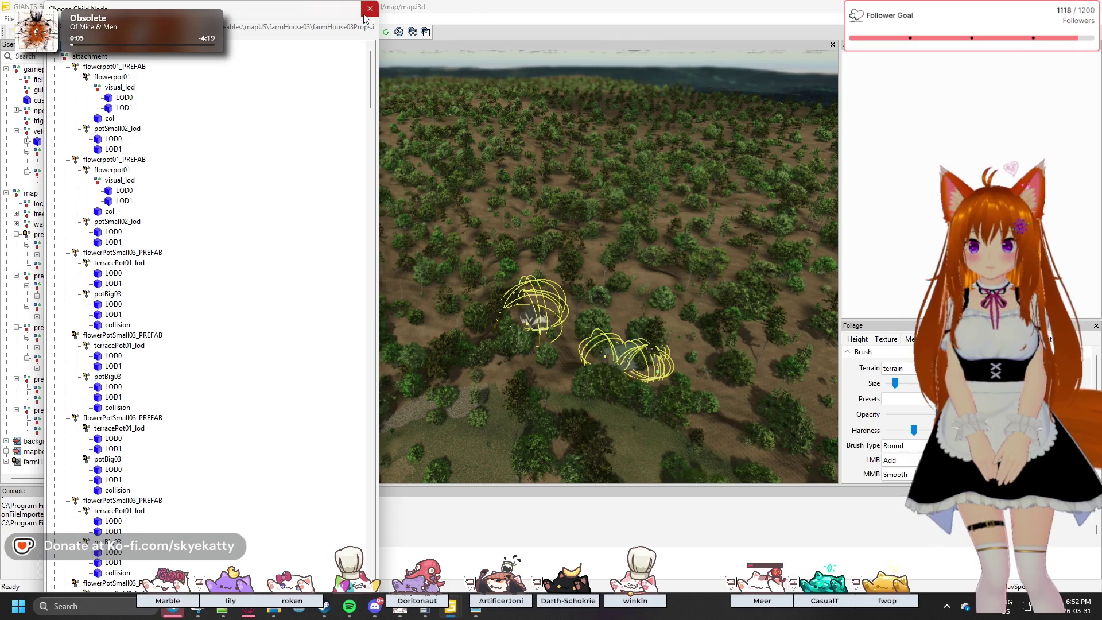
pyautogui.click(369, 9)
# - Drag farmHouse03 under preplaced_farmHouse03's placeable group
pyautogui.click(46, 462)
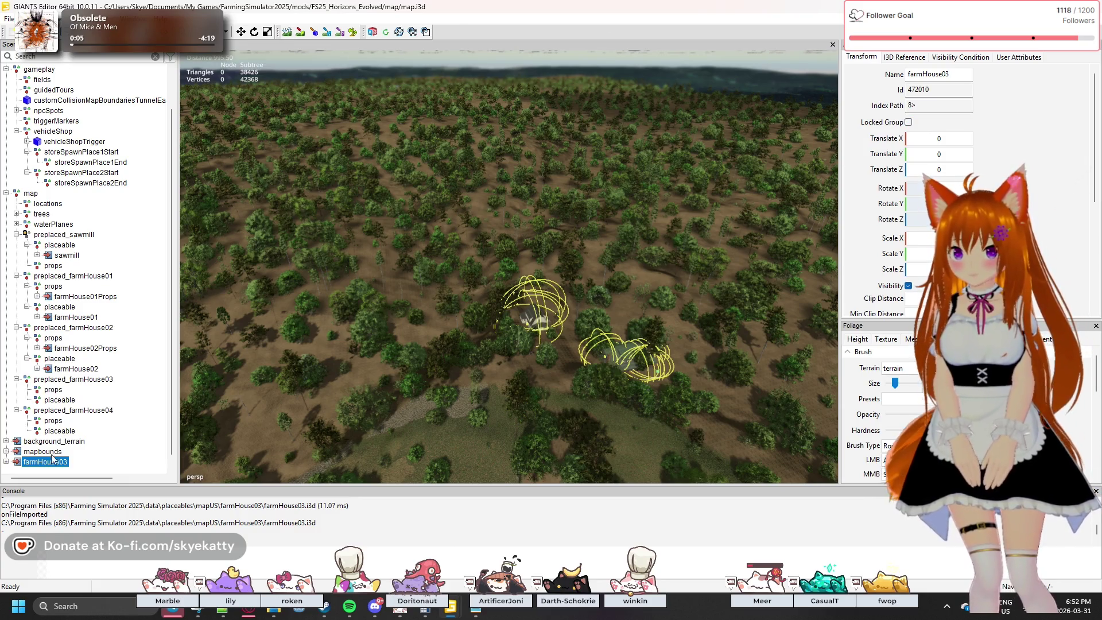
pyautogui.moveTo(52, 458); pyautogui.dragTo(71, 403)
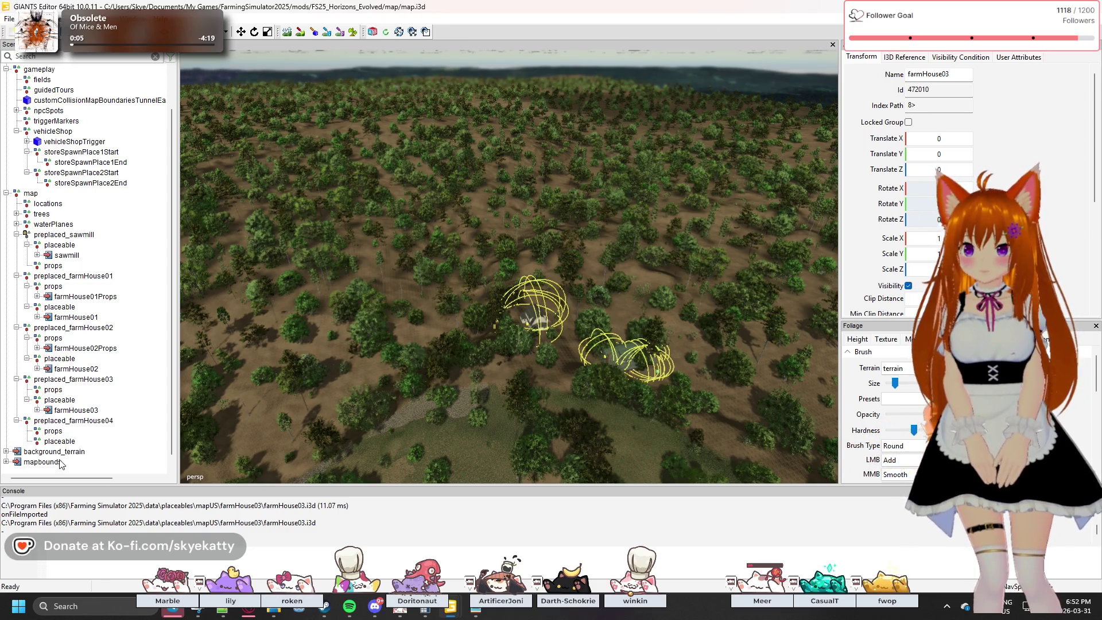
pyautogui.scroll(-3)
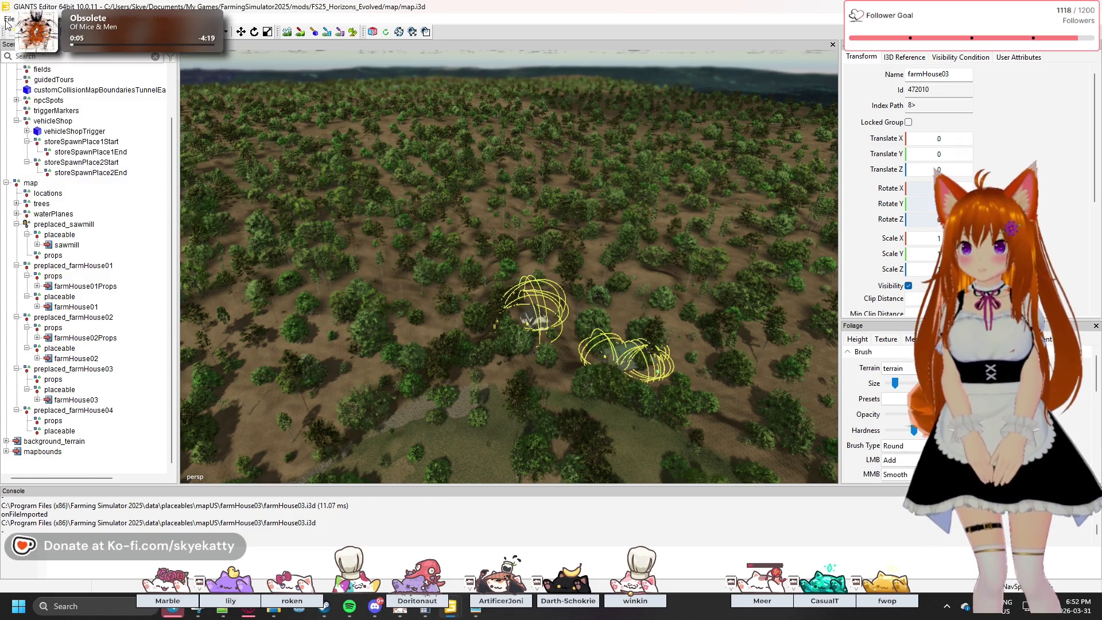
# - Reference-import farmHouse03Props.i3d, choosing its whole top node in the child-node chooser
pyautogui.click(9, 18)
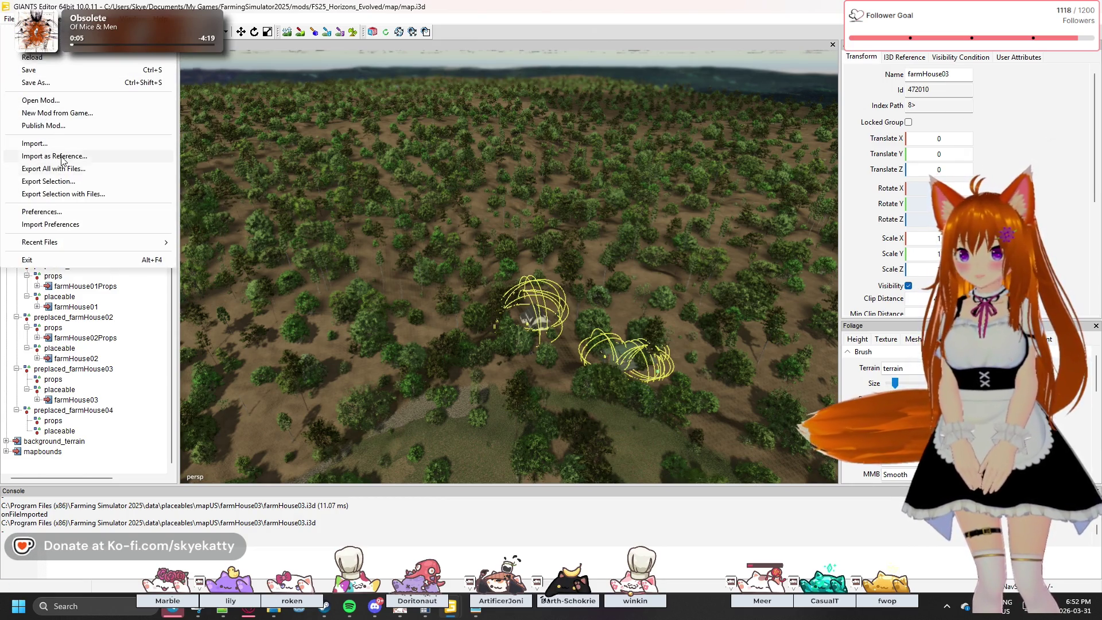
pyautogui.click(256, 262)
pyautogui.hotkey('ctrl', 'i')
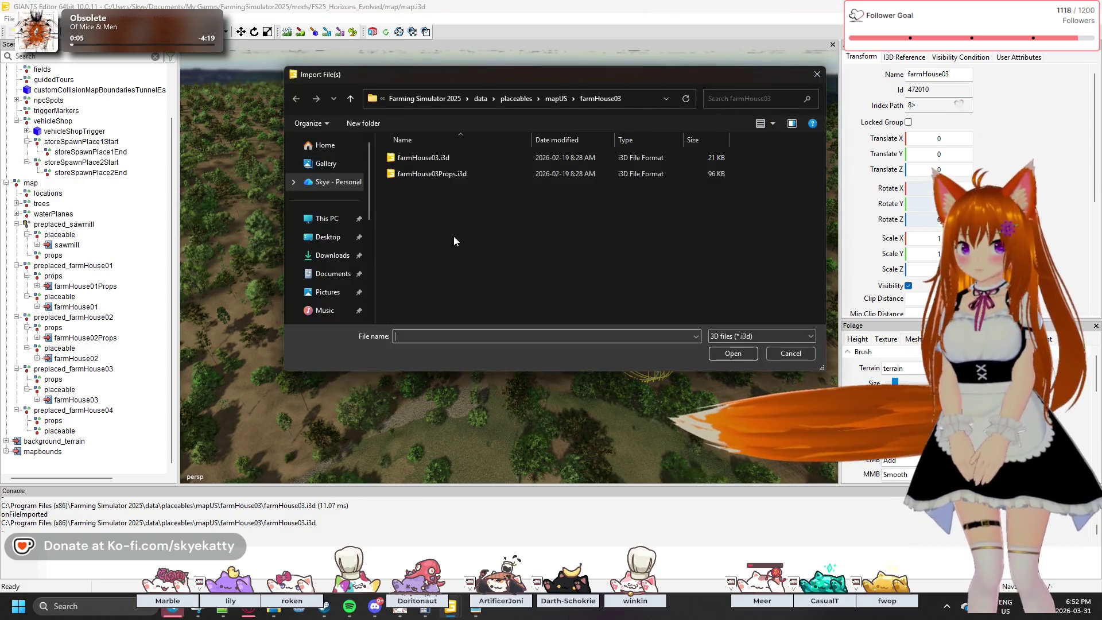
pyautogui.click(441, 174)
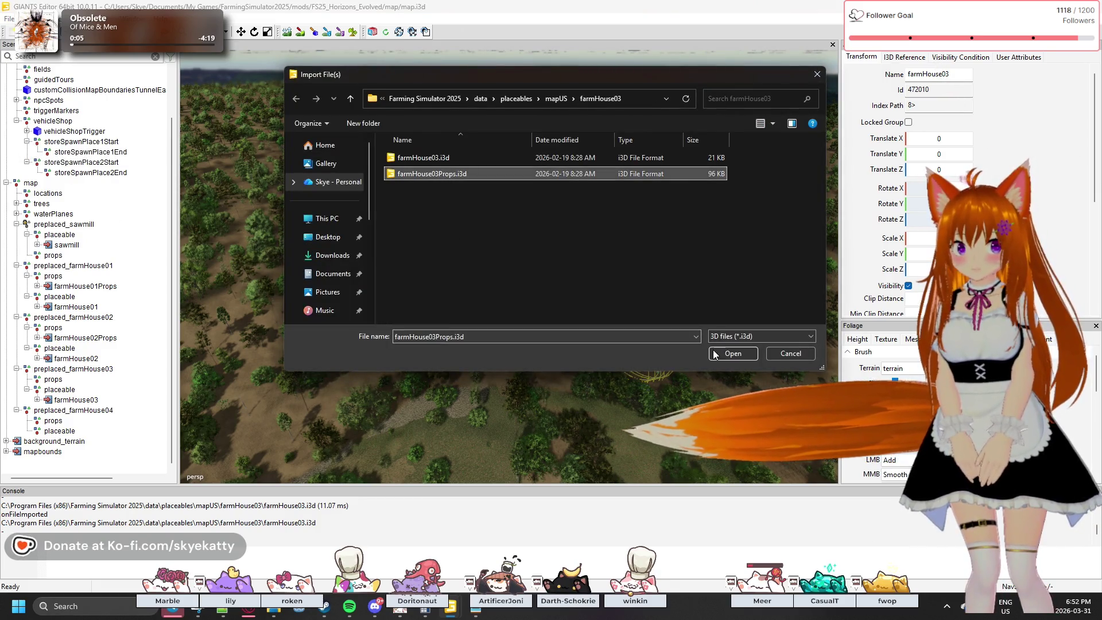
pyautogui.click(720, 354)
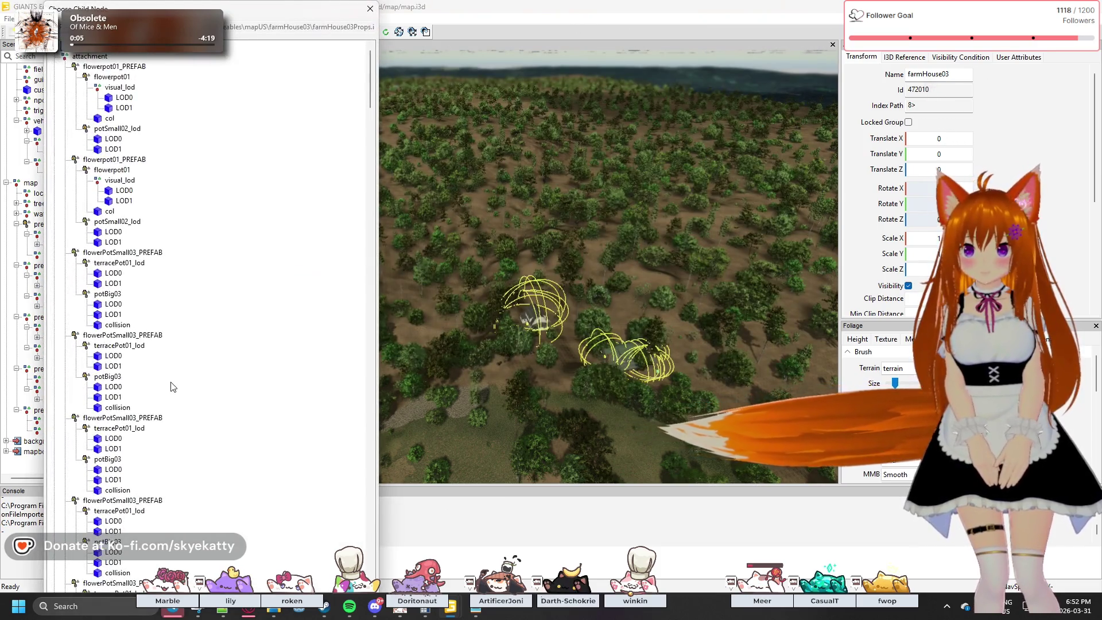
pyautogui.scroll(3)
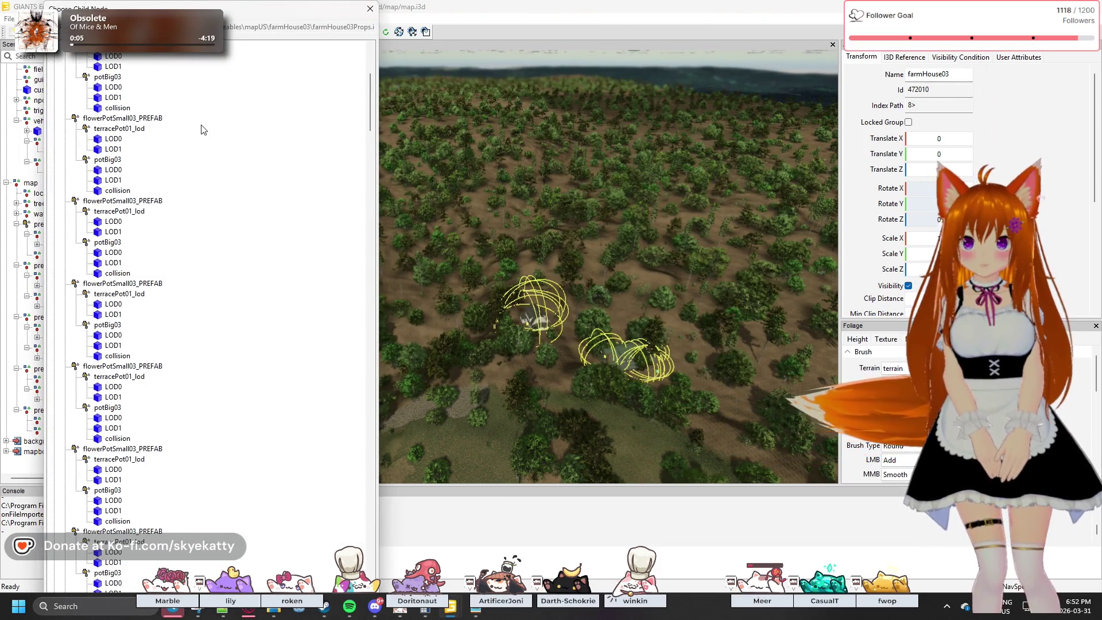
pyautogui.scroll(3)
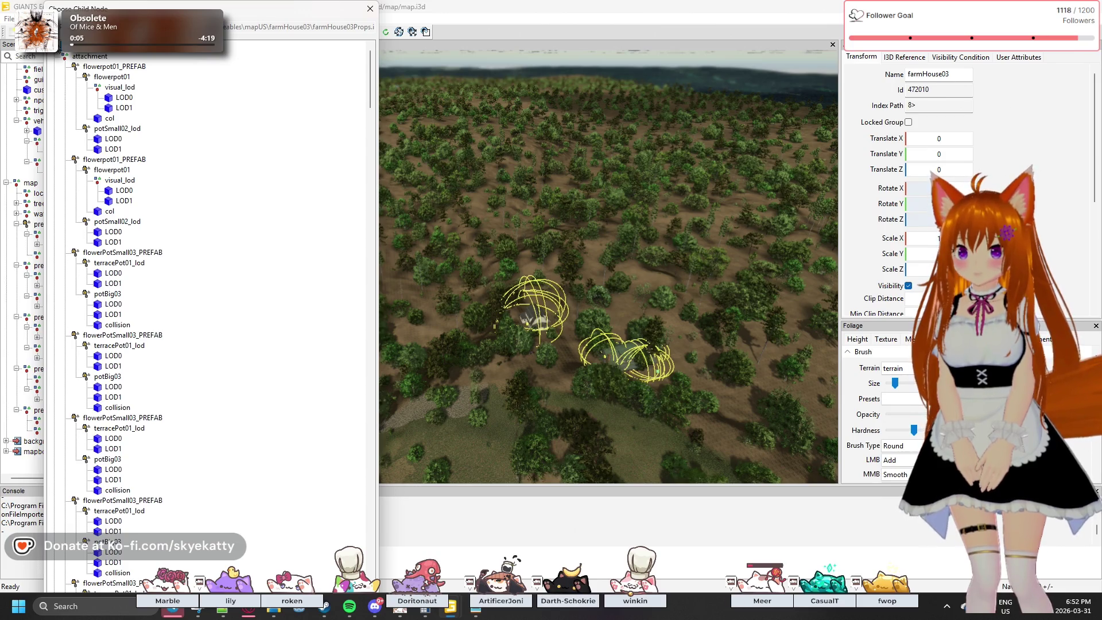
pyautogui.click(59, 56)
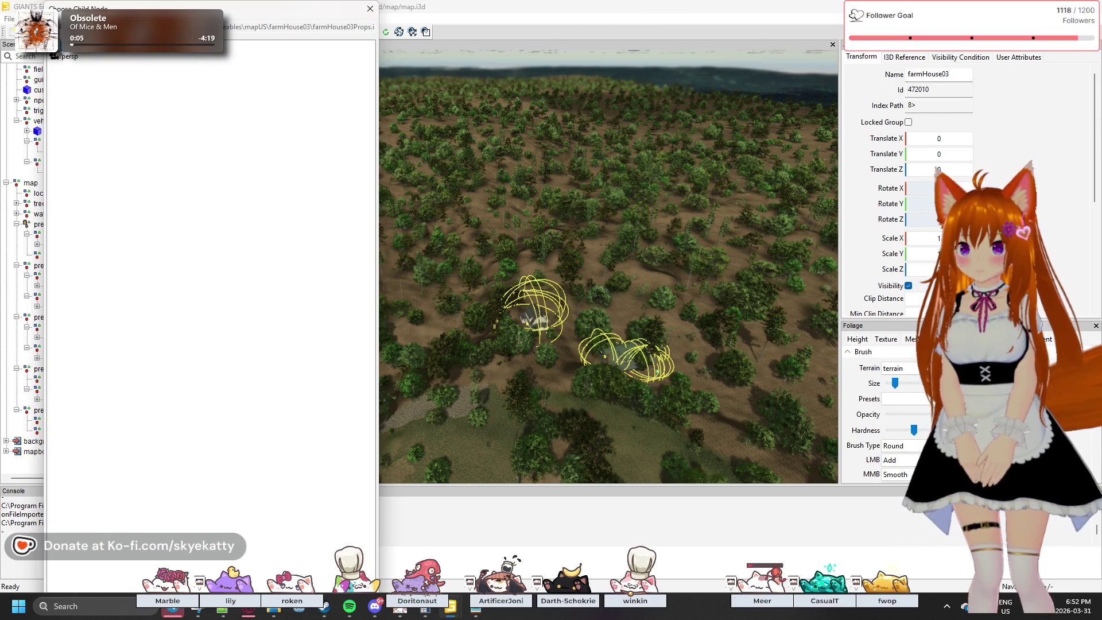
pyautogui.moveTo(74, 8); pyautogui.dragTo(485, 124)
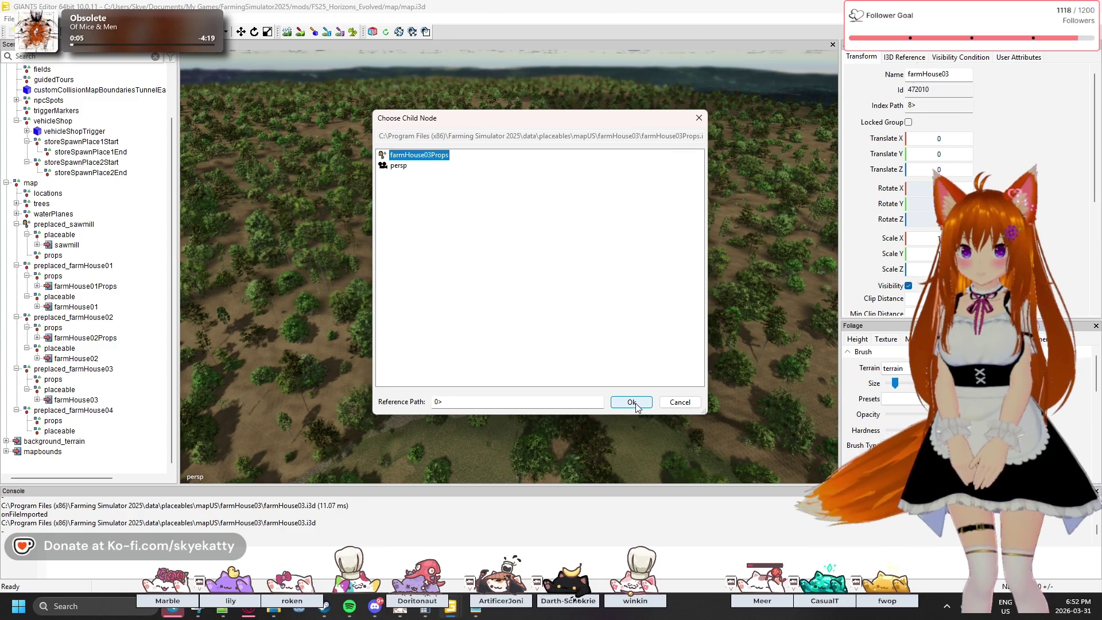
pyautogui.click(631, 402)
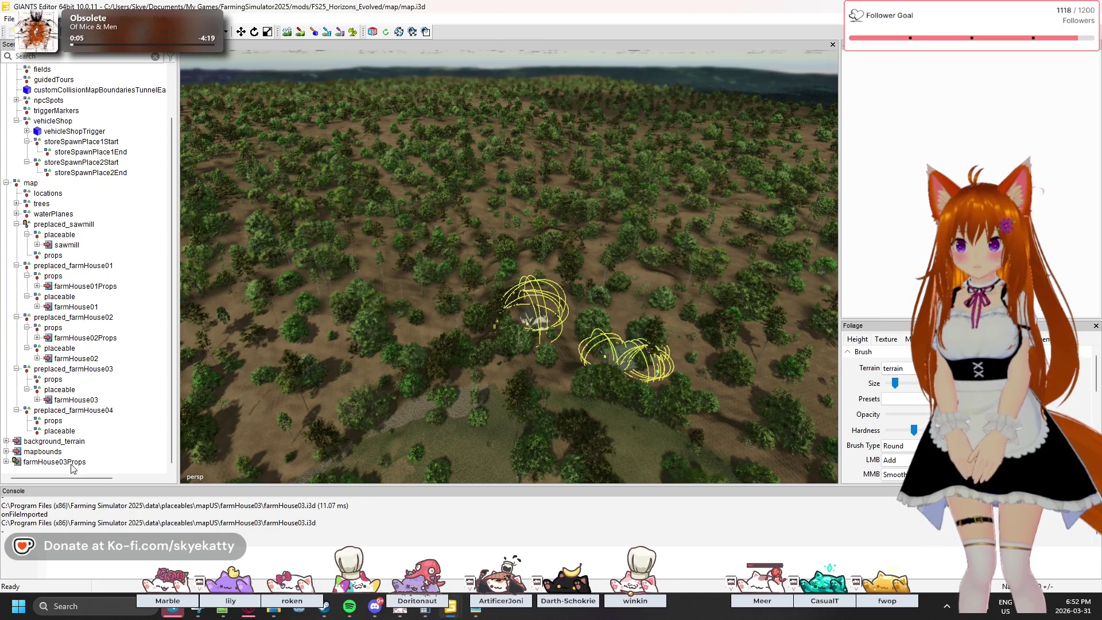
# - Drag farmHouse03Props under preplaced_farmHouse03's props node
pyautogui.click(52, 462)
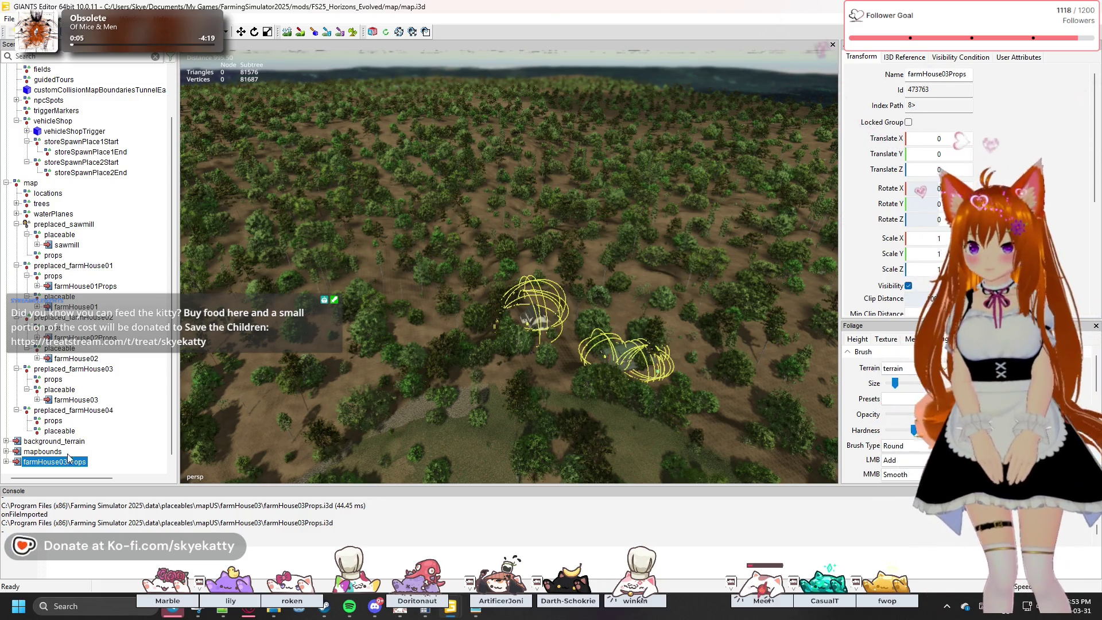
pyautogui.moveTo(60, 467); pyautogui.dragTo(58, 385)
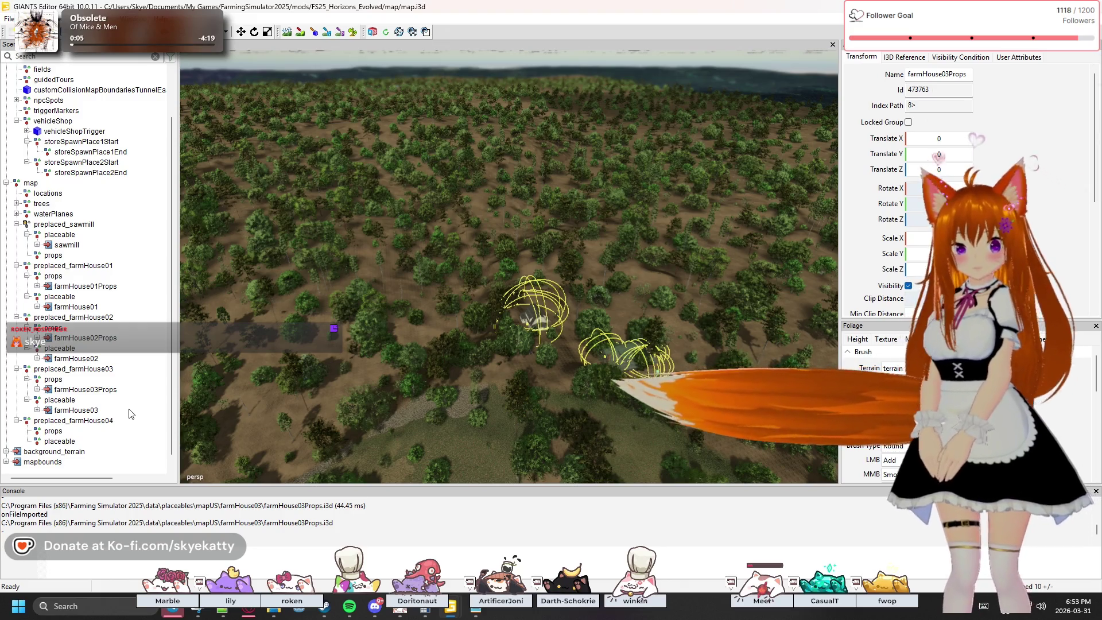
pyautogui.scroll(-3)
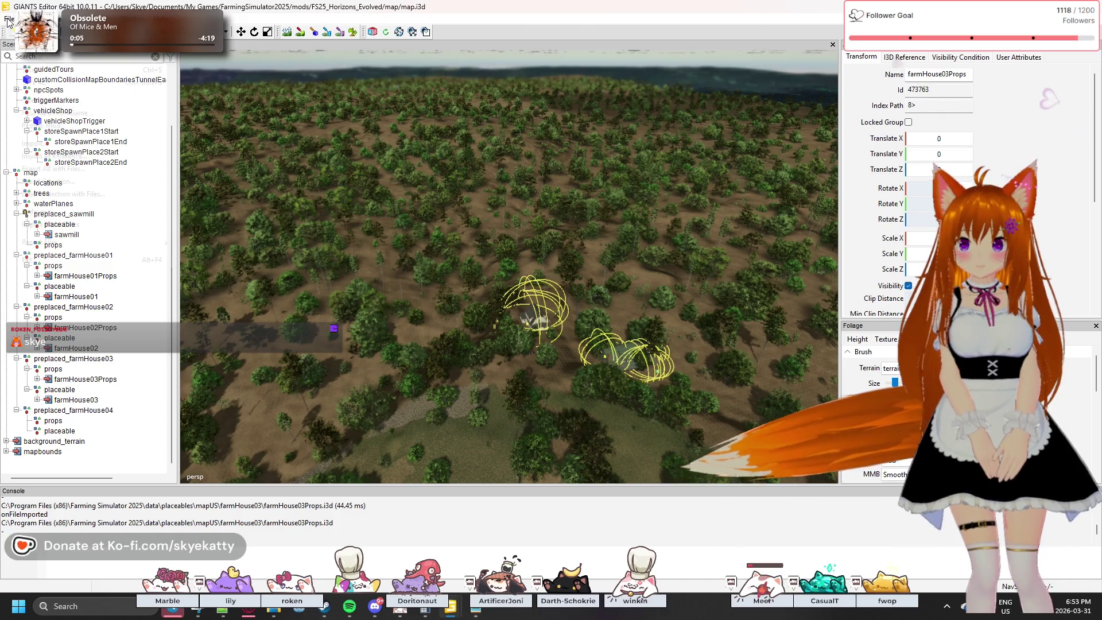
pyautogui.click(9, 19)
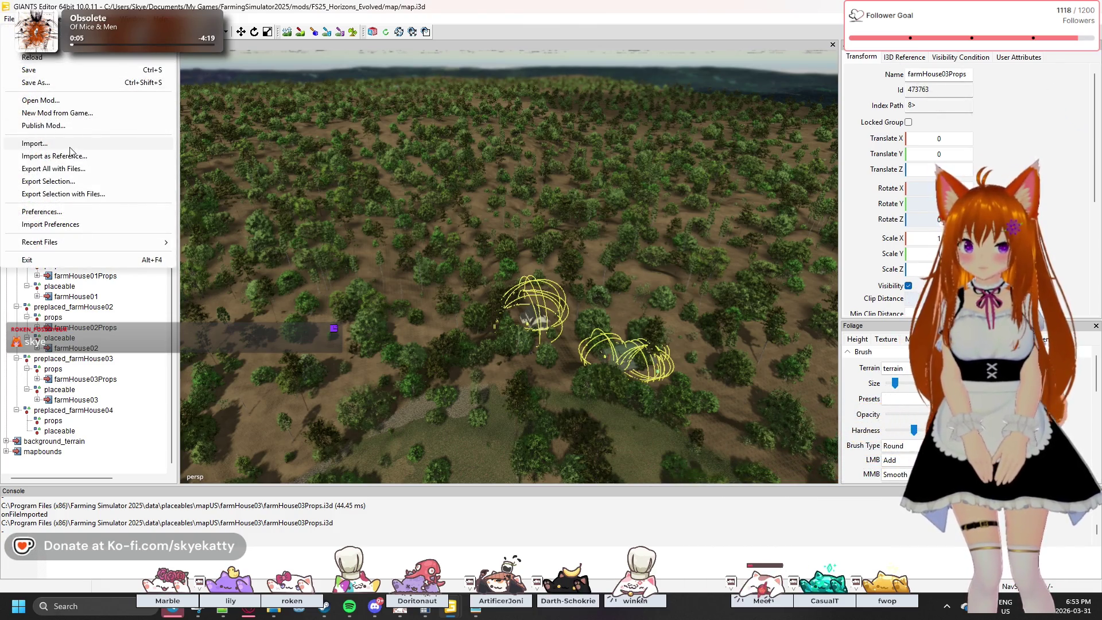
pyautogui.click(73, 463)
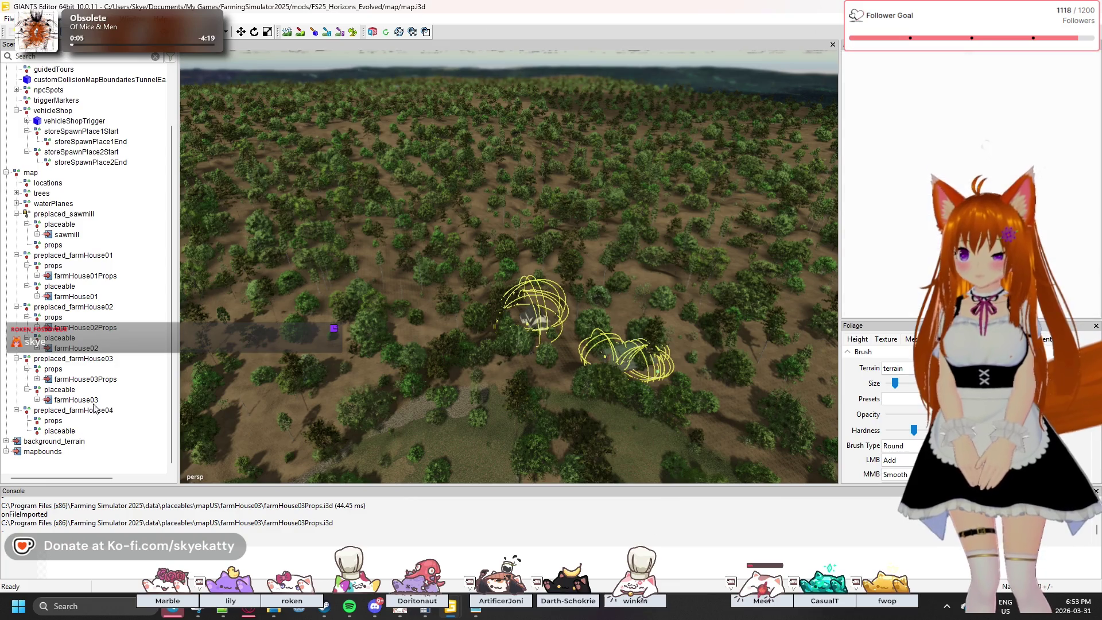
# - Place preplaced_farmHouse03 interactively on the terrain at about X 996, Y 192, Z 261
pyautogui.click(72, 358)
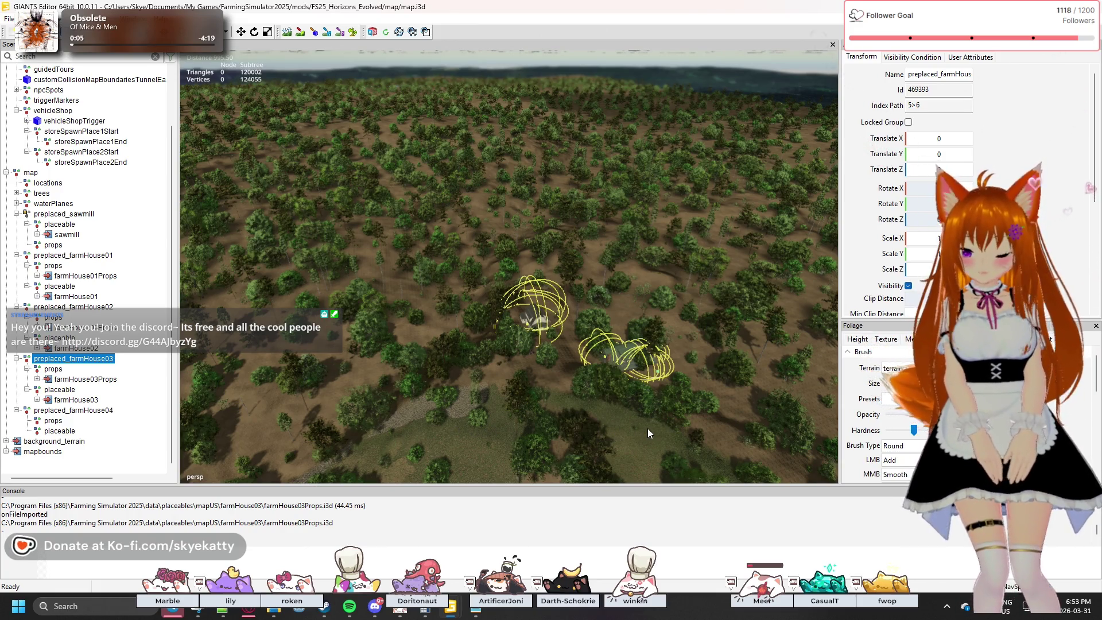
pyautogui.hotkey('ctrl', 'shift', 'p')
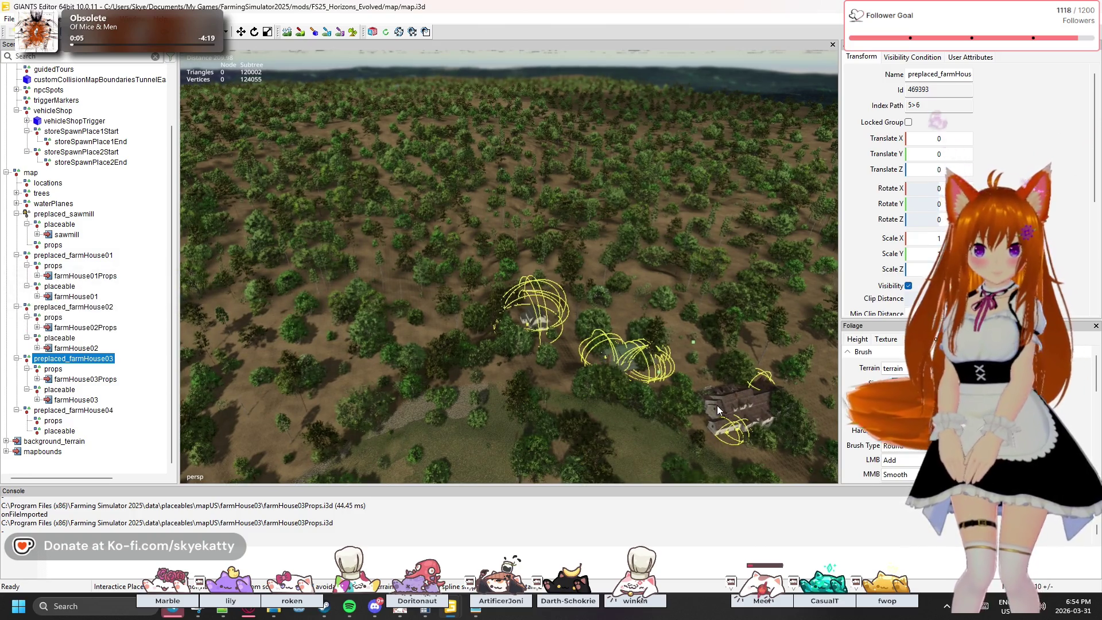
pyautogui.click(717, 405)
# - Orbit, pan and zoom the view to inspect the placed farmhouse
pyautogui.moveTo(639, 439); pyautogui.dragTo(664, 466)
pyautogui.scroll(3)
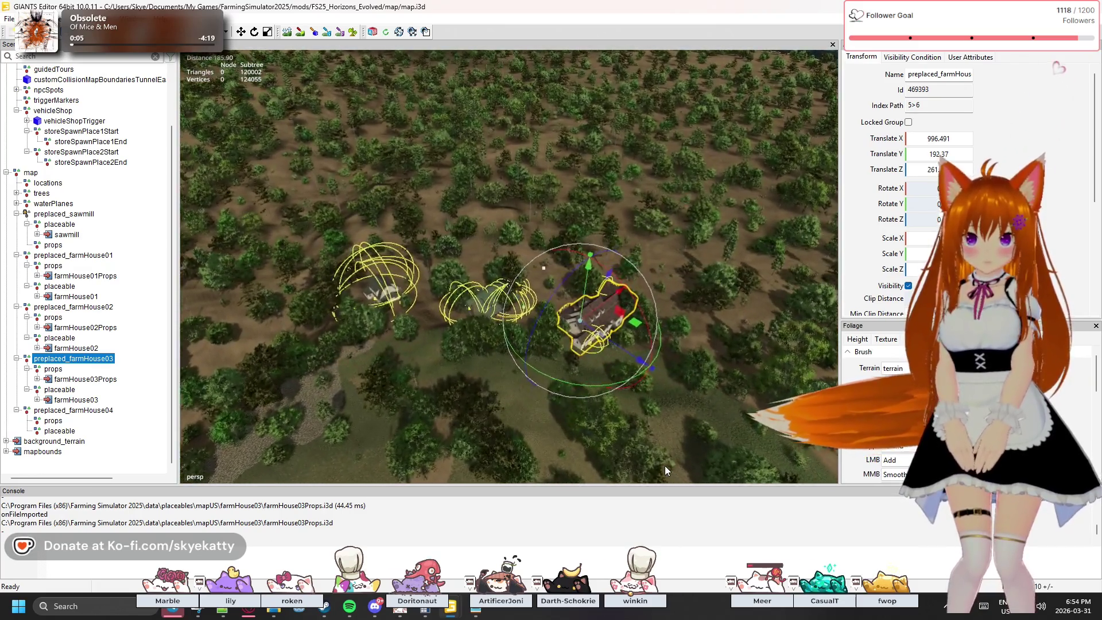
pyautogui.scroll(3)
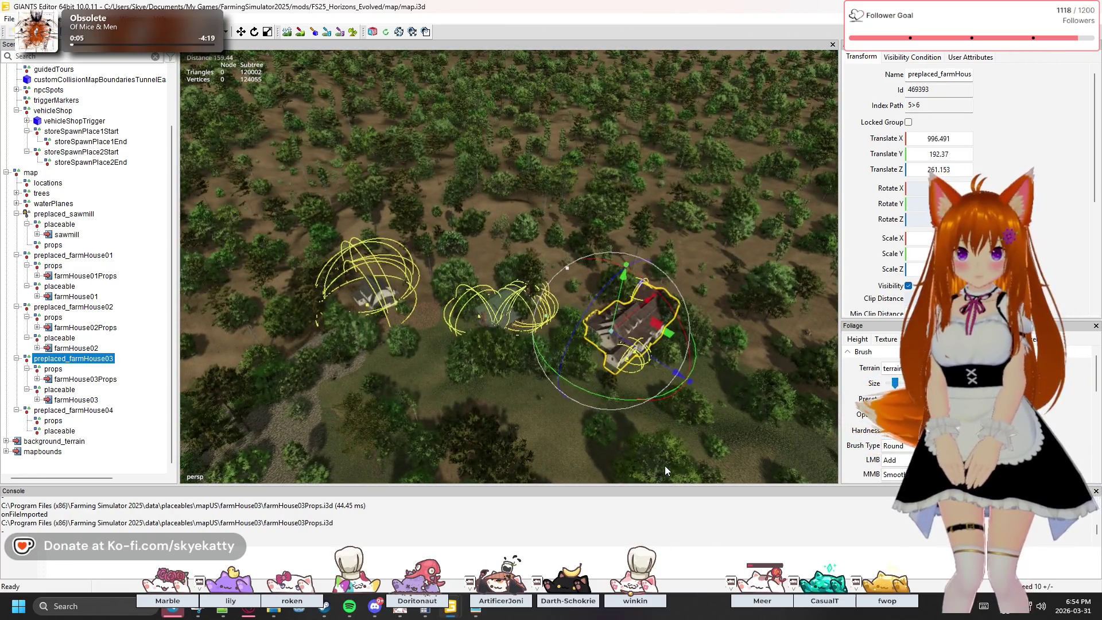
pyautogui.moveTo(669, 472); pyautogui.dragTo(472, 511)
pyautogui.scroll(3)
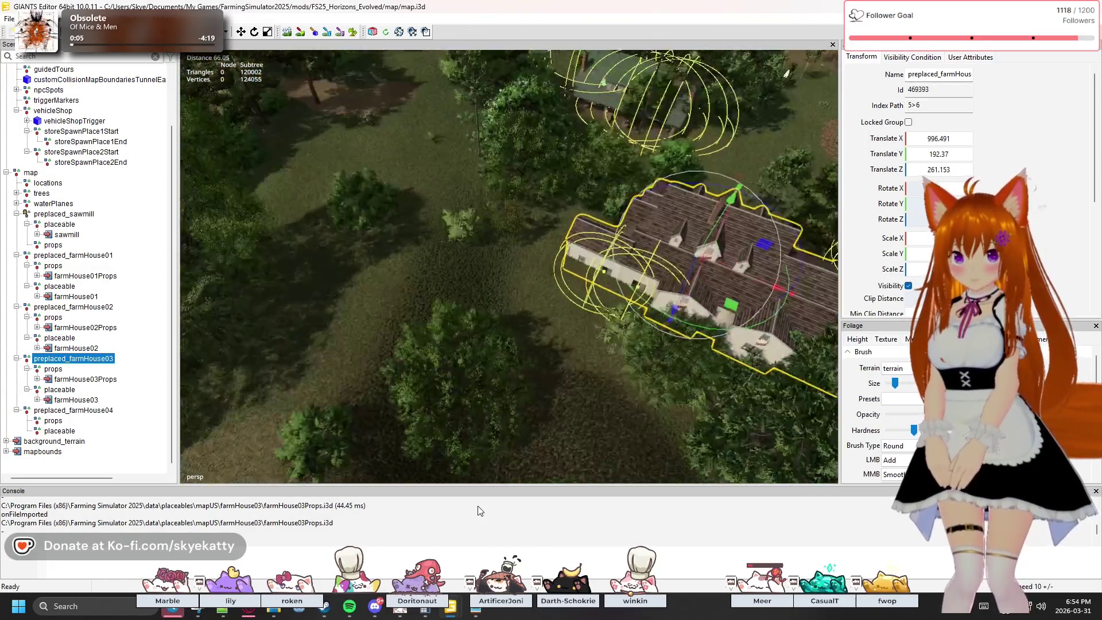
pyautogui.moveTo(601, 479); pyautogui.dragTo(575, 370)
# - Select the northernCatalpa, chineseElm and pinusSylvestris trees near the farmhouse in the viewport
pyautogui.click(574, 371)
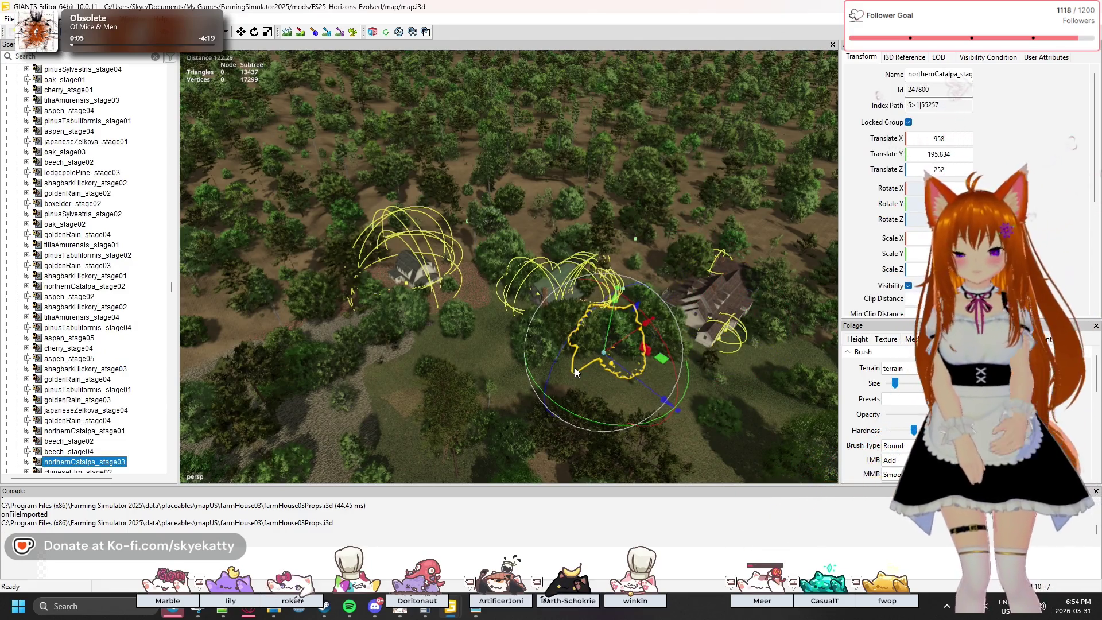
pyautogui.click(699, 414)
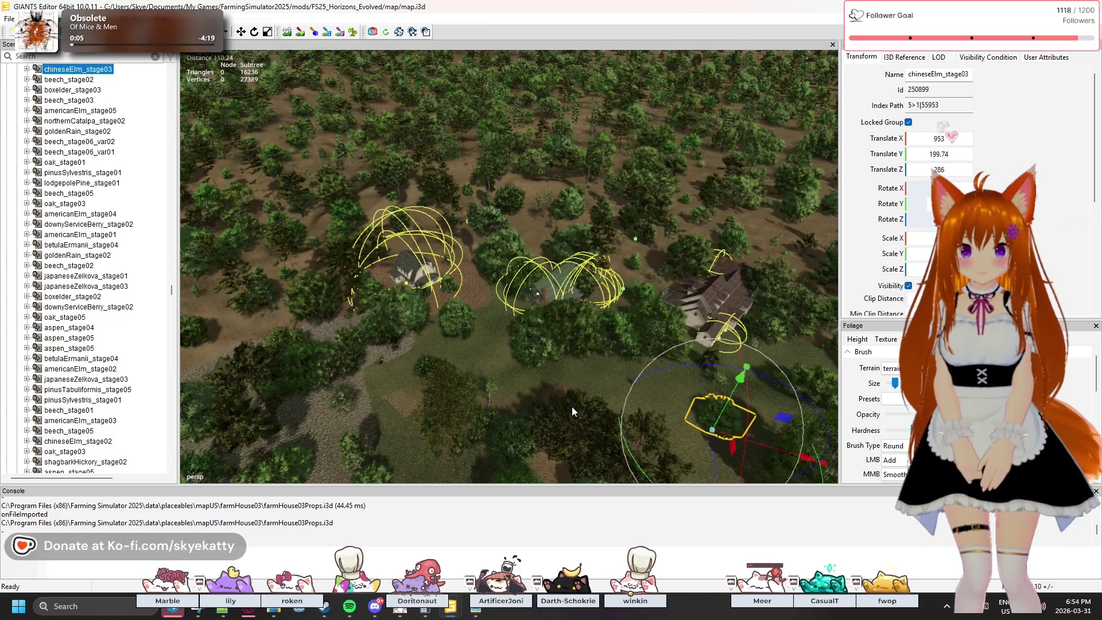
pyautogui.click(454, 363)
# - Collapse the trees node in the Scenegraph so the preplaced farmhouse nodes show under map
pyautogui.scroll(3)
pyautogui.scroll(3)
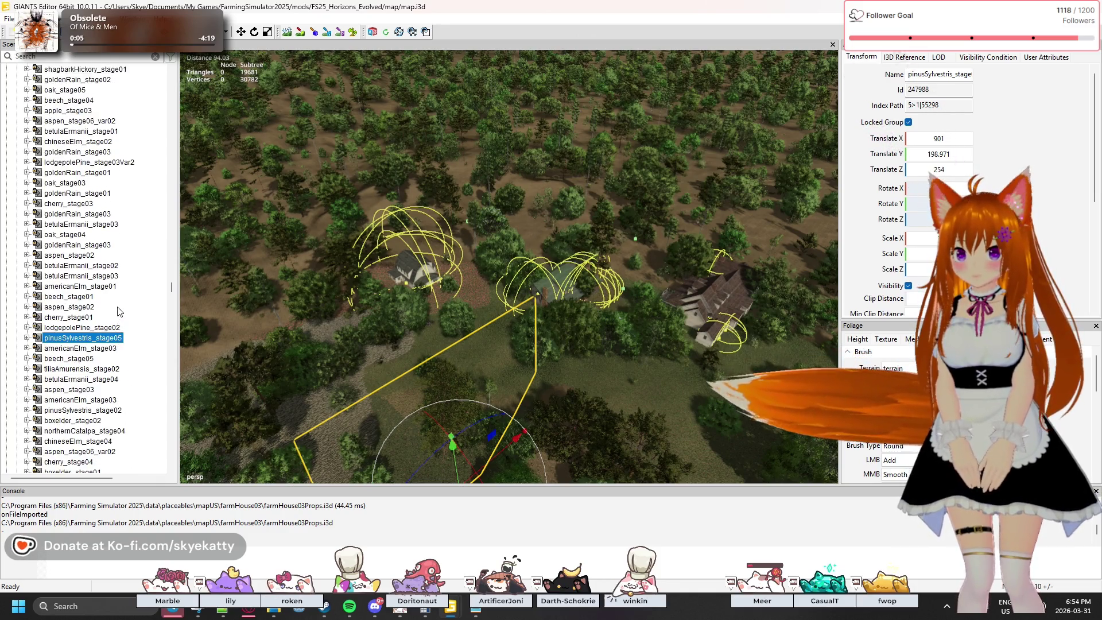
pyautogui.moveTo(171, 287); pyautogui.dragTo(169, 53)
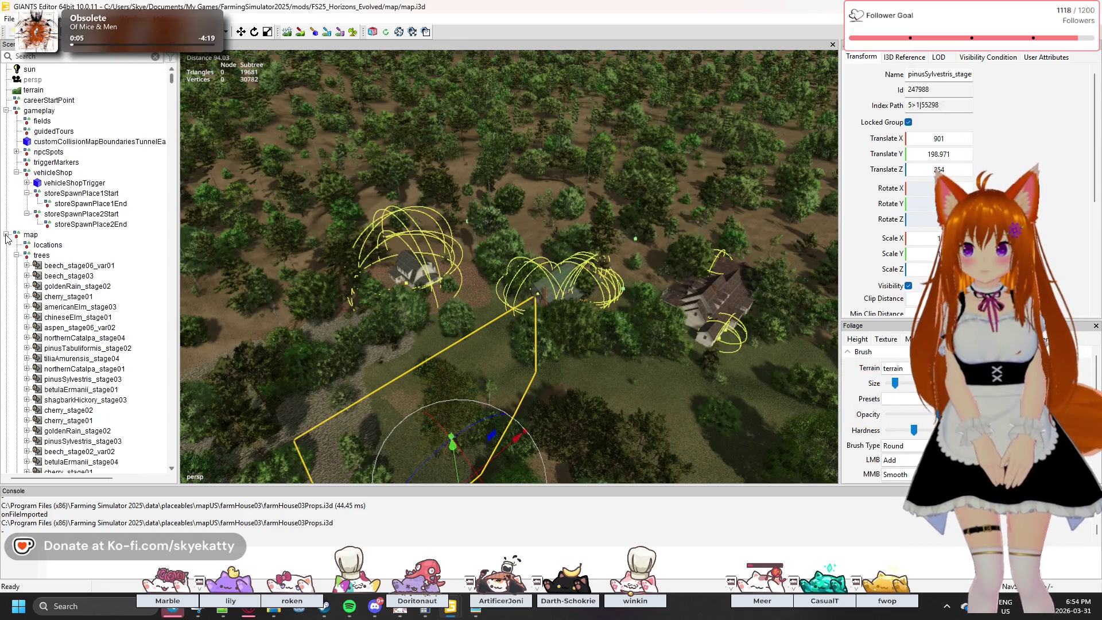
pyautogui.click(6, 234)
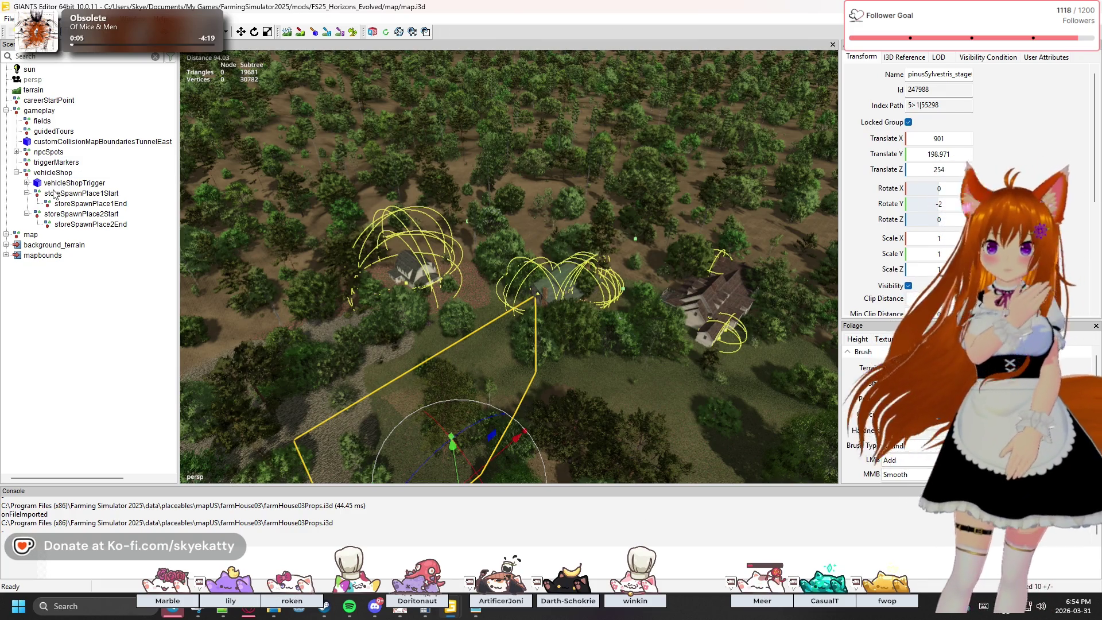
pyautogui.click(6, 235)
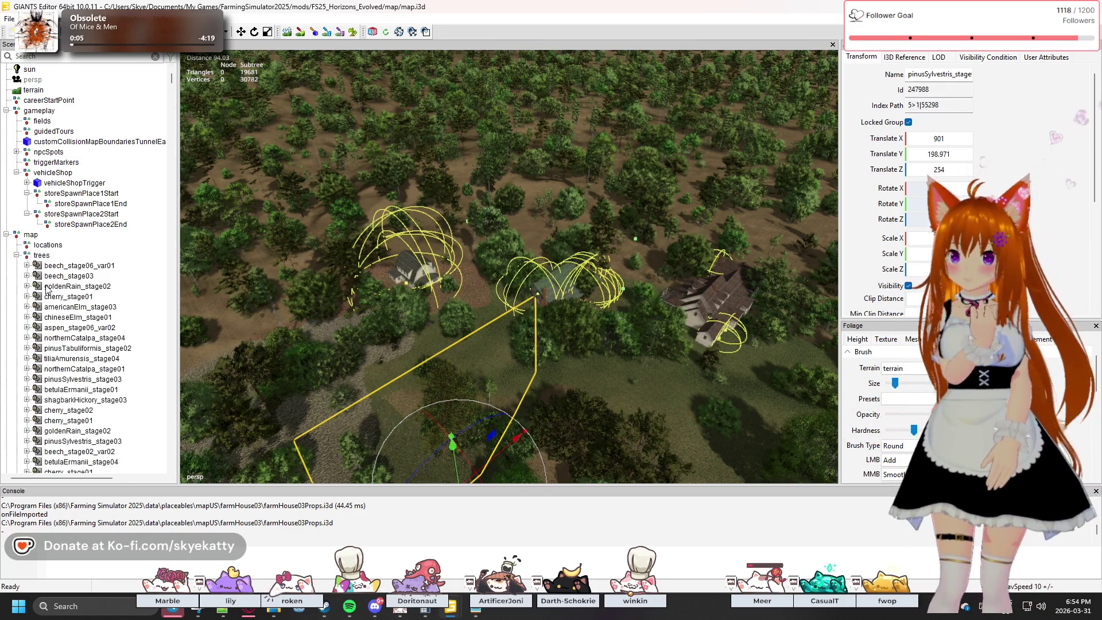
pyautogui.click(17, 234)
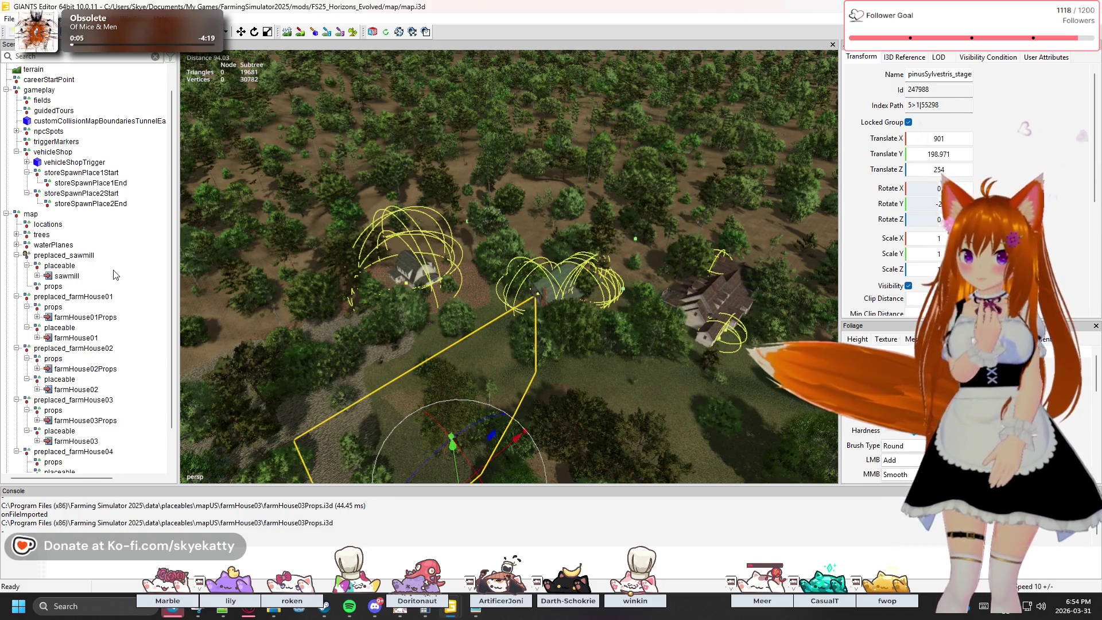
pyautogui.scroll(-3)
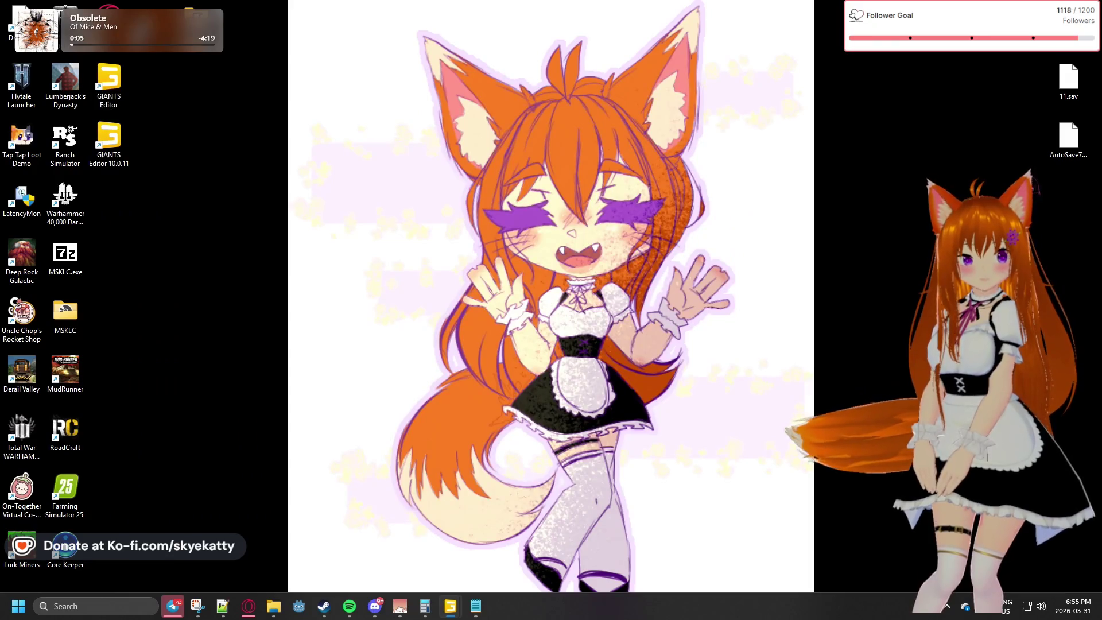
# - Go from the farmHouse01 folder up to placeables and open the mapEU folder
pyautogui.click(450, 606)
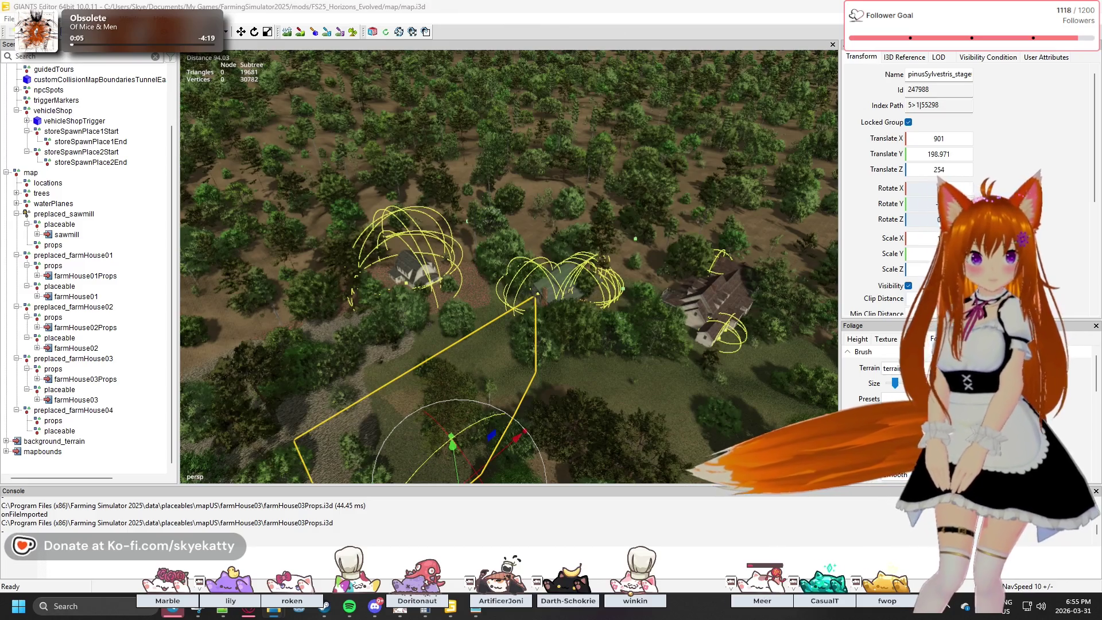
pyautogui.click(273, 606)
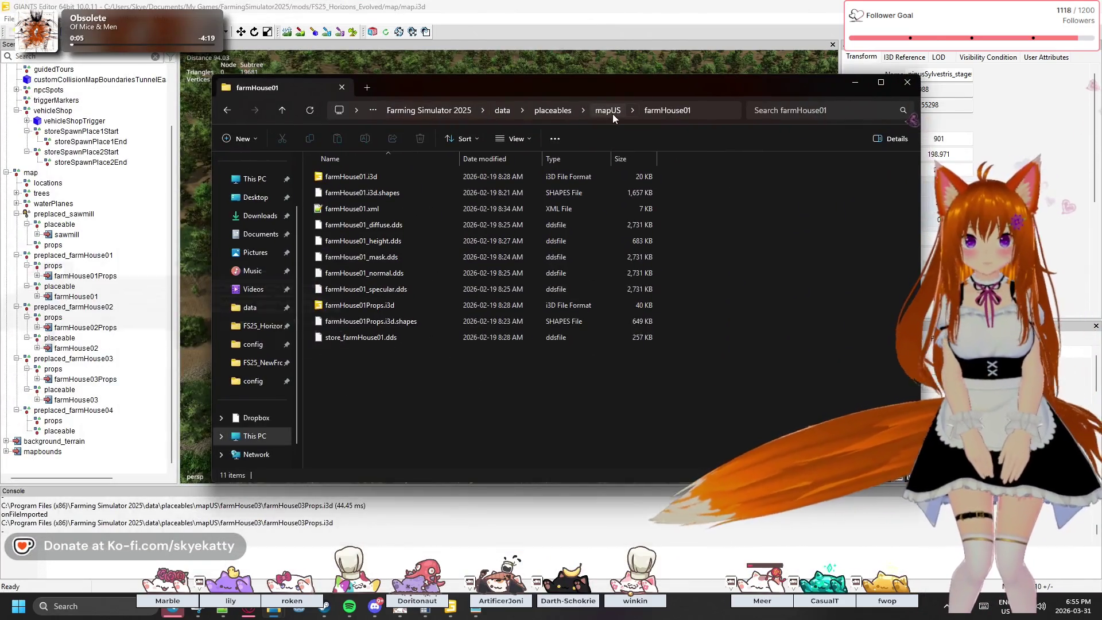
pyautogui.click(611, 114)
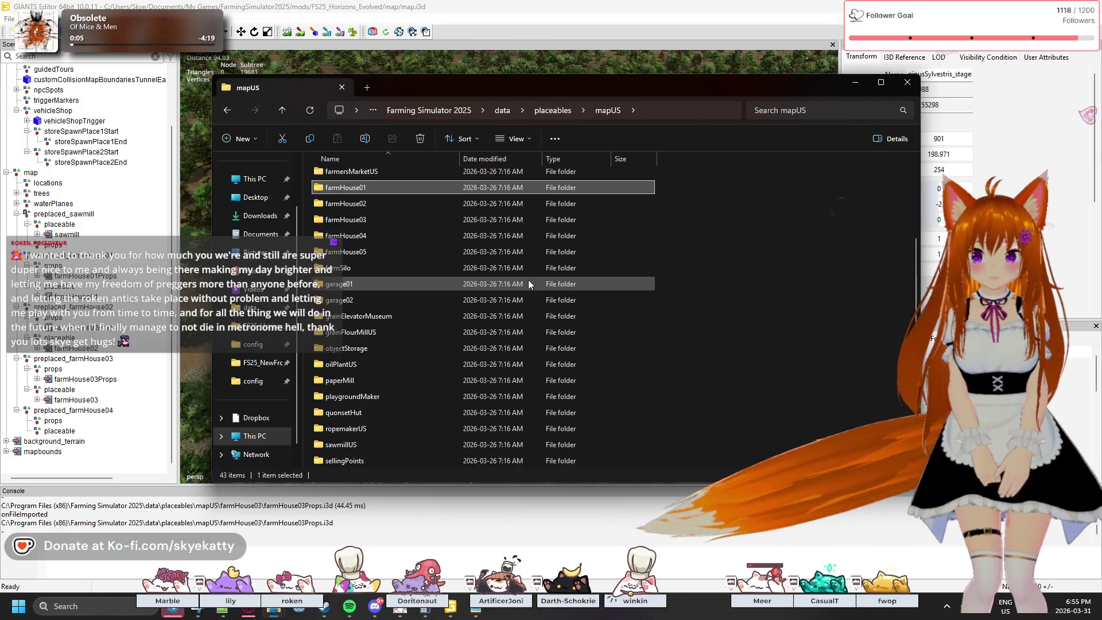
pyautogui.click(546, 109)
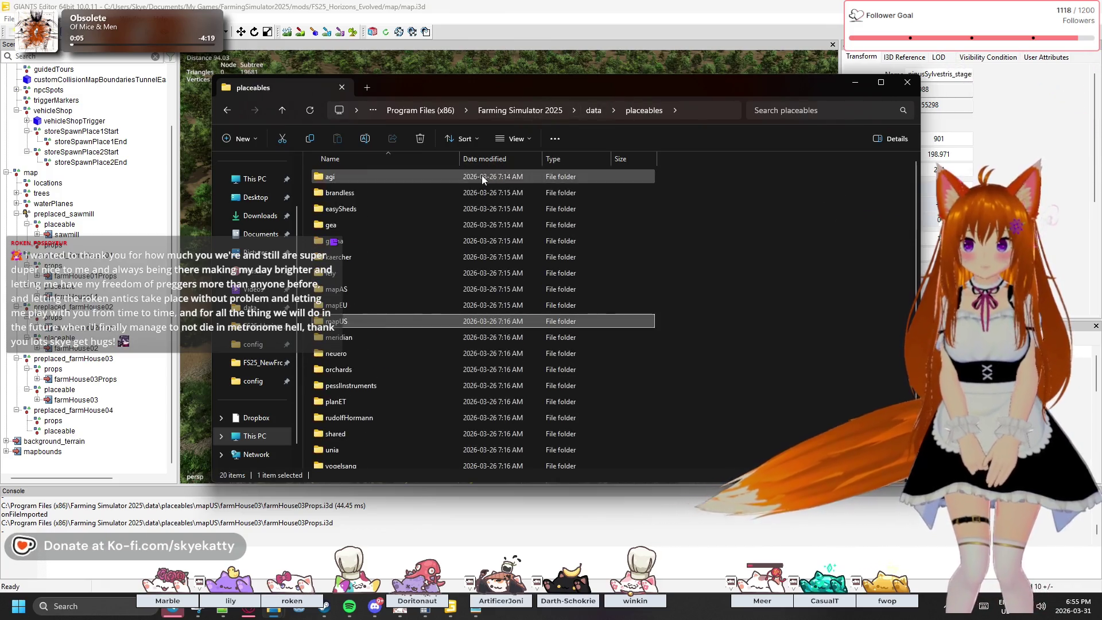
pyautogui.doubleClick(382, 305)
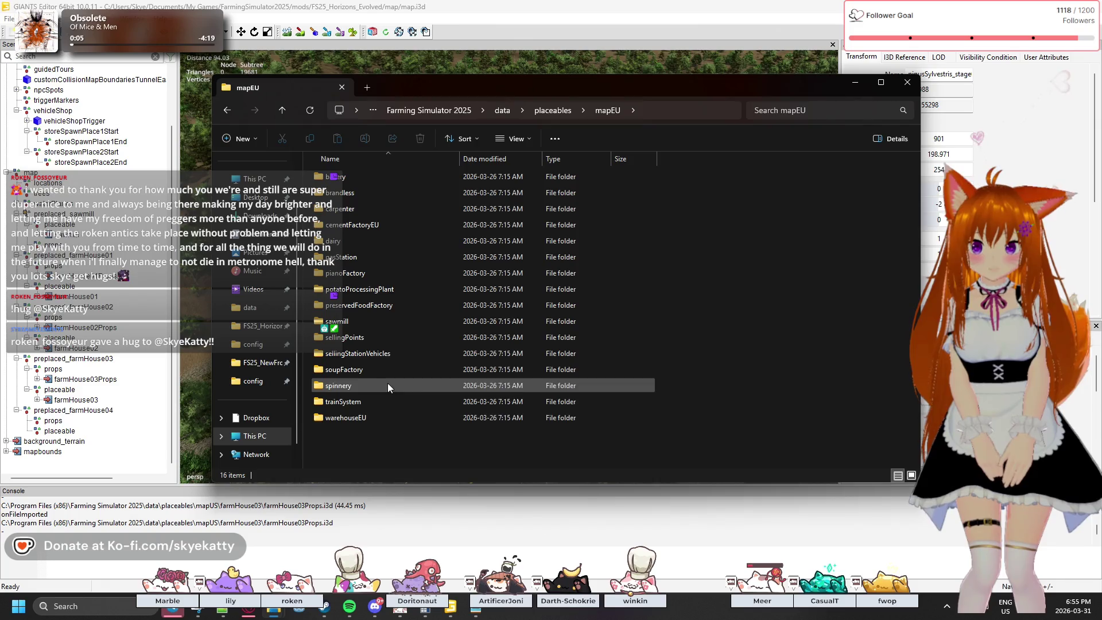
# - Browse mapEU's folders (preservedFoodFactory, cementFactoryEU, carpenter, brandless, spinnery, warehouseEU), then return to placeables
pyautogui.moveTo(359, 320)
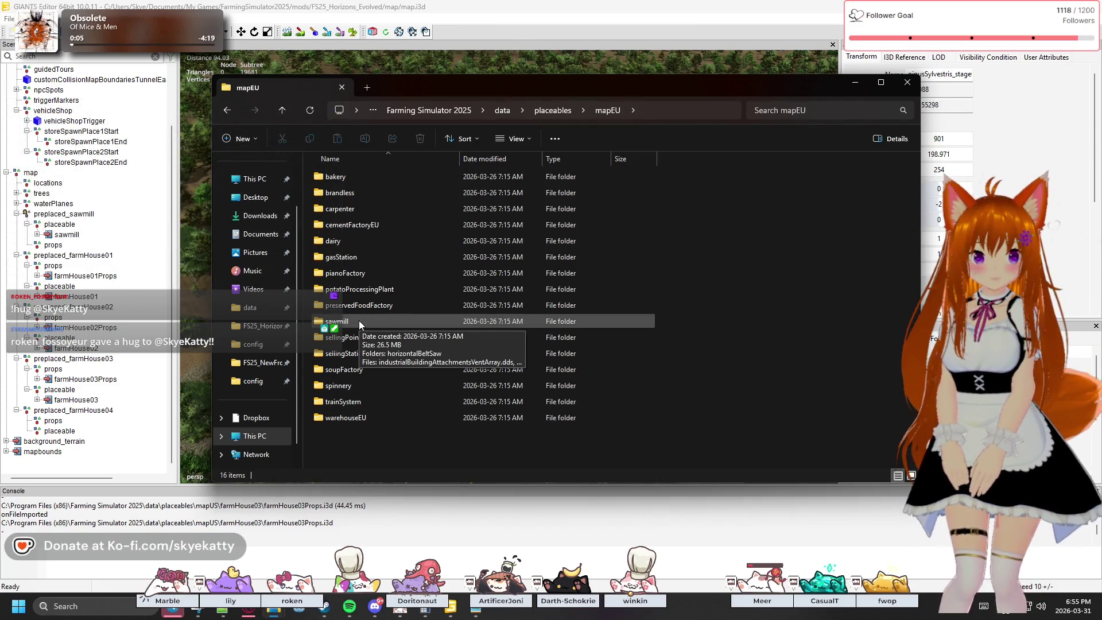
pyautogui.click(615, 307)
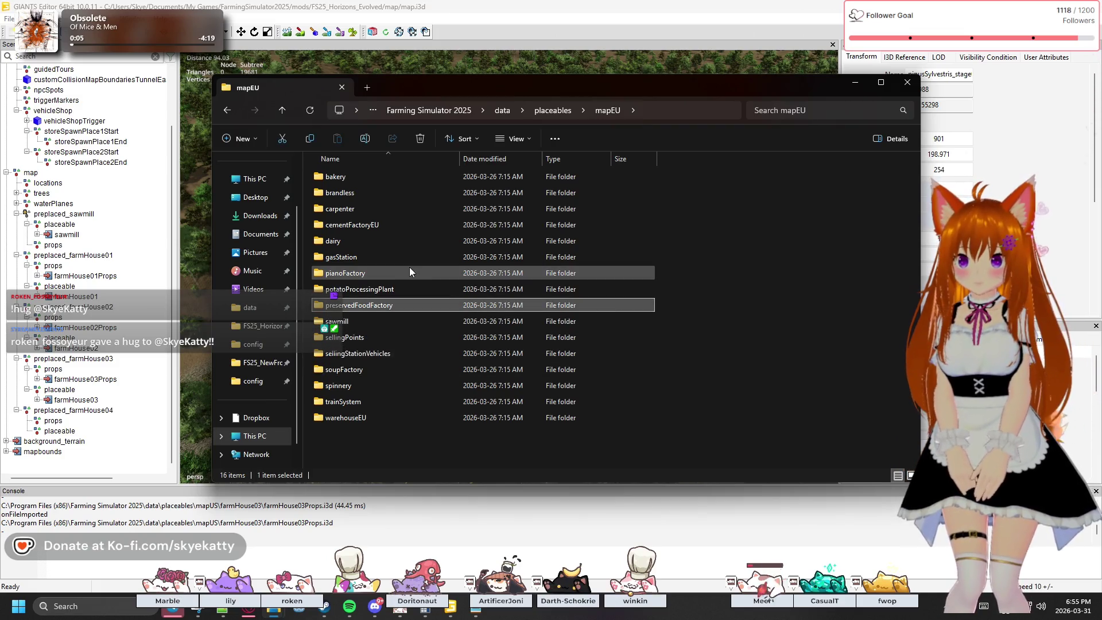
pyautogui.click(387, 221)
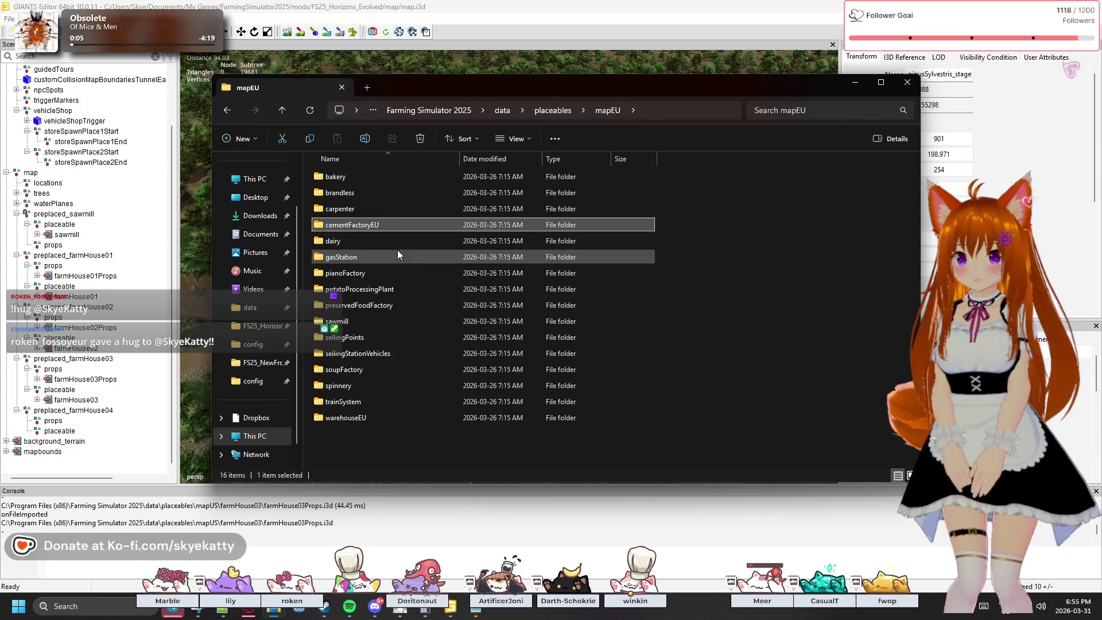
pyautogui.click(382, 209)
pyautogui.click(370, 192)
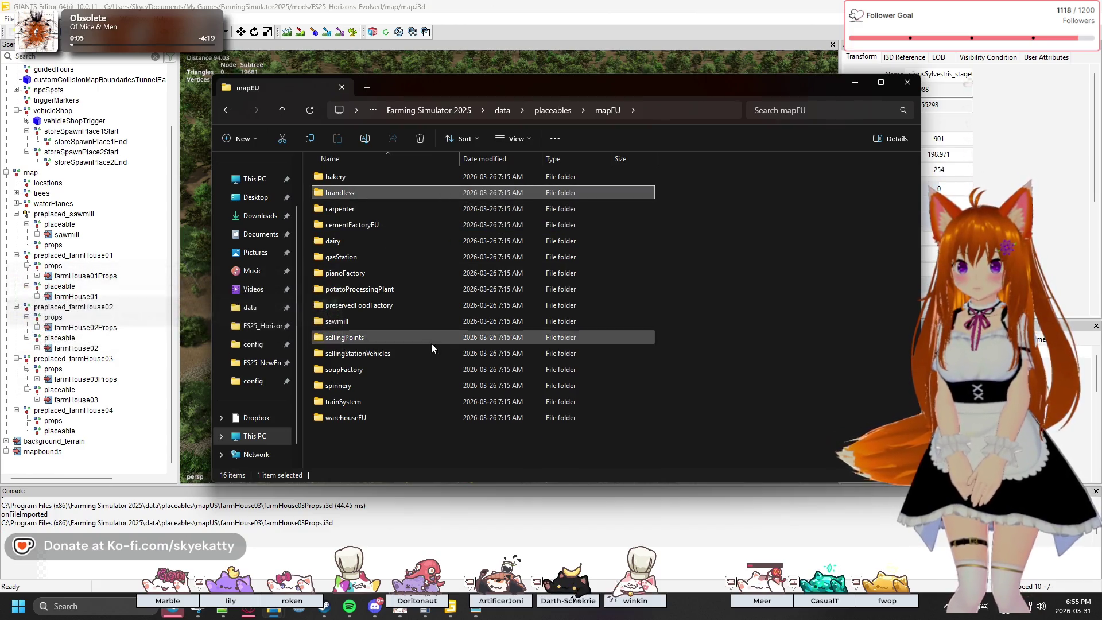
pyautogui.click(407, 382)
pyautogui.click(384, 418)
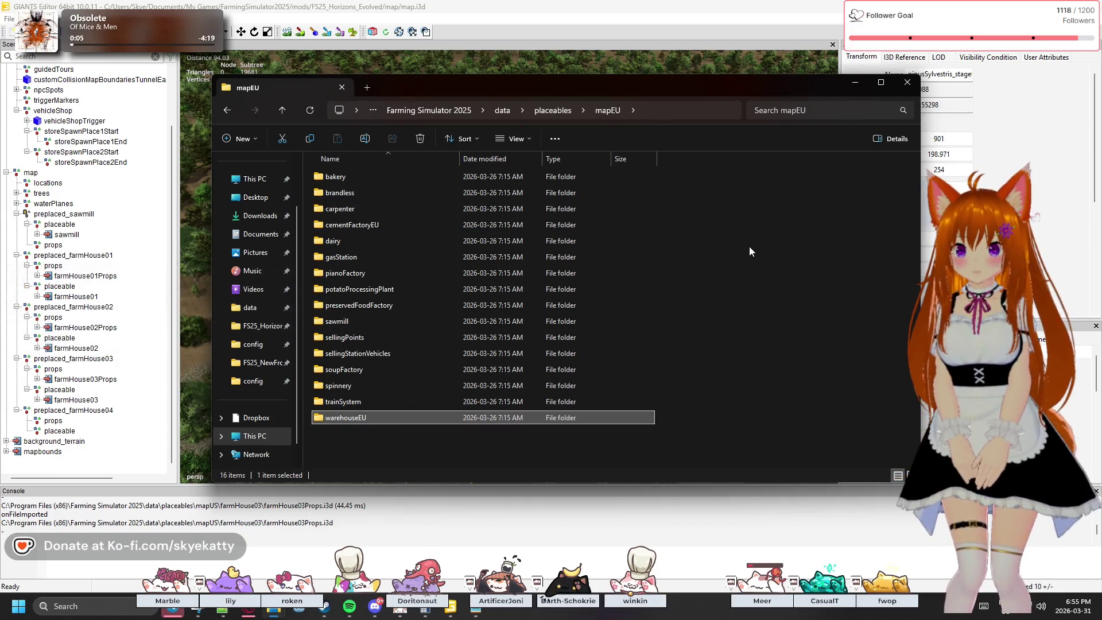
pyautogui.click(749, 247)
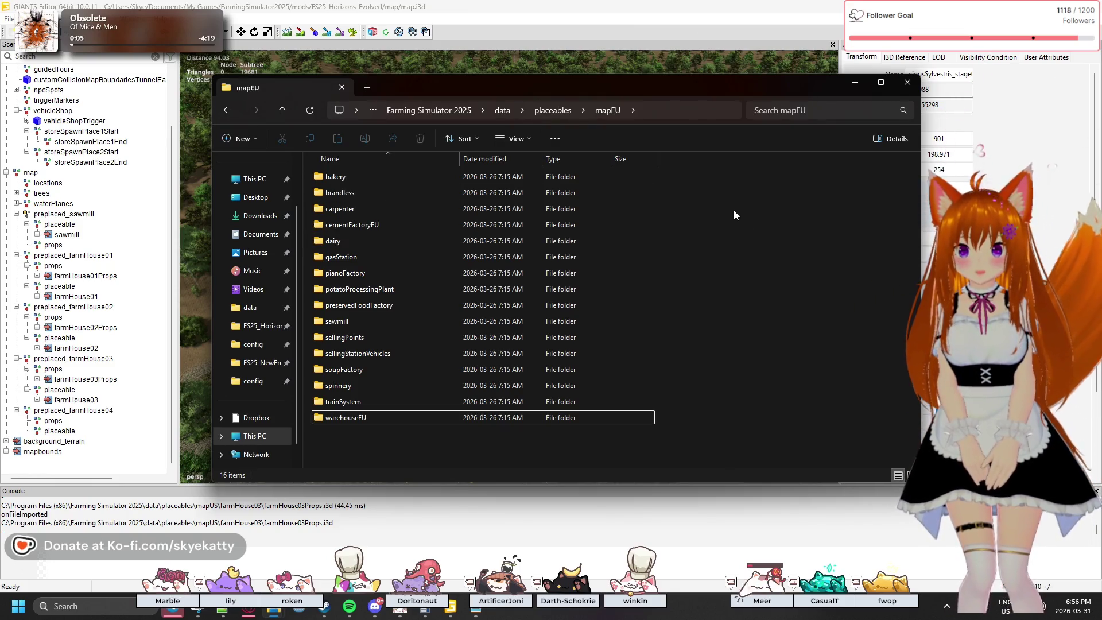
pyautogui.hotkey('alt', 'Left')
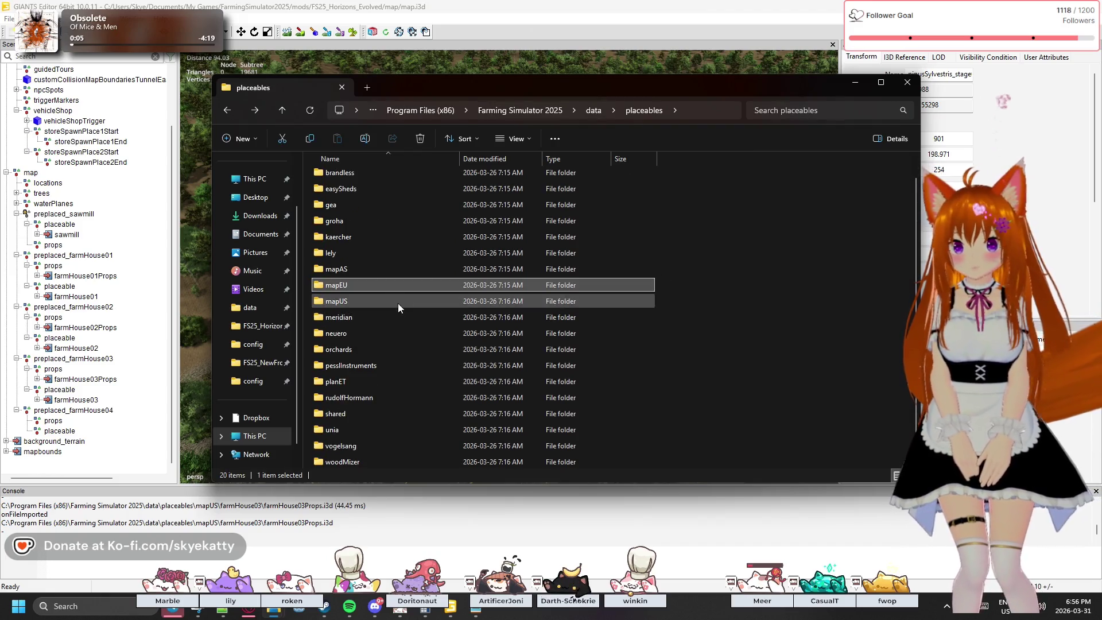
# - Look through the mapAS placeables folder and go back to placeables
pyautogui.doubleClick(376, 272)
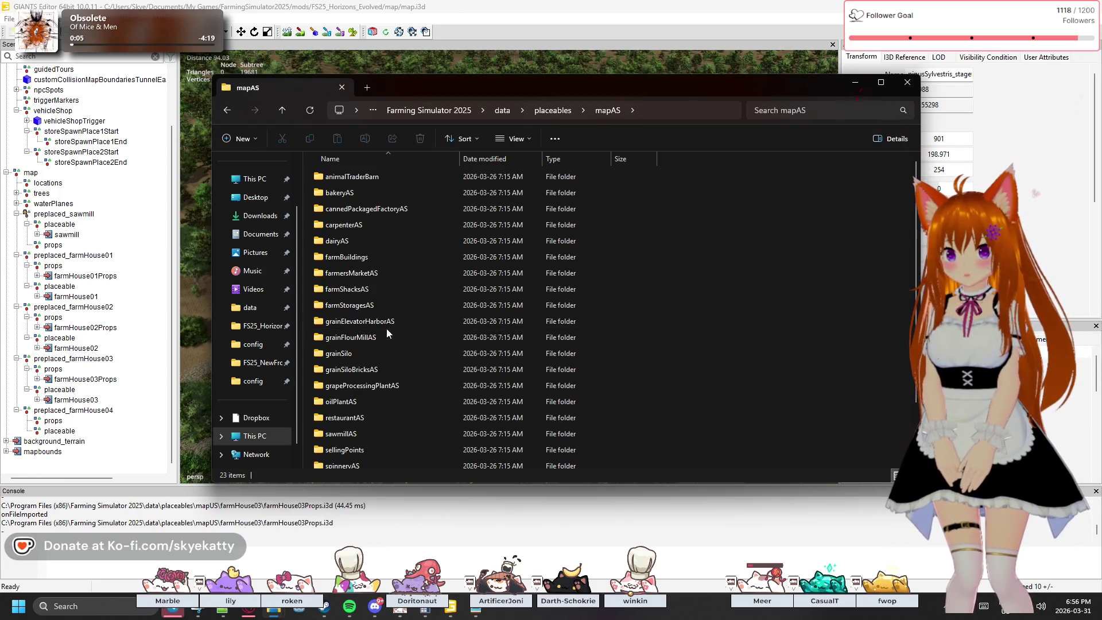
pyautogui.scroll(-3)
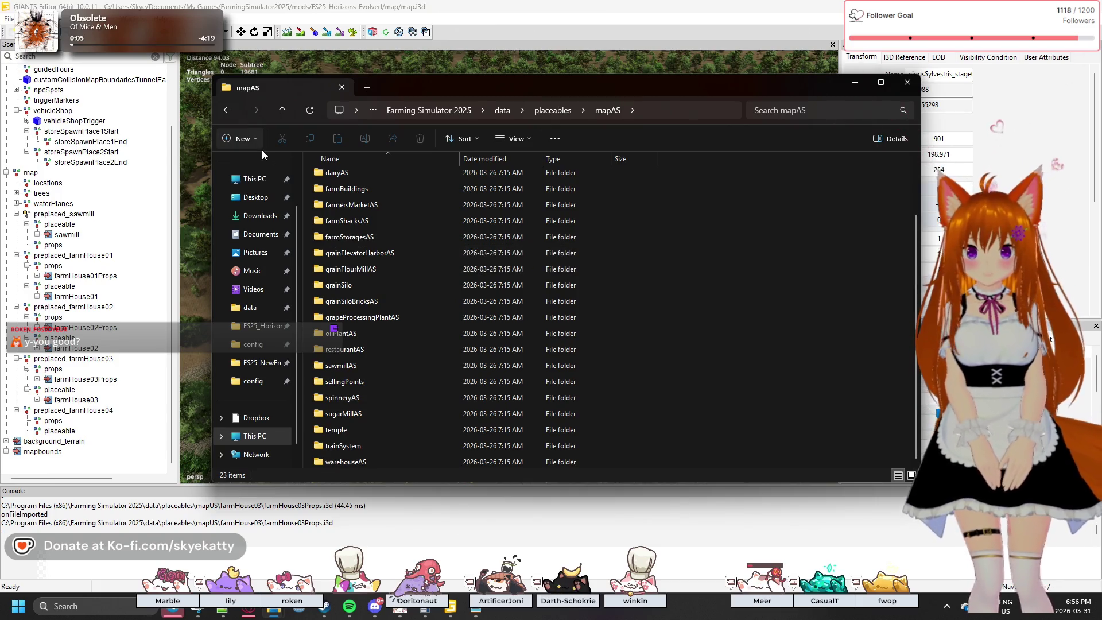
pyautogui.click(232, 112)
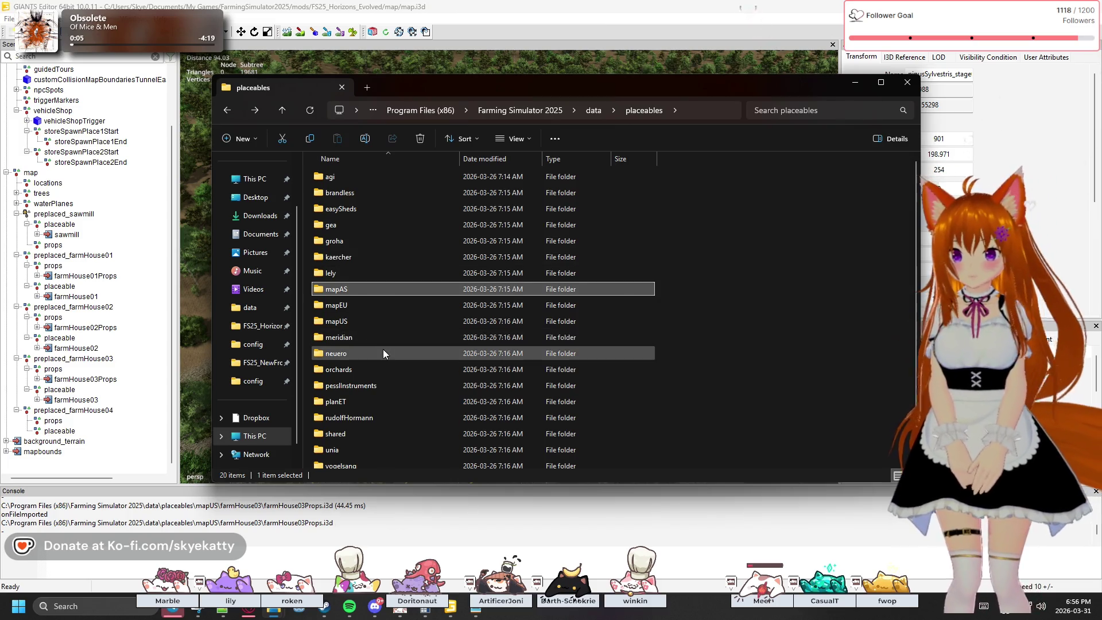
# - Look inside the woodMizer and vogelsang folders, returning to the placeables list each time
pyautogui.scroll(-3)
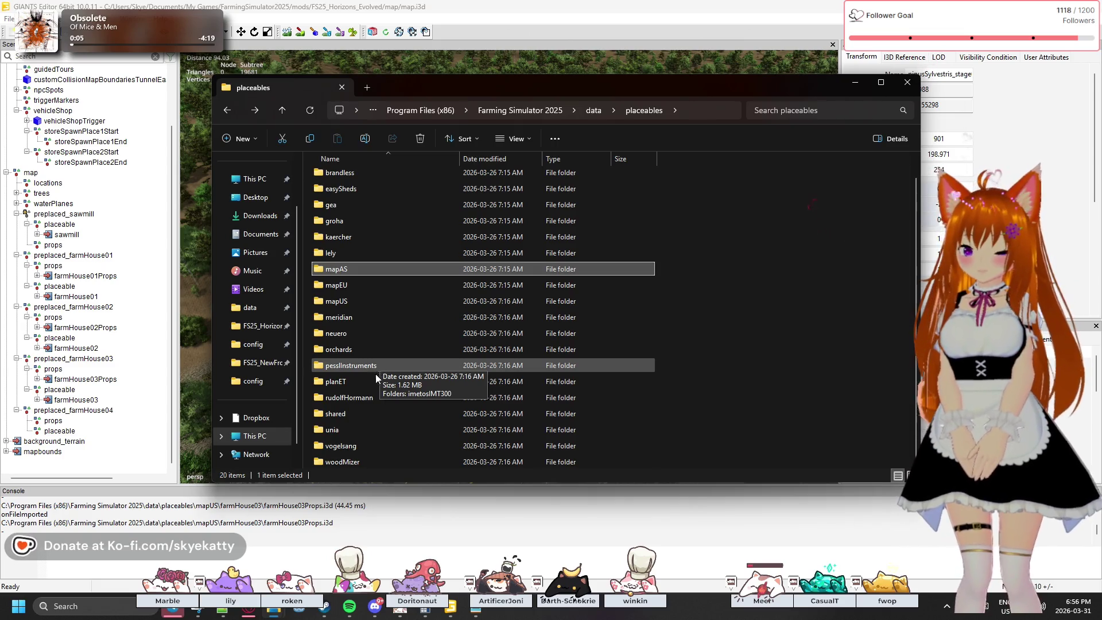
pyautogui.doubleClick(369, 463)
pyautogui.click(226, 113)
pyautogui.doubleClick(375, 445)
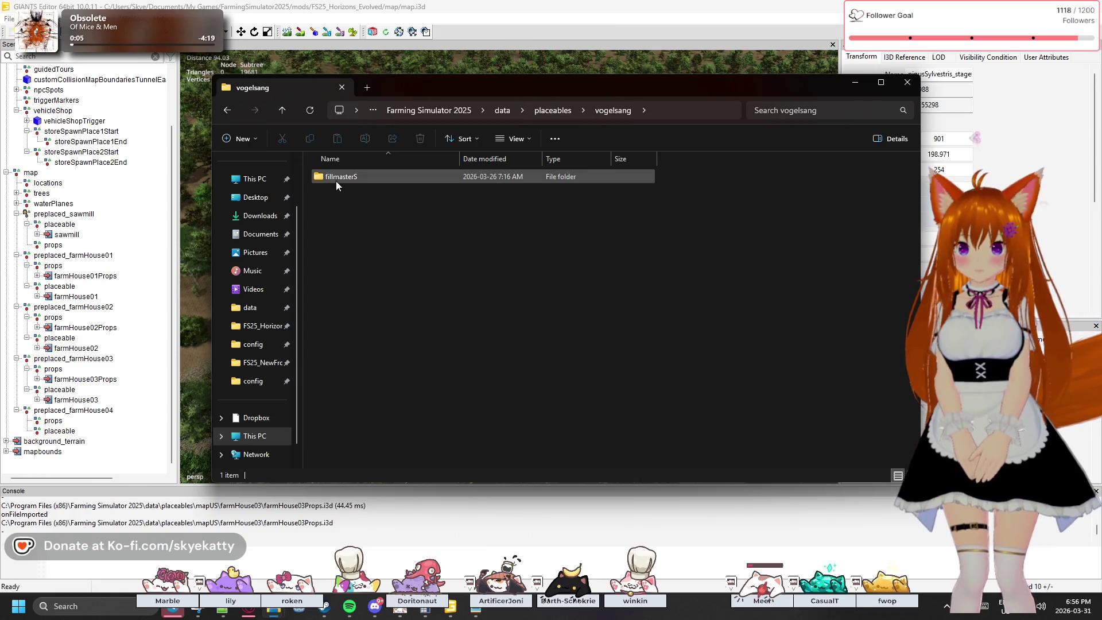
pyautogui.click(231, 115)
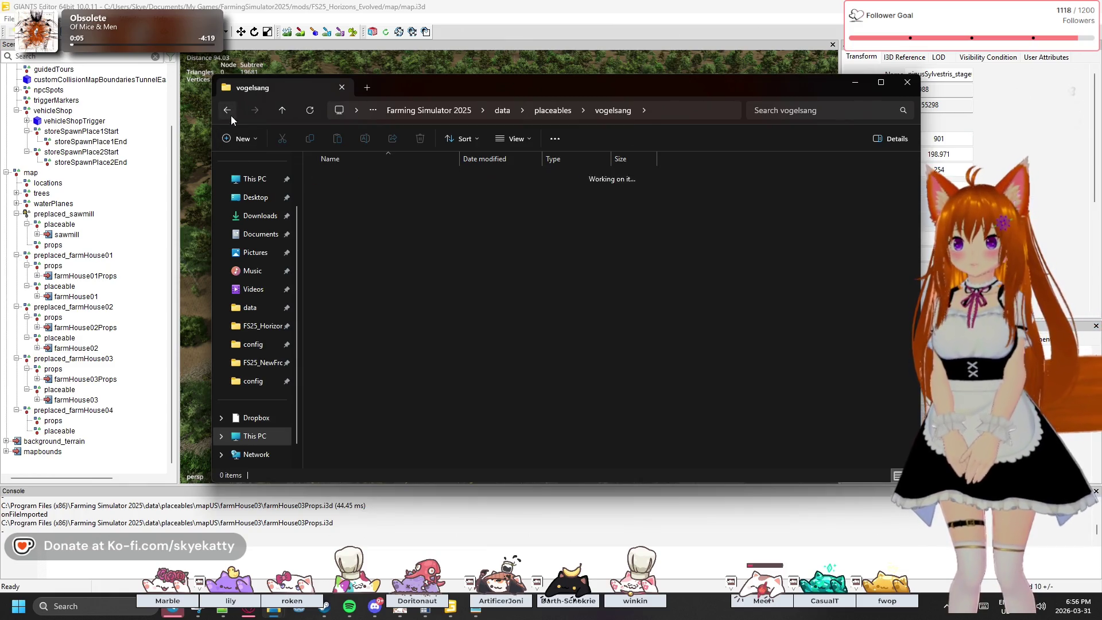
pyautogui.scroll(3)
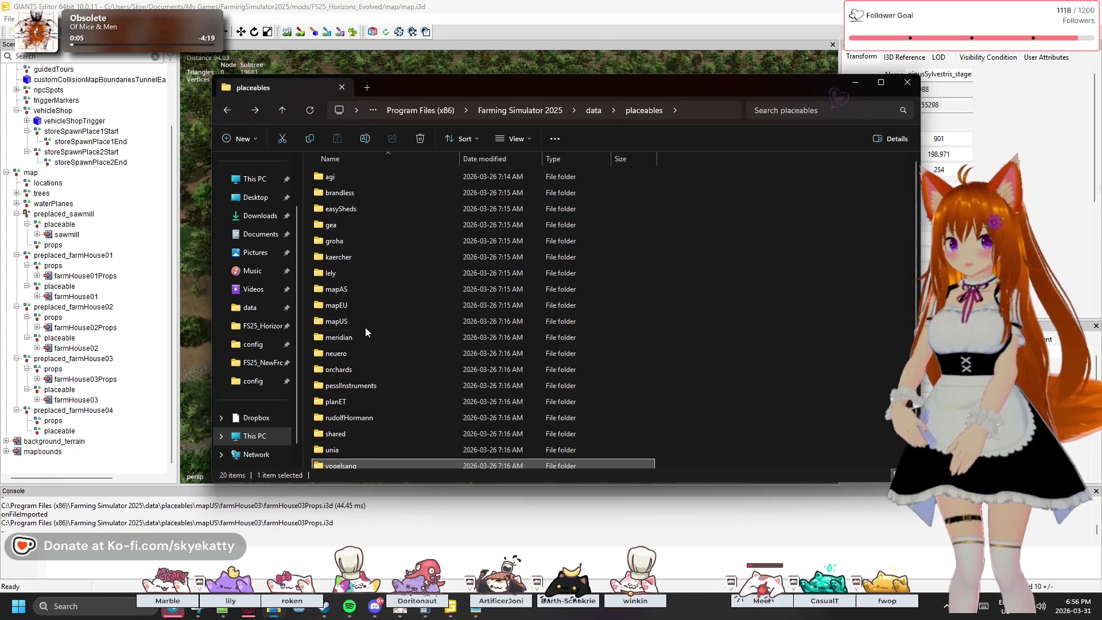
# - Minimise File Explorer to bring GIANTS Editor back into view
pyautogui.moveTo(363, 294)
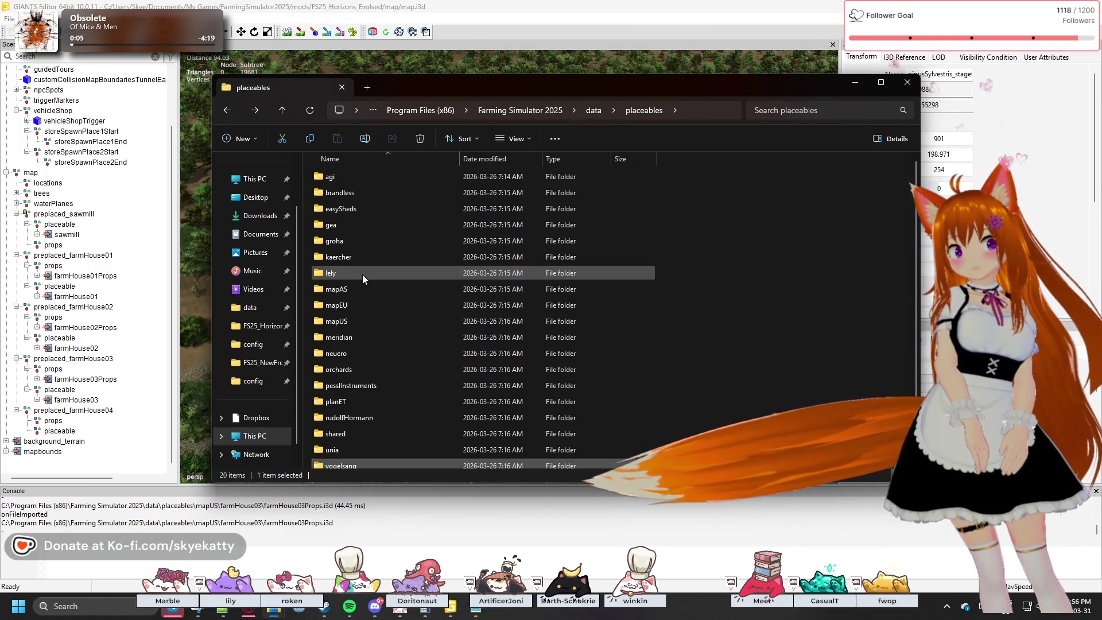
pyautogui.moveTo(363, 274)
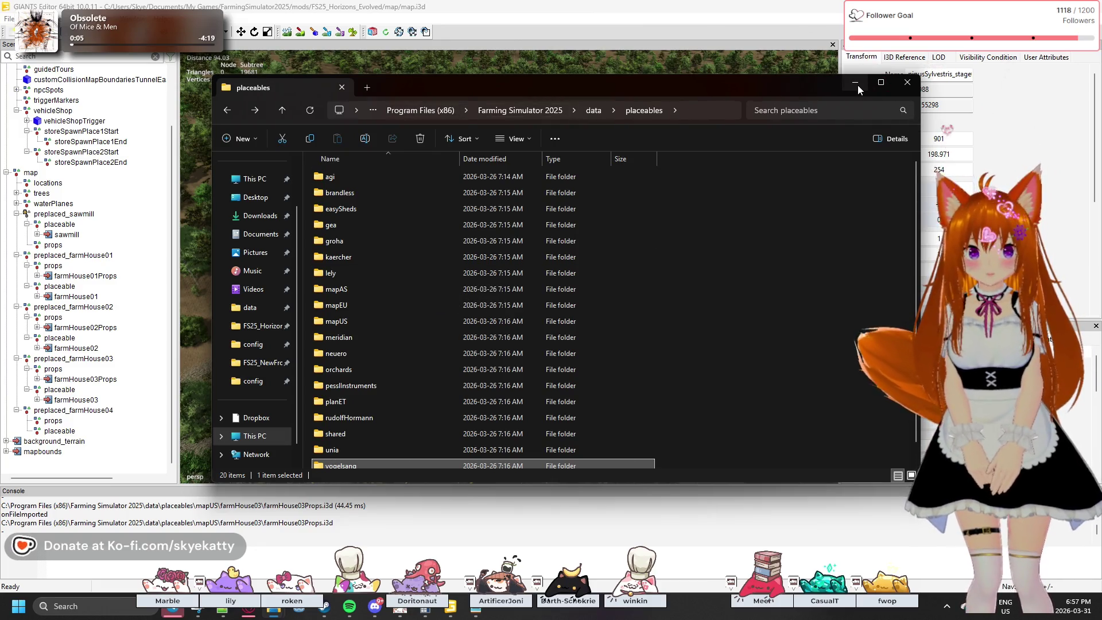
pyautogui.click(856, 85)
# - Select the farmHouse03 and farmHouse03Props nodes to check the existing farmhouse
pyautogui.scroll(3)
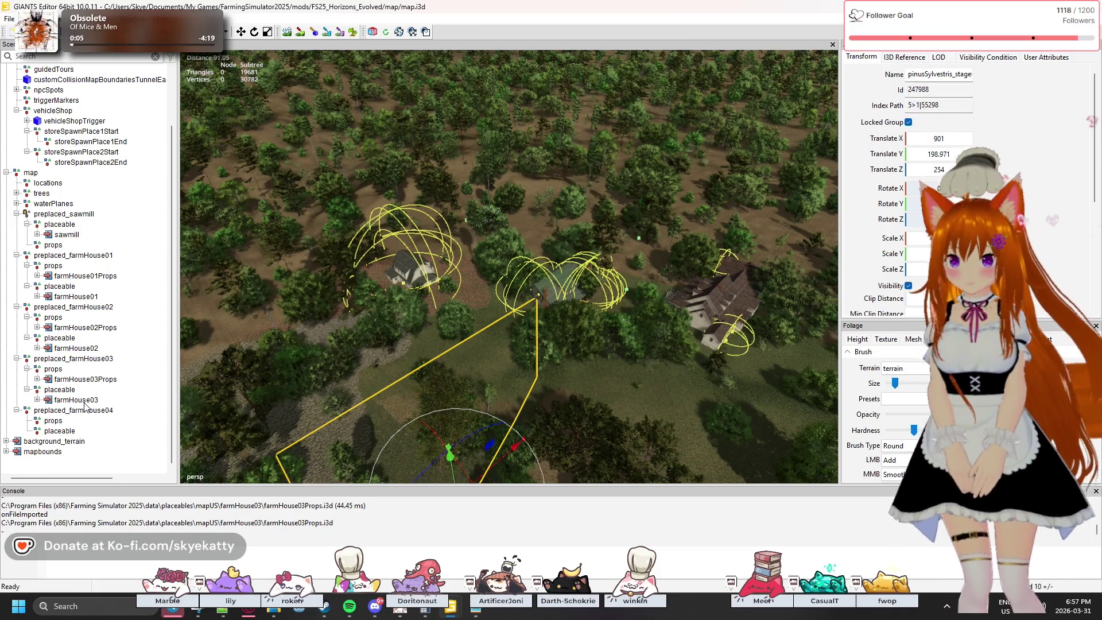
pyautogui.click(90, 401)
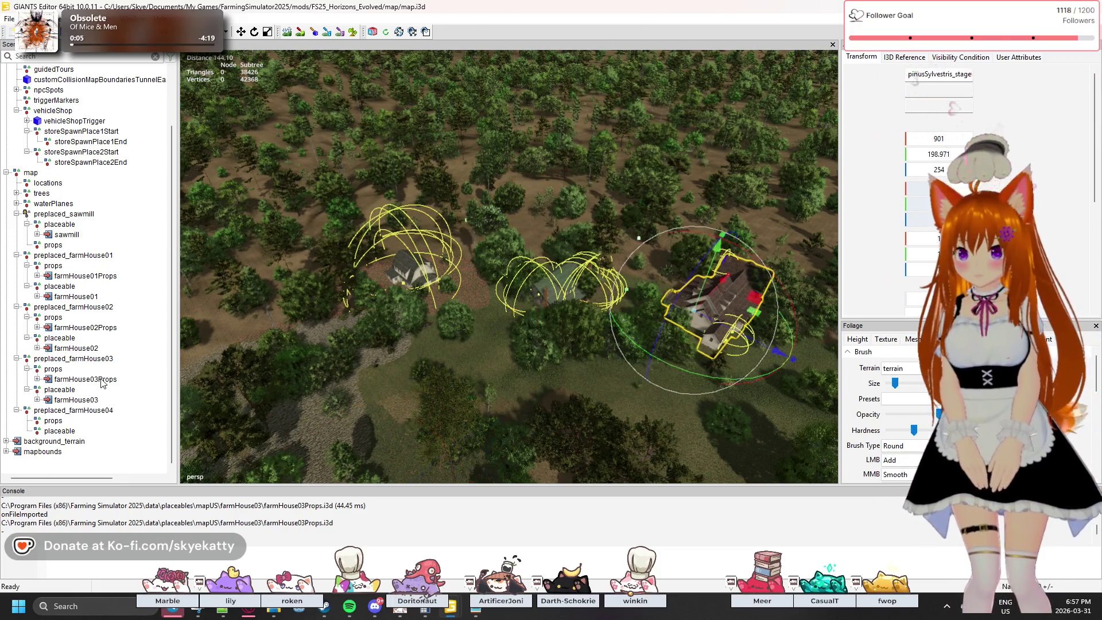
pyautogui.click(102, 380)
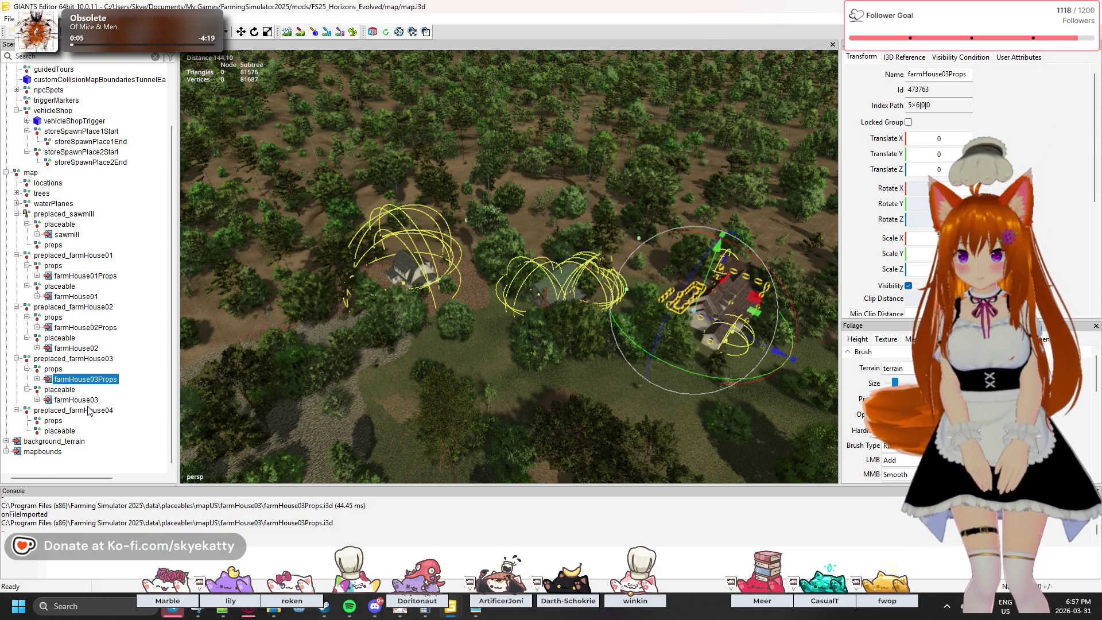
pyautogui.click(90, 400)
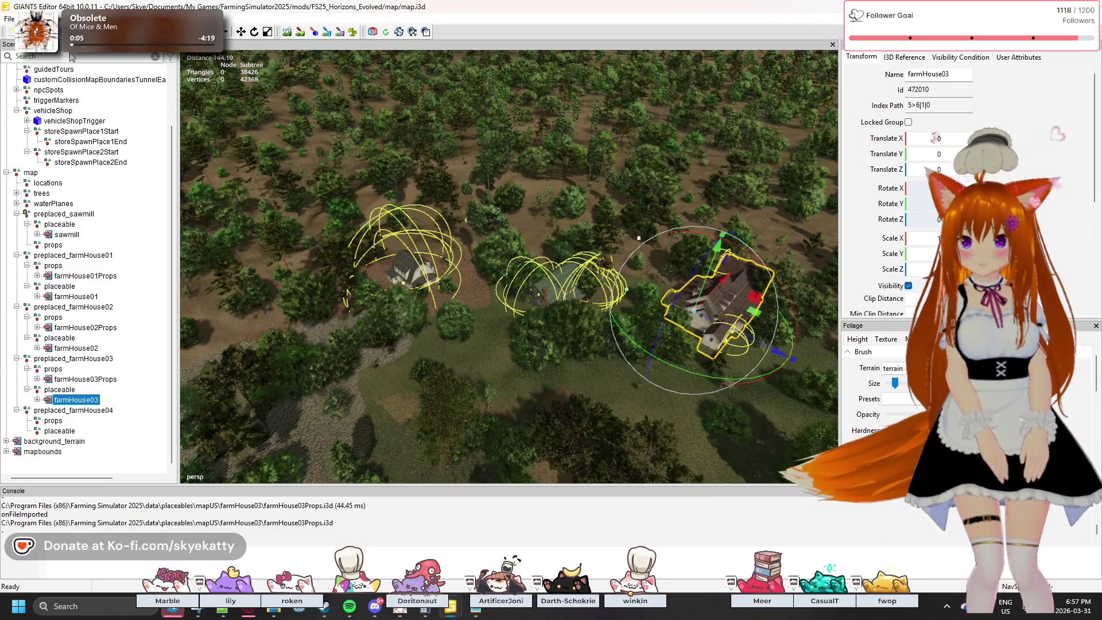
# - Import farmHouse04.i3d from the mapUS farmHouse04 folder into the scene
pyautogui.click(9, 17)
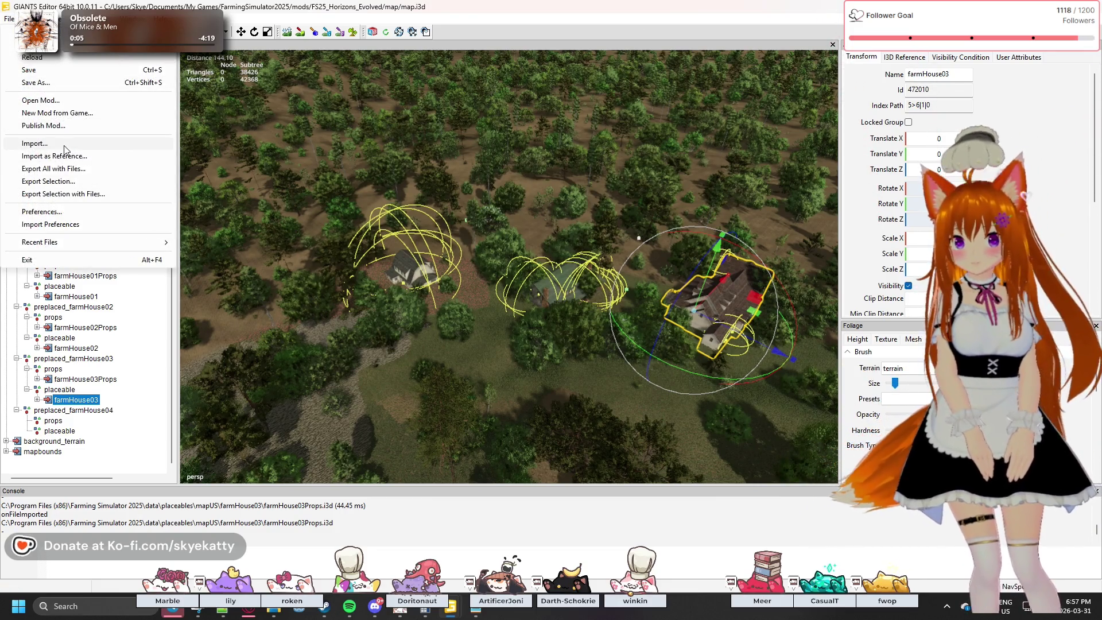
pyautogui.click(64, 144)
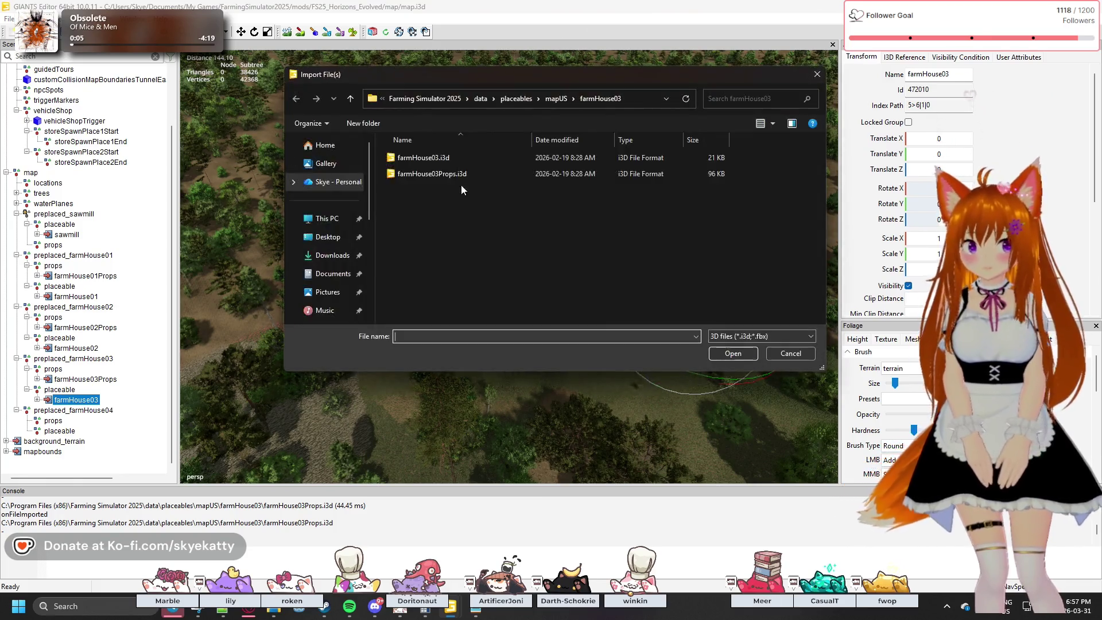
pyautogui.hotkey('alt', 'Up')
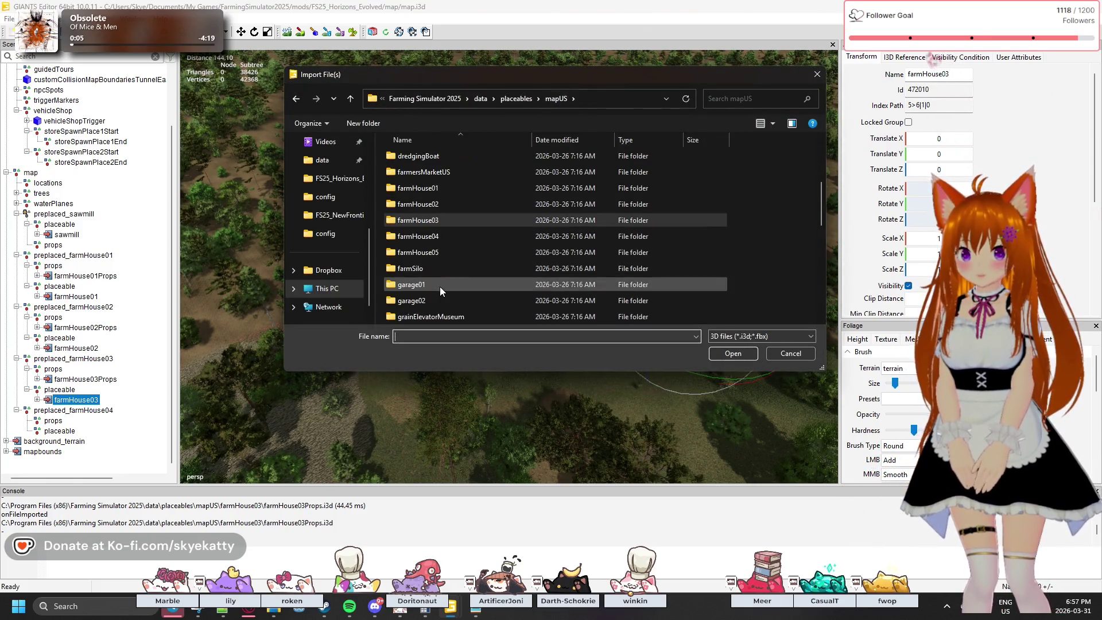
pyautogui.doubleClick(454, 238)
pyautogui.click(449, 169)
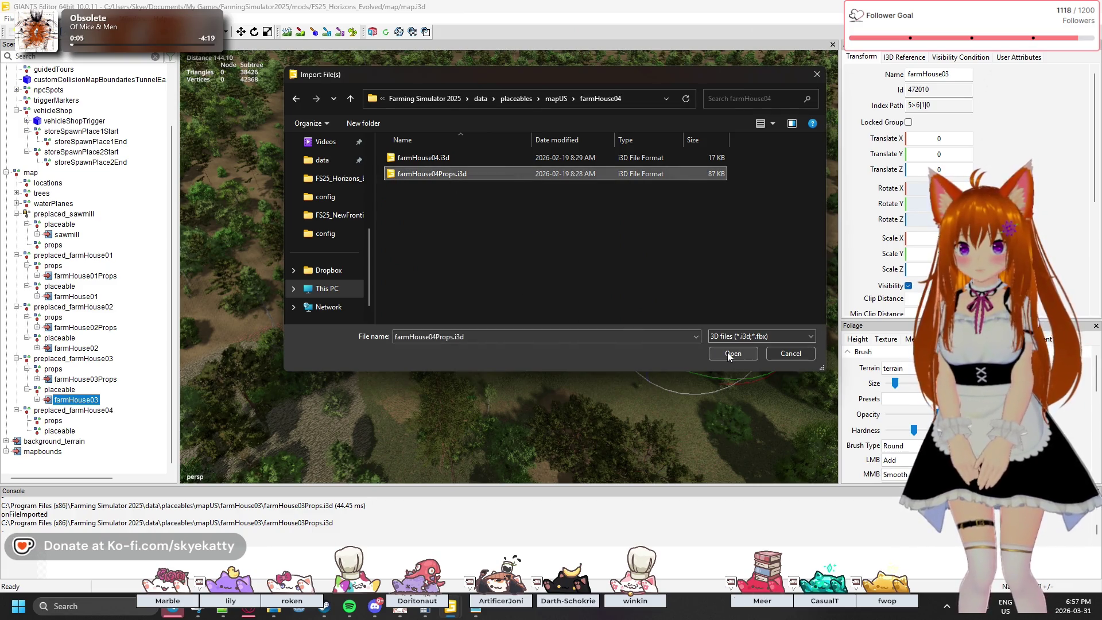
pyautogui.press('Up')
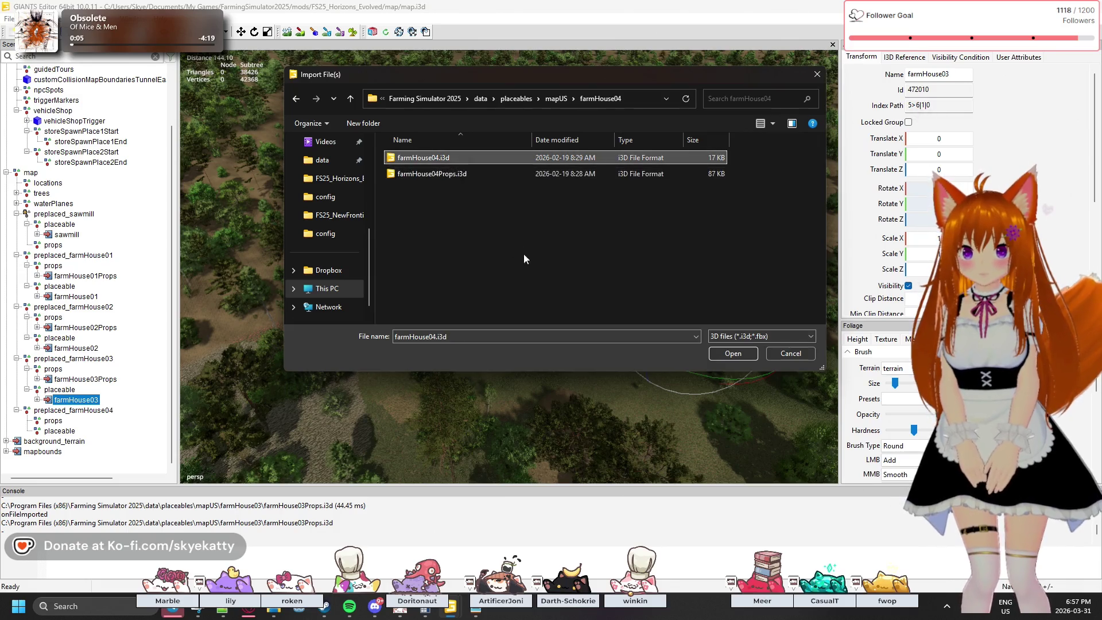
pyautogui.click(483, 156)
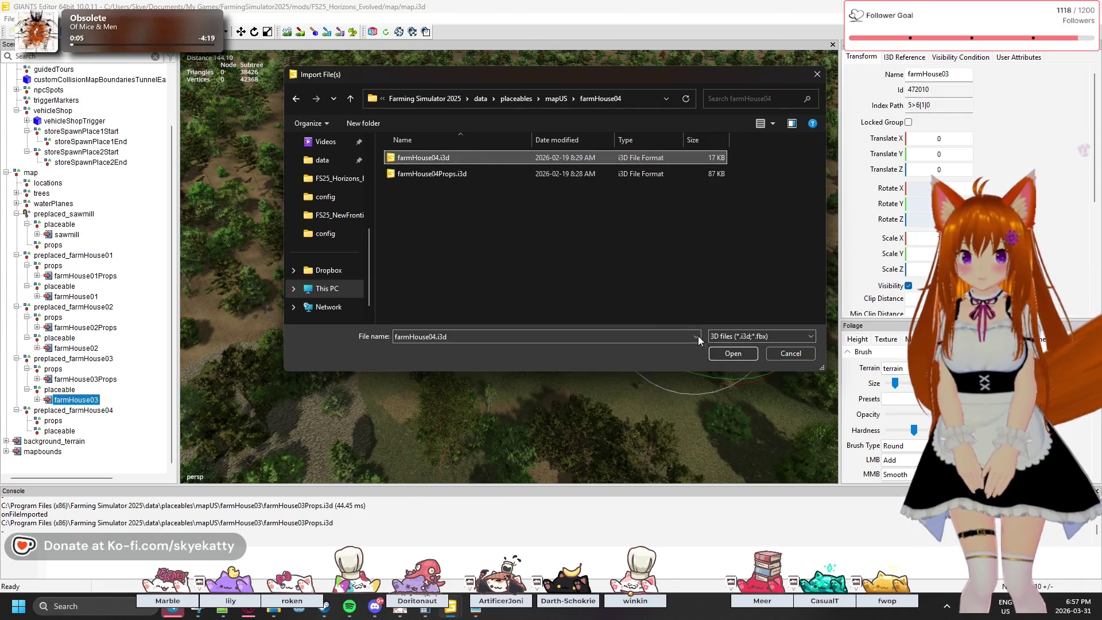
pyautogui.click(722, 353)
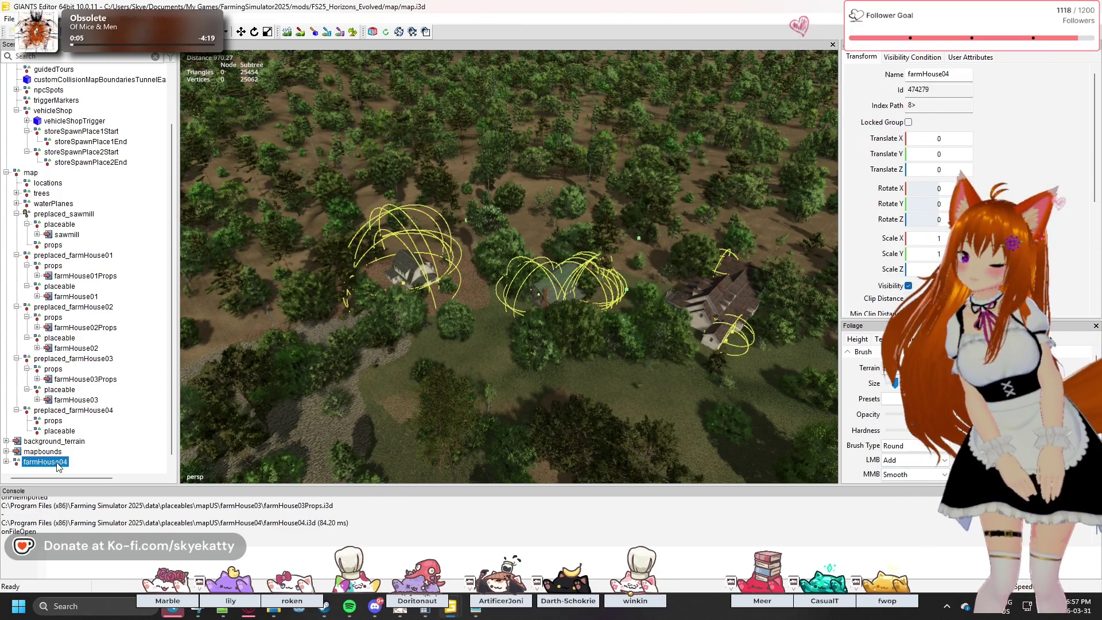
# - Nest farmHouse04 under preplaced_farmHouse04's placeable and place it at 951.447, 199.53, 278.26
pyautogui.click(57, 467)
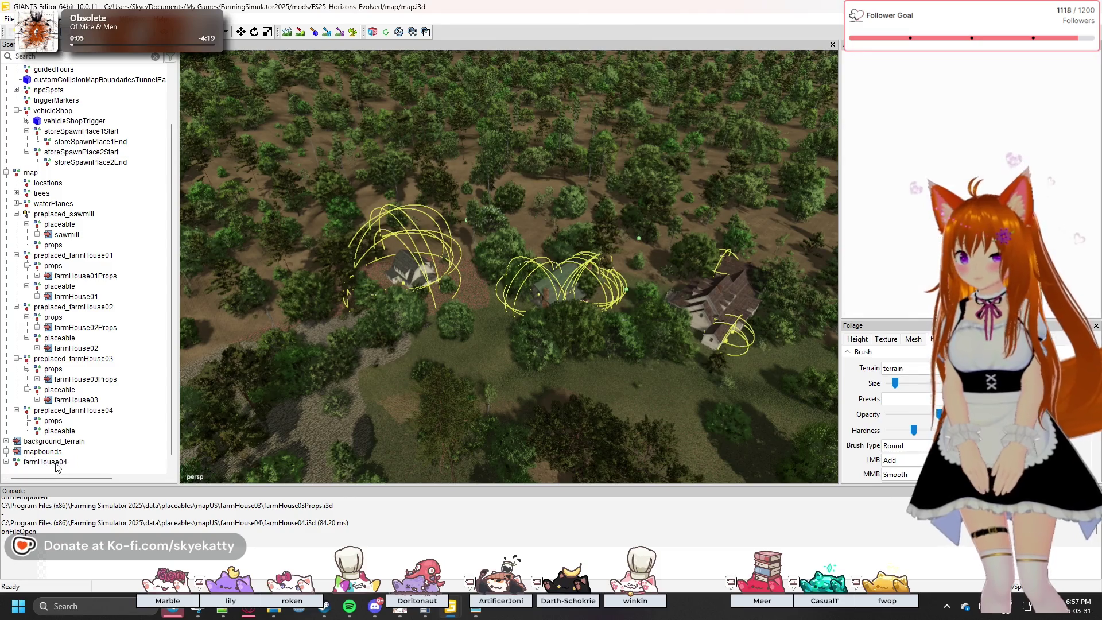
pyautogui.click(60, 463)
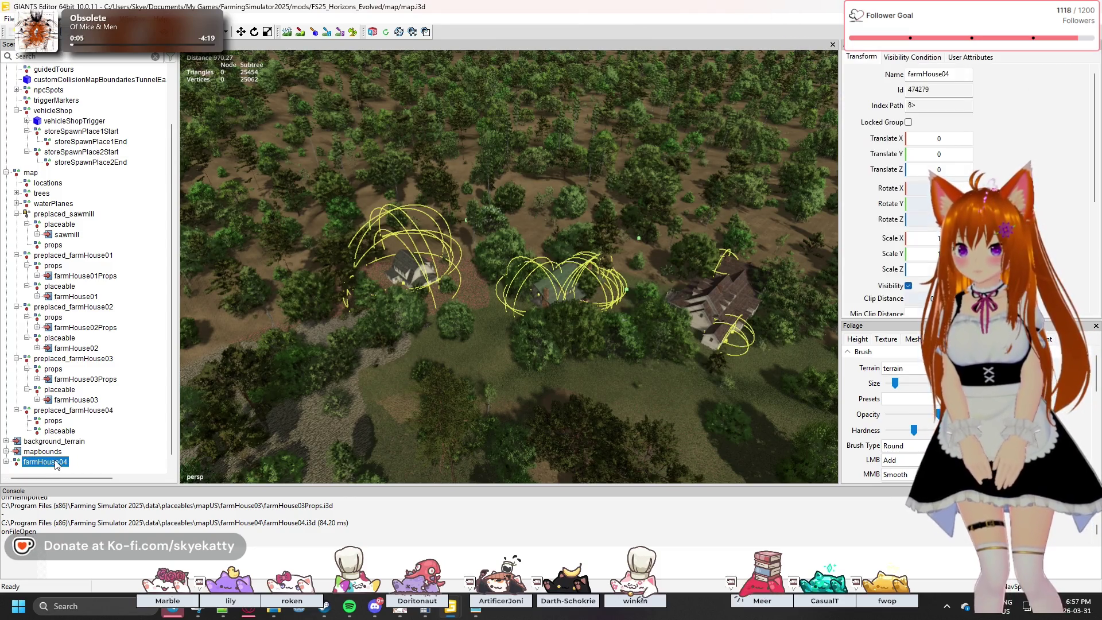
pyautogui.moveTo(55, 465); pyautogui.dragTo(68, 429)
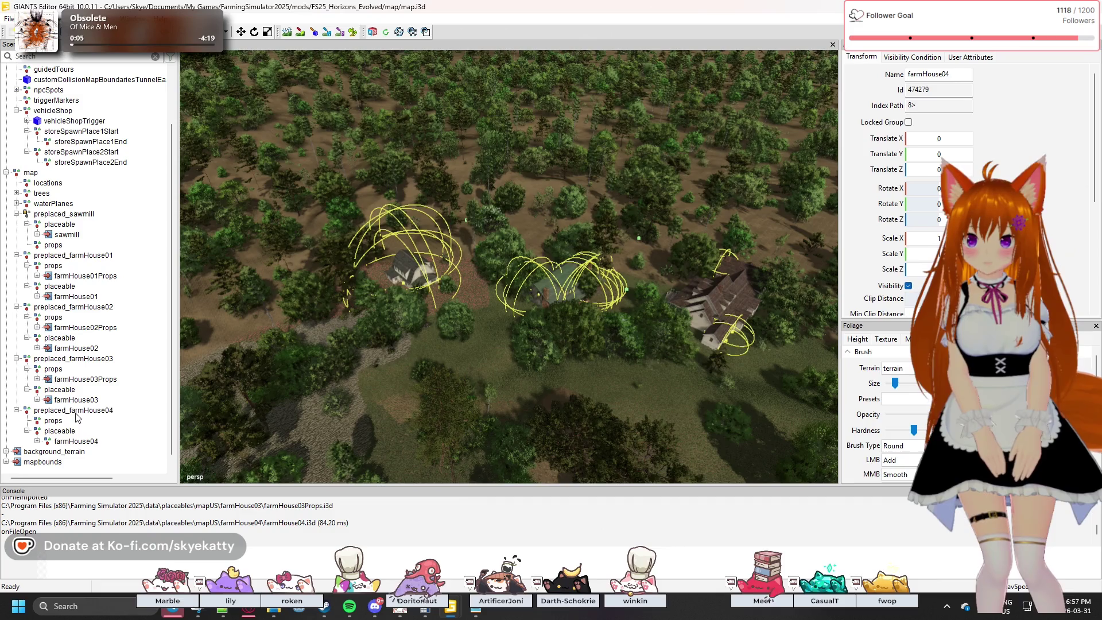
pyautogui.click(74, 411)
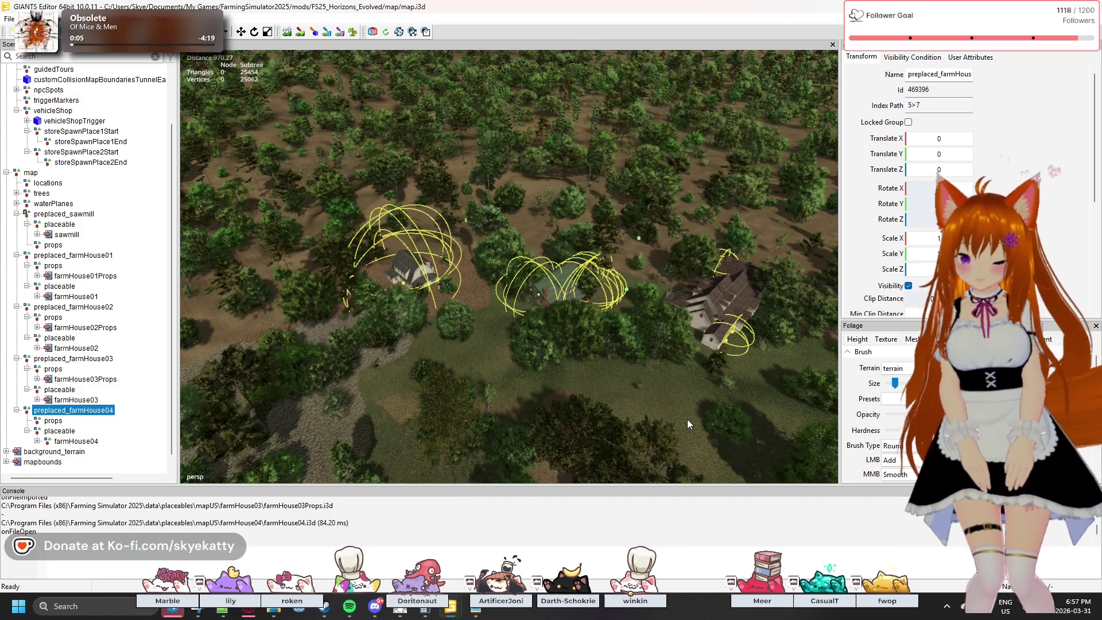
pyautogui.click(702, 427)
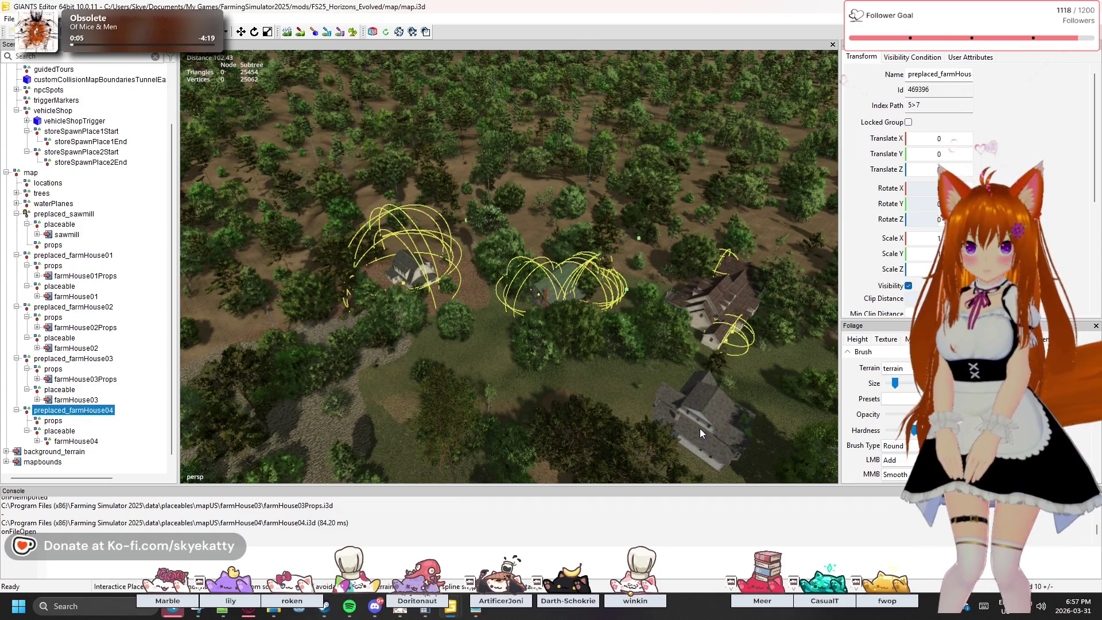
pyautogui.moveTo(700, 428); pyautogui.dragTo(683, 410)
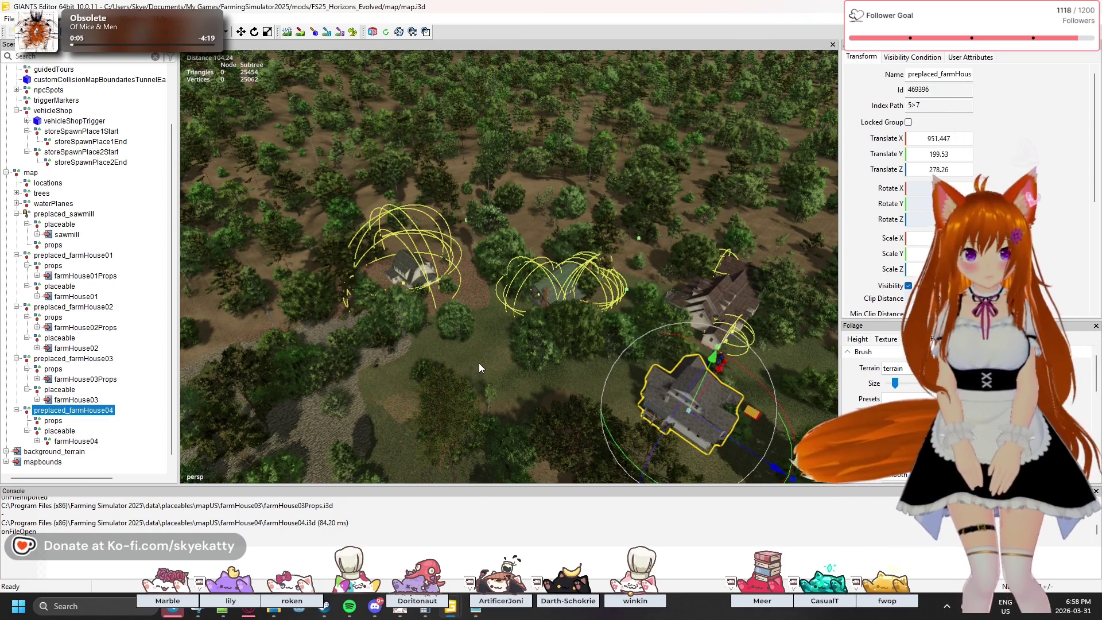
# - Collapse the trees group in the Scenegraph hierarchy
pyautogui.click(478, 363)
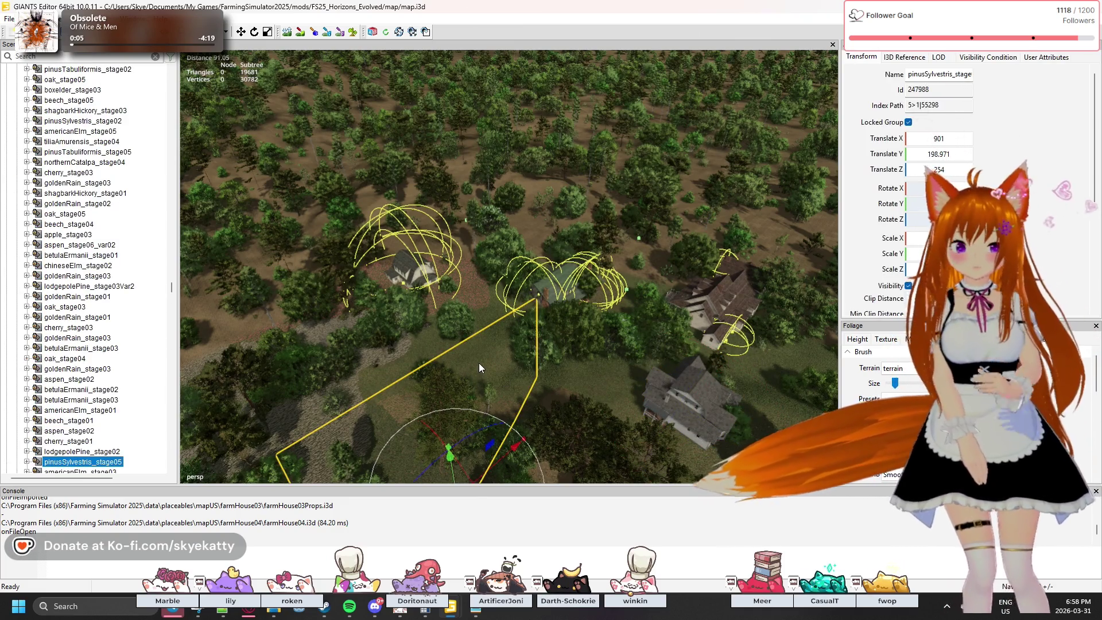
pyautogui.scroll(3)
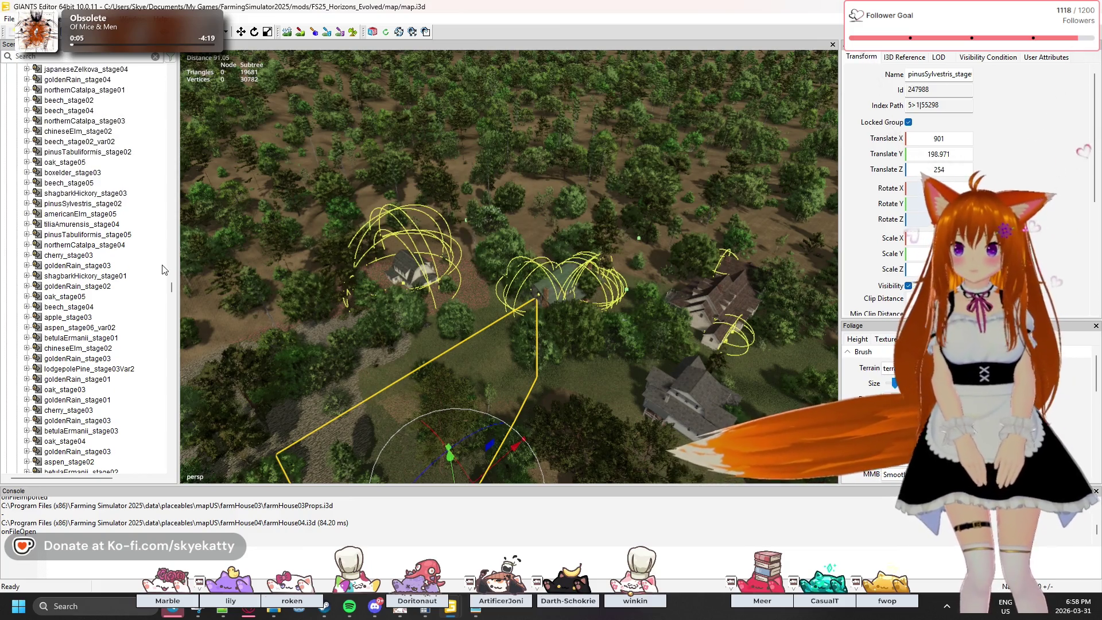
pyautogui.scroll(3)
pyautogui.scroll(-3)
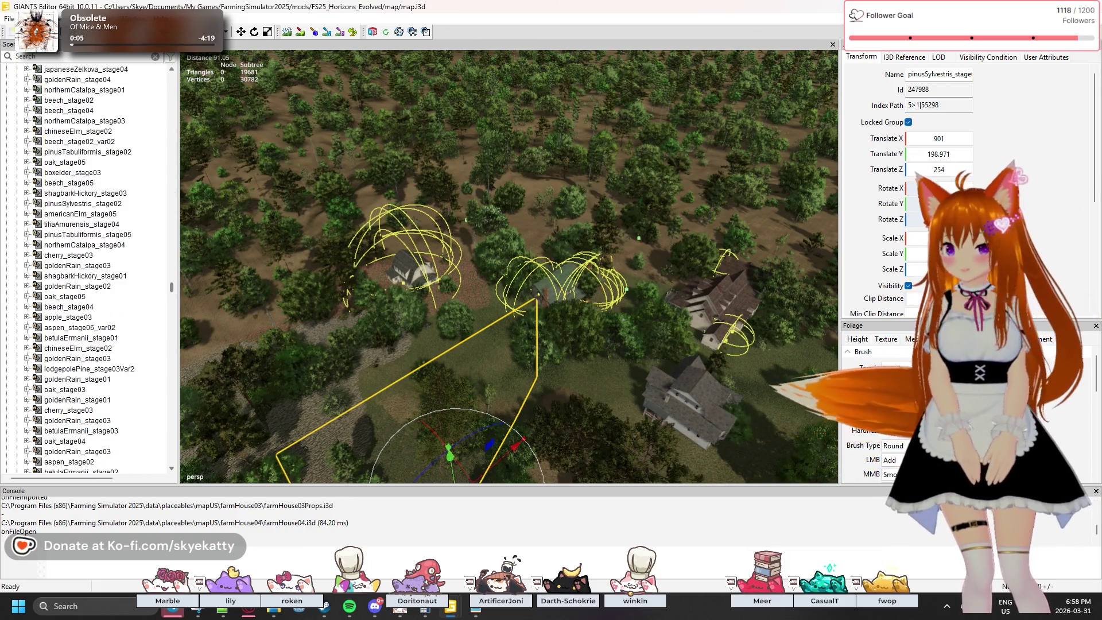
pyautogui.scroll(3)
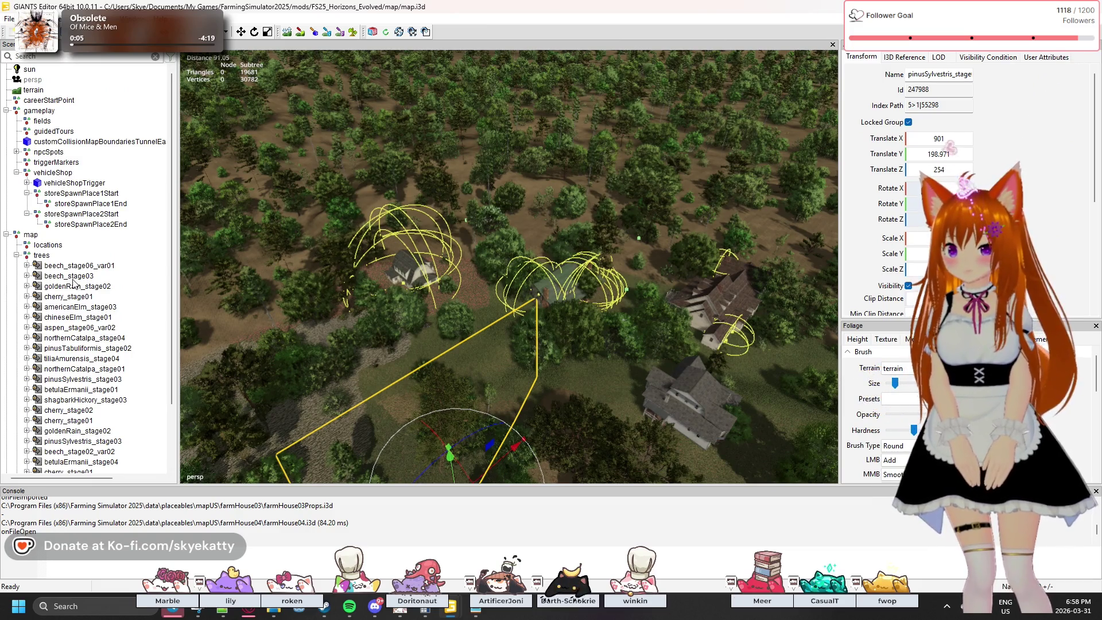
pyautogui.doubleClick(37, 256)
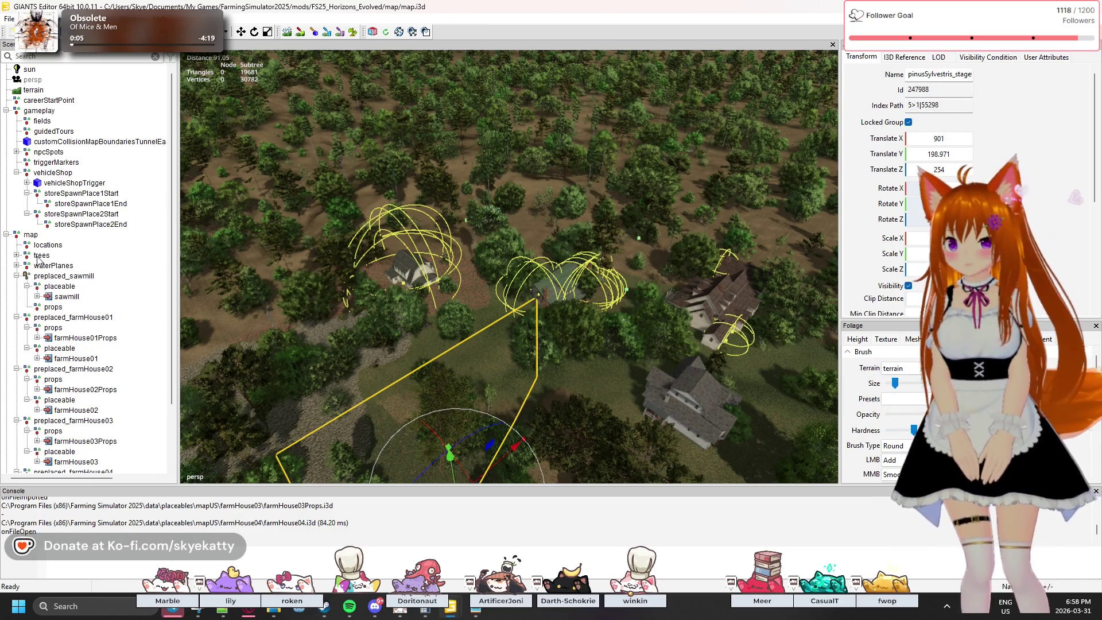
# - Collapse the farmHouse04_lod0, visuals and farmHouse04 branches, leaving farmHouse04 selected
pyautogui.click(691, 402)
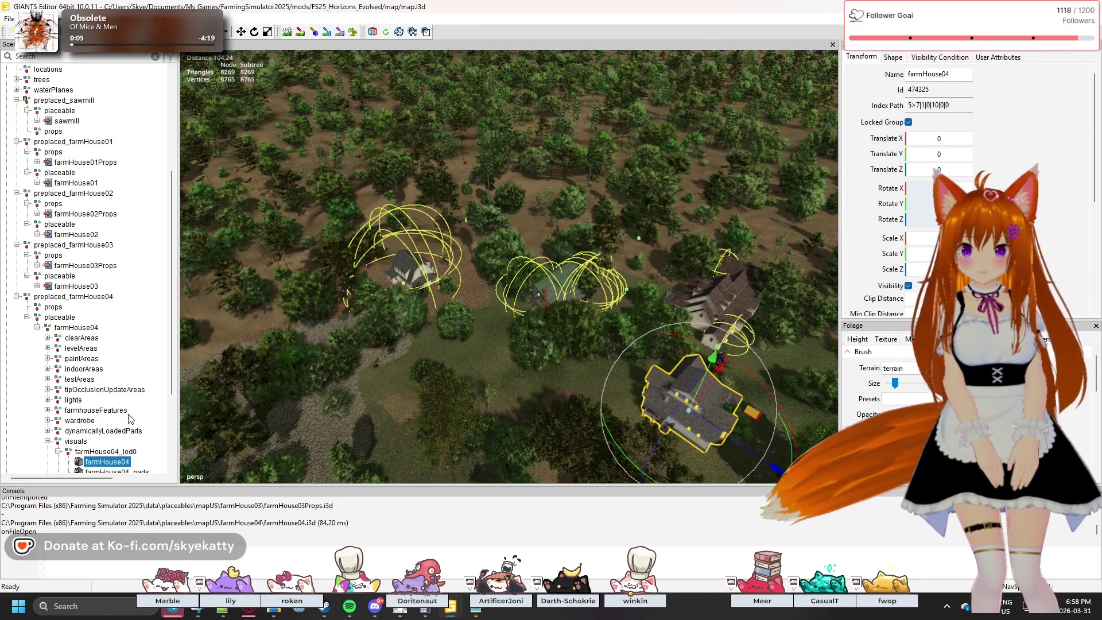
pyautogui.scroll(-3)
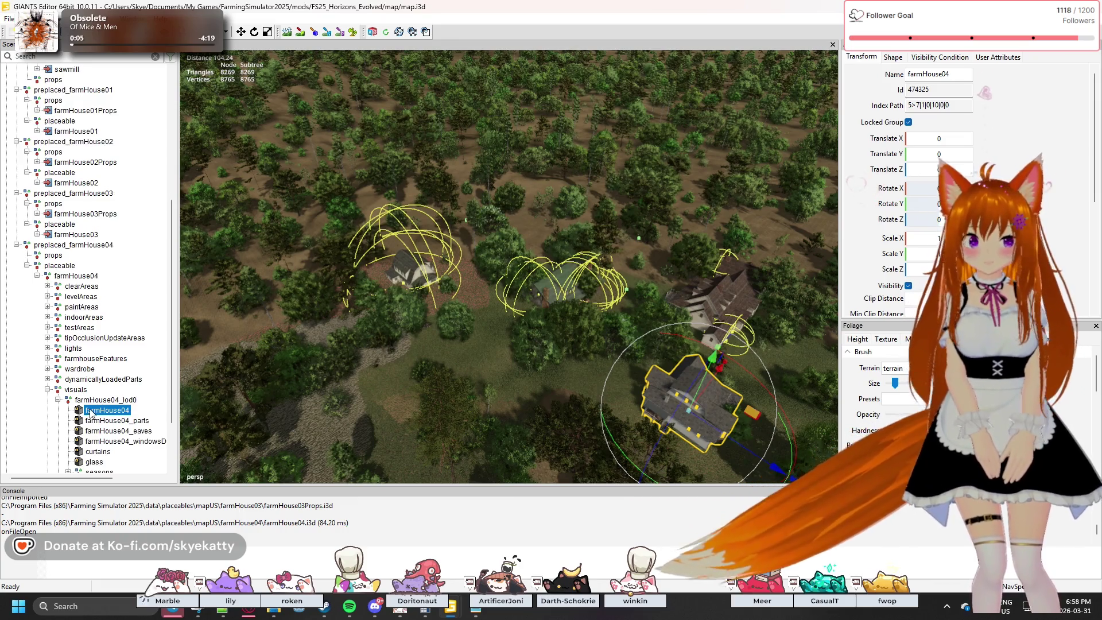
pyautogui.scroll(-3)
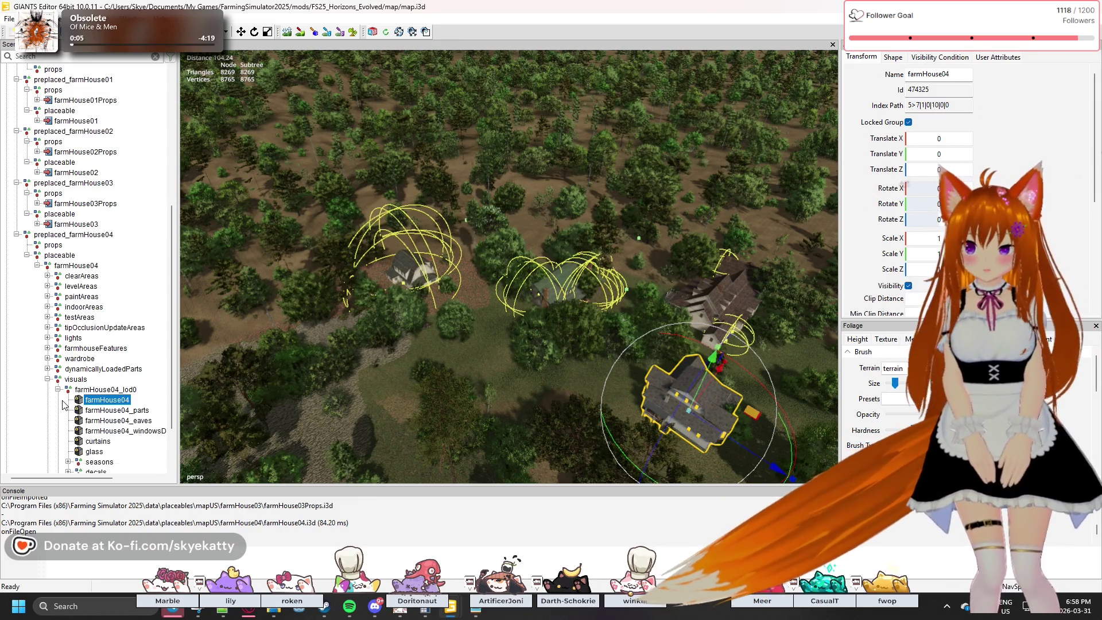
pyautogui.scroll(-3)
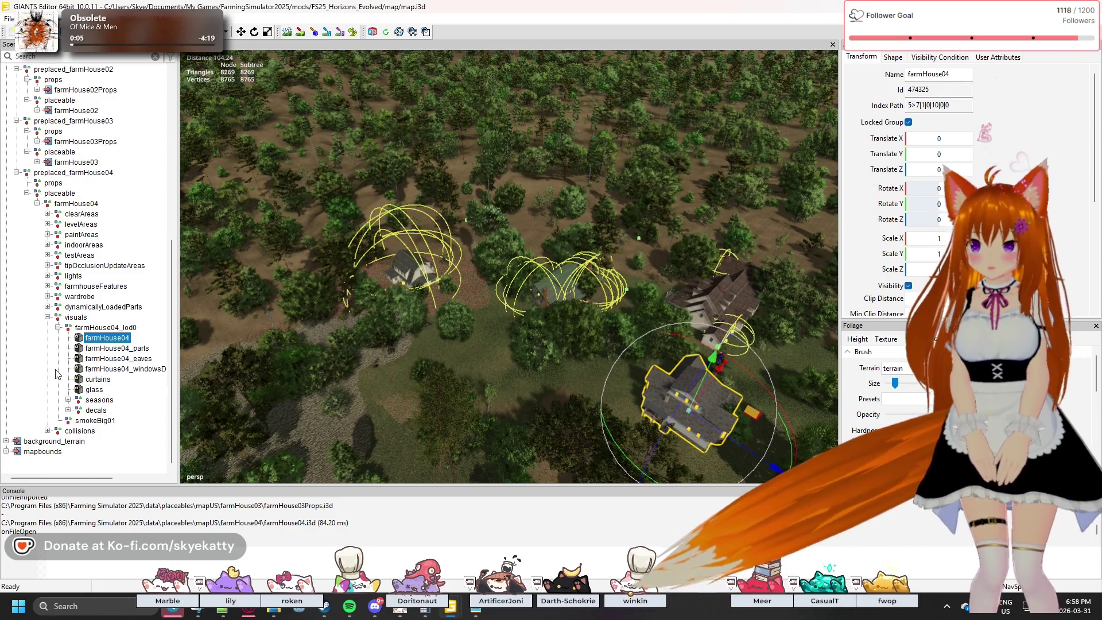
pyautogui.click(58, 327)
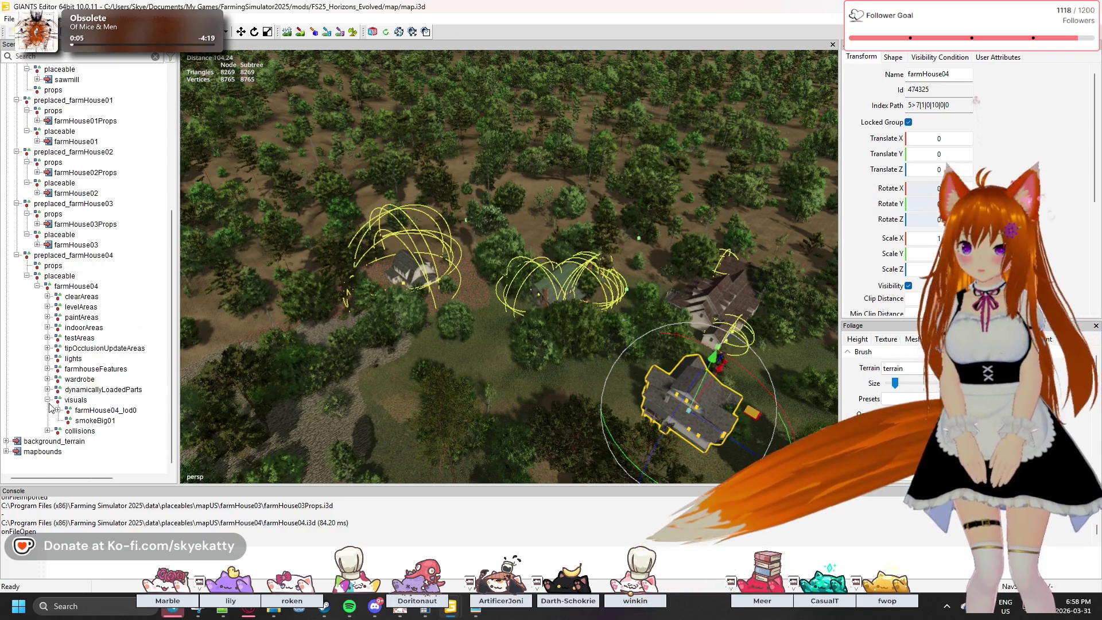
pyautogui.click(48, 400)
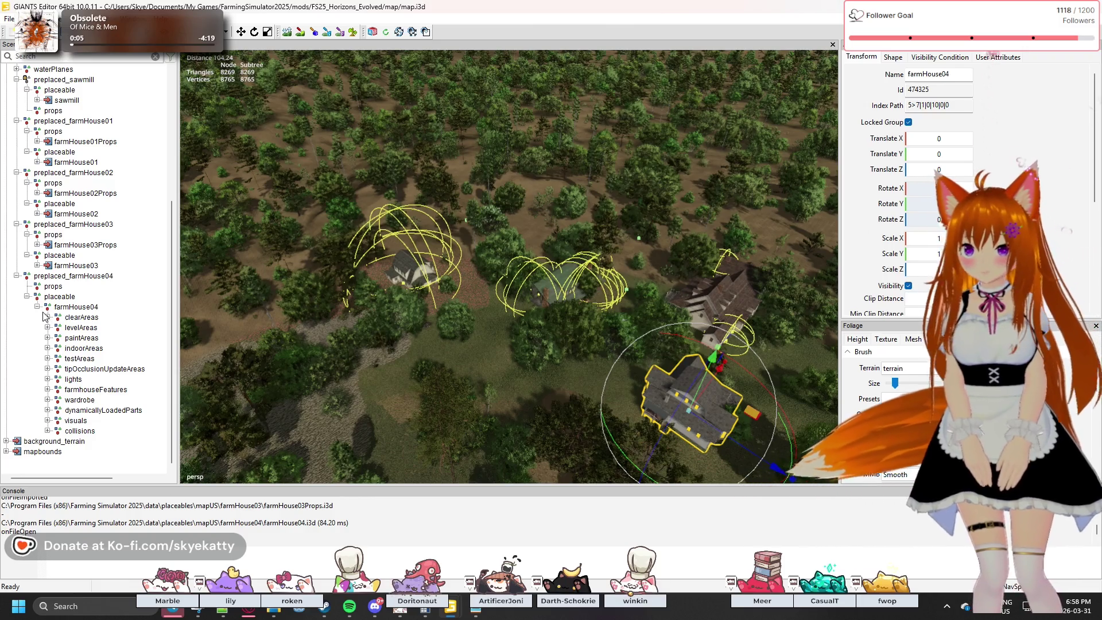
pyautogui.click(38, 307)
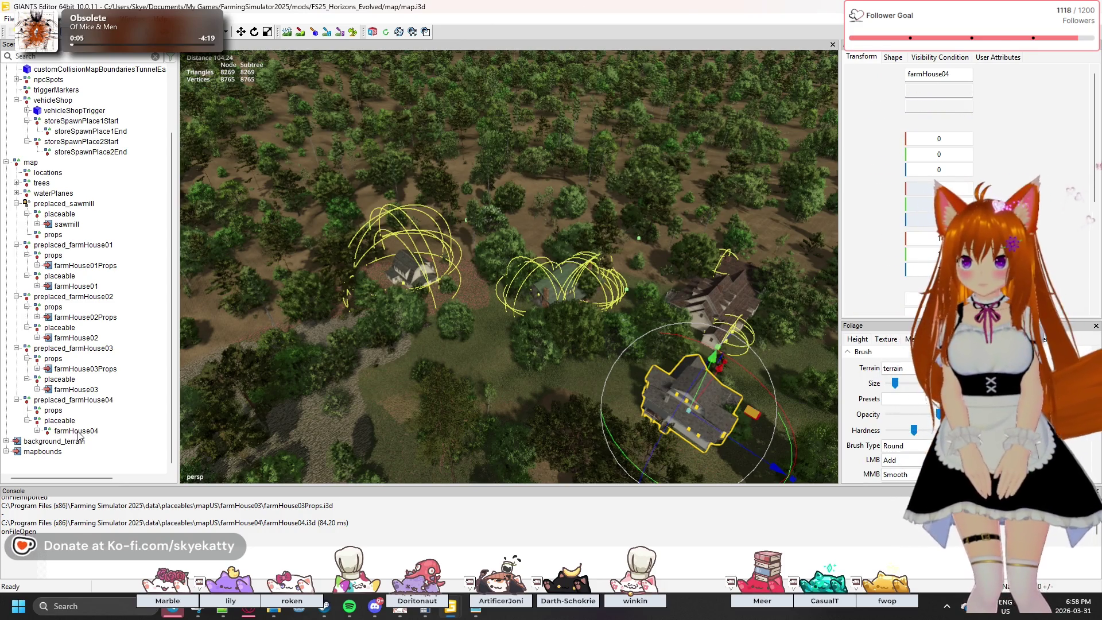
pyautogui.click(79, 432)
# - Delete farmHouse04 and farmHouse03, and put a farmHouse01 copy under preplaced_farmHouse03's placeable
pyautogui.press('Delete')
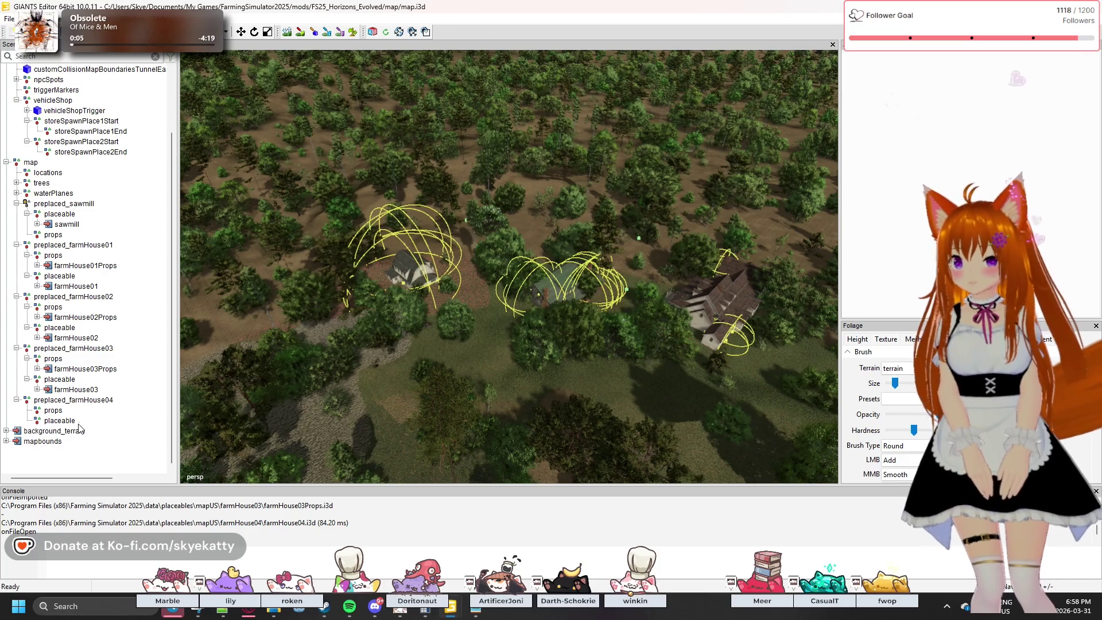
pyautogui.click(82, 399)
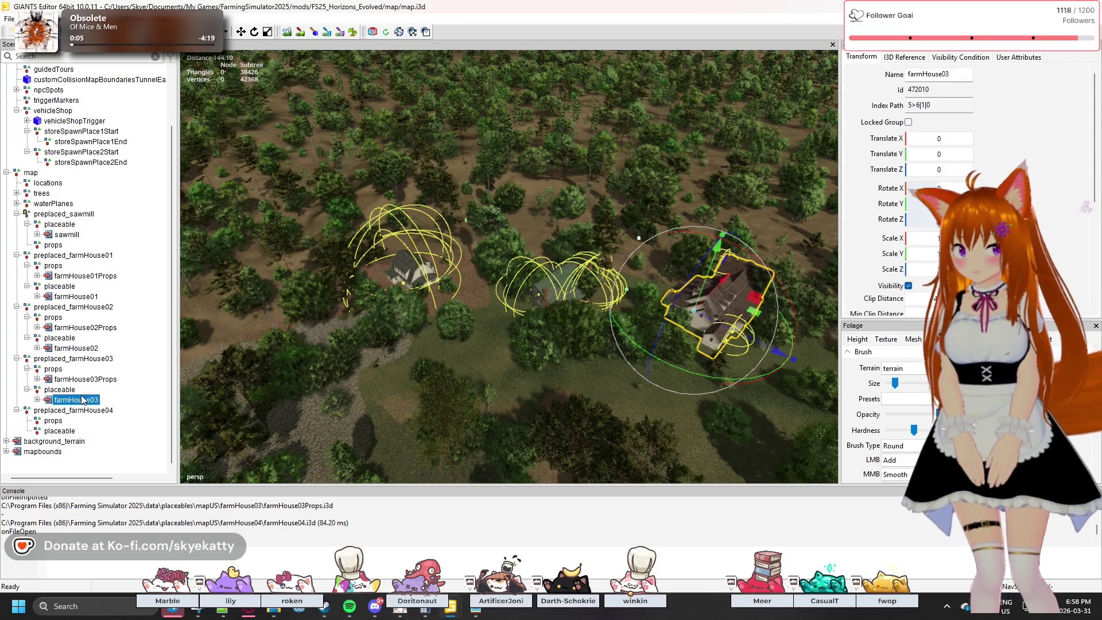
pyautogui.press('Delete')
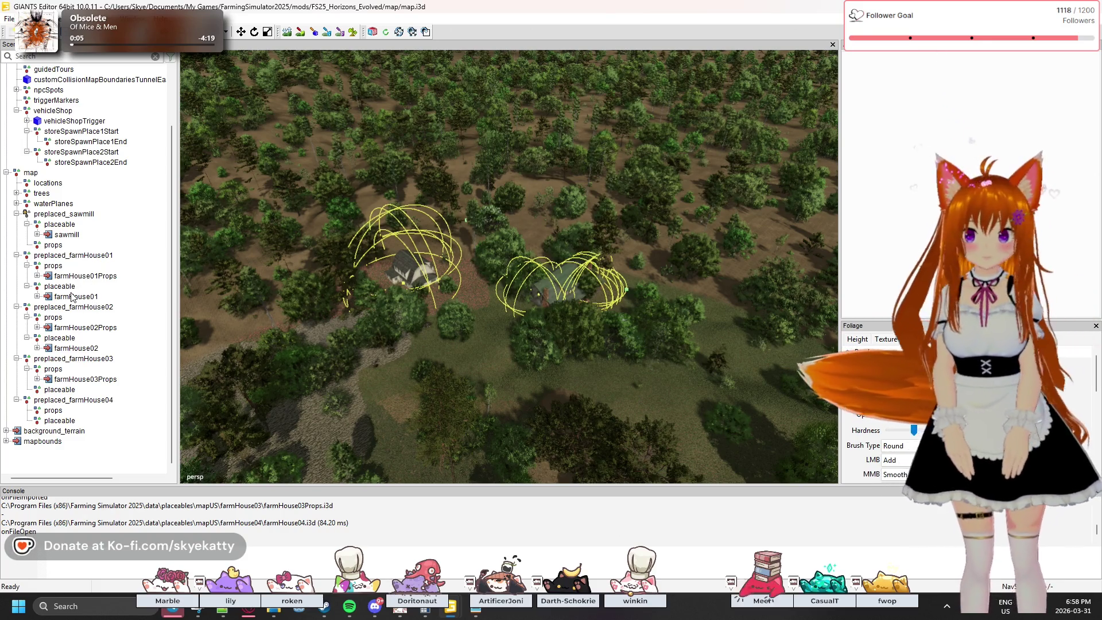
pyautogui.click(81, 297)
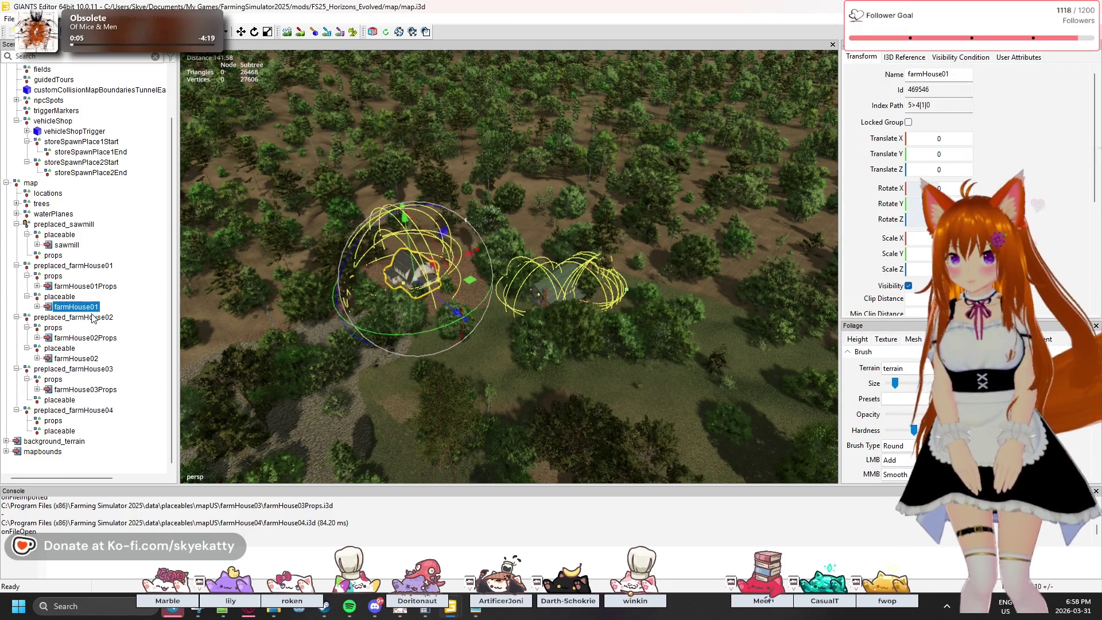
pyautogui.hotkey('ctrl', 'd')
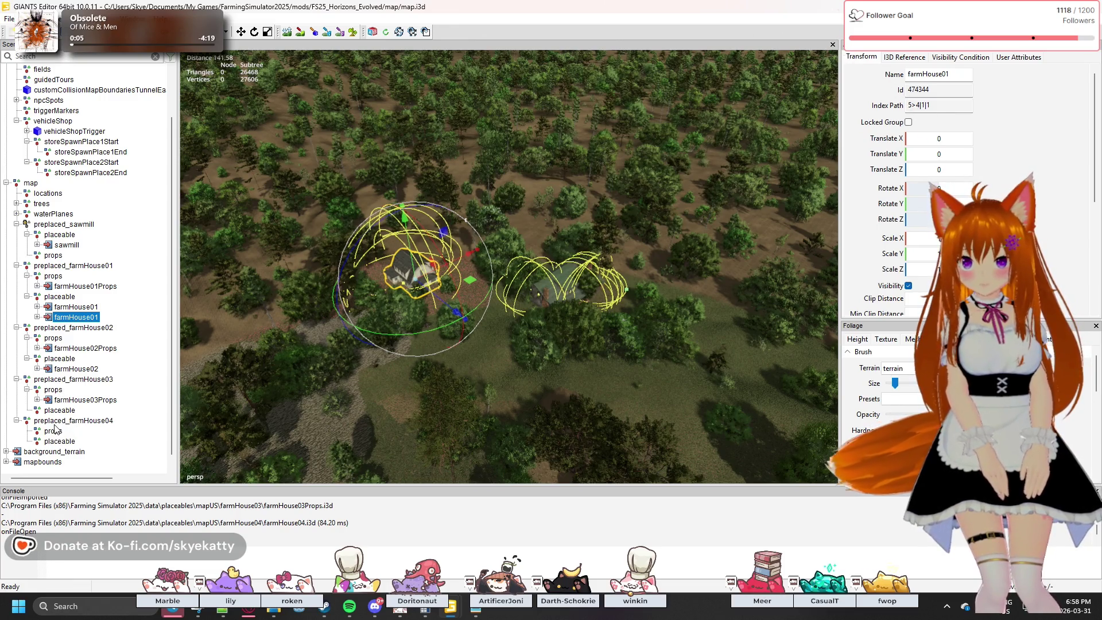
pyautogui.moveTo(55, 429); pyautogui.dragTo(71, 413)
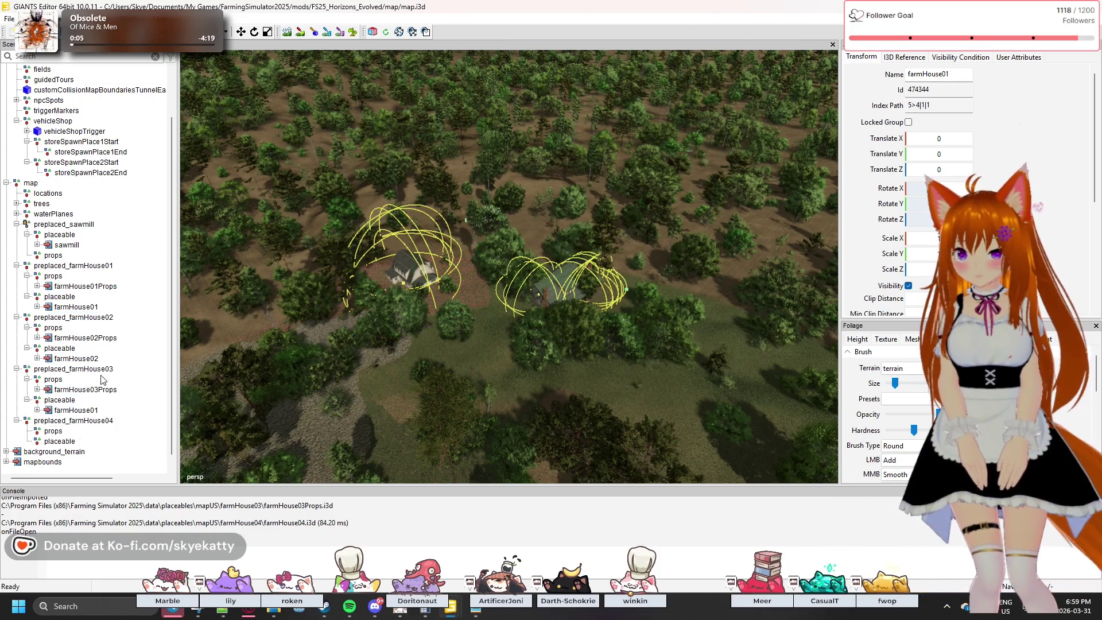
# - Replace farmHouse03Props with a farmHouse01Props copy under preplaced_farmHouse03's props
pyautogui.click(106, 390)
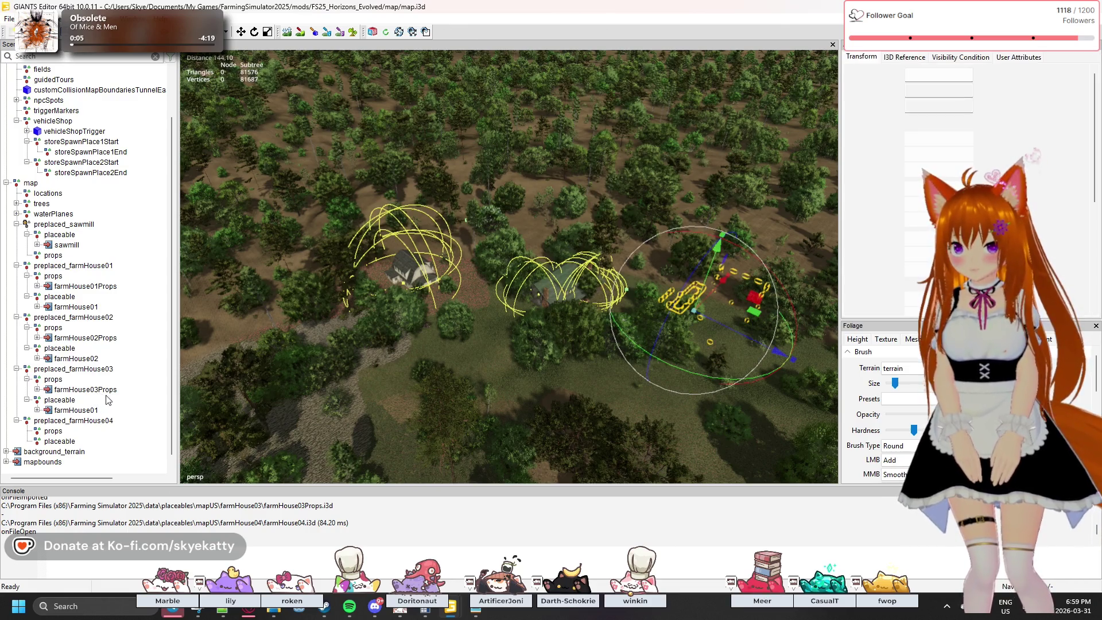
pyautogui.press('Delete')
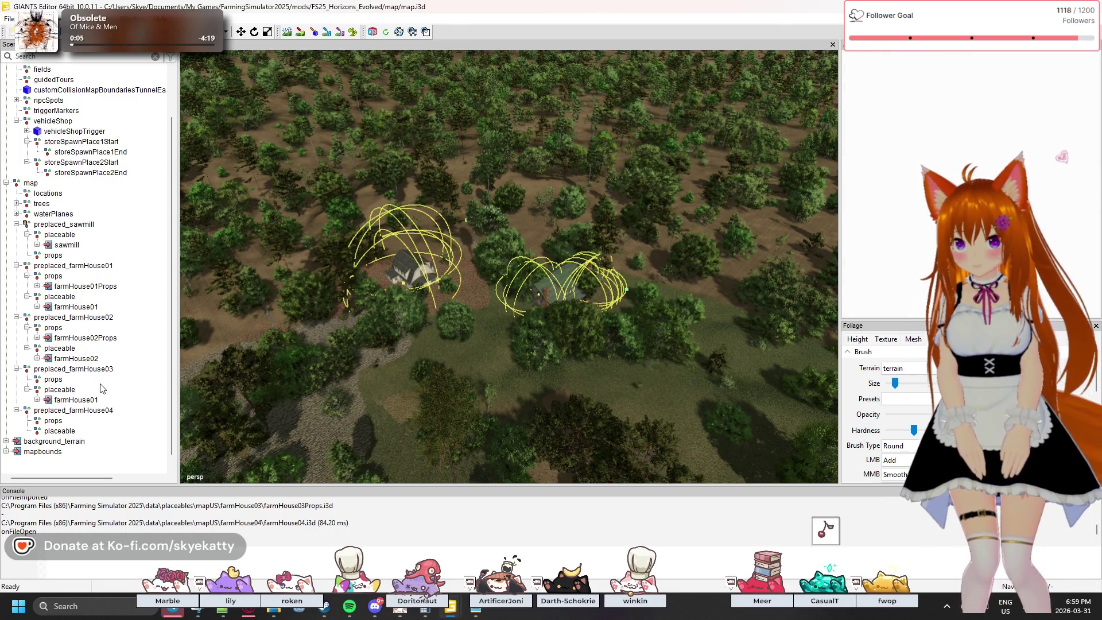
pyautogui.click(101, 340)
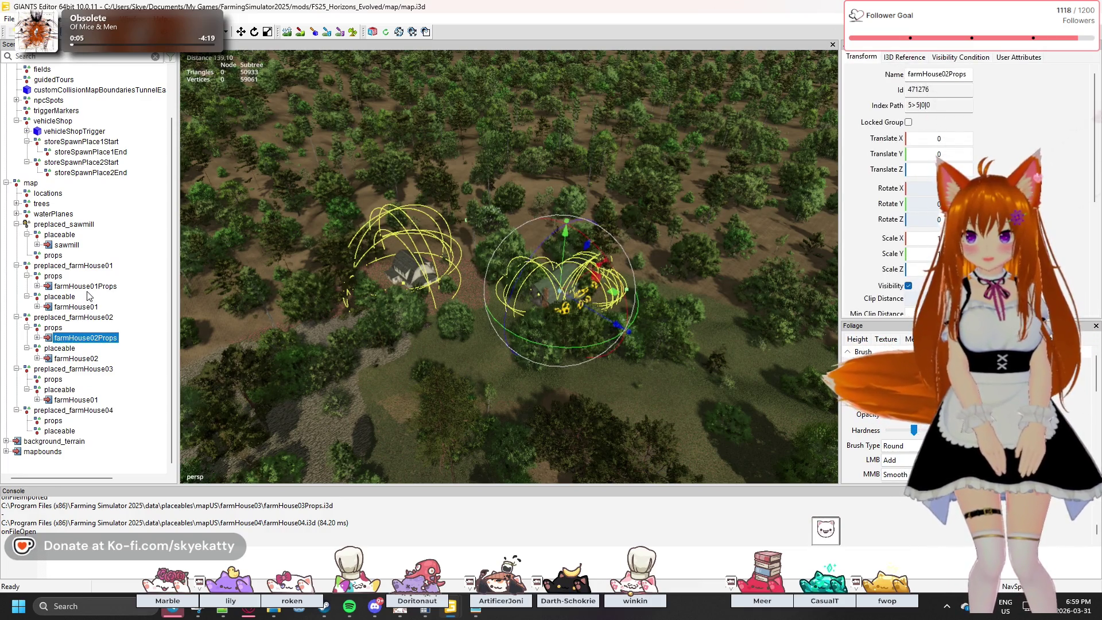
pyautogui.press('Escape')
pyautogui.click(95, 292)
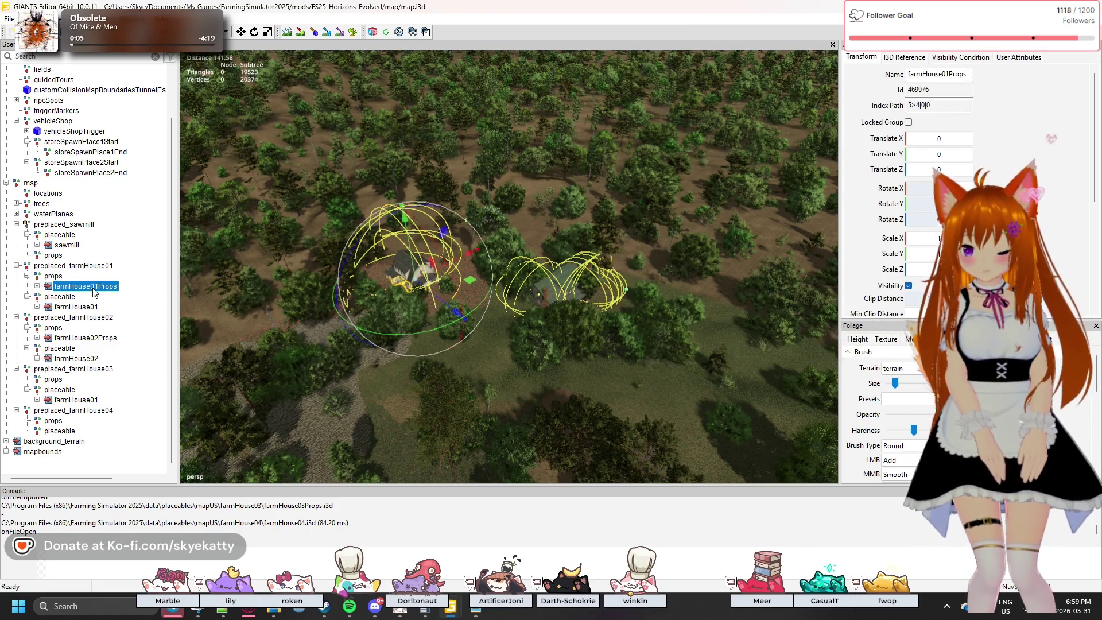
pyautogui.hotkey('ctrl', 'd')
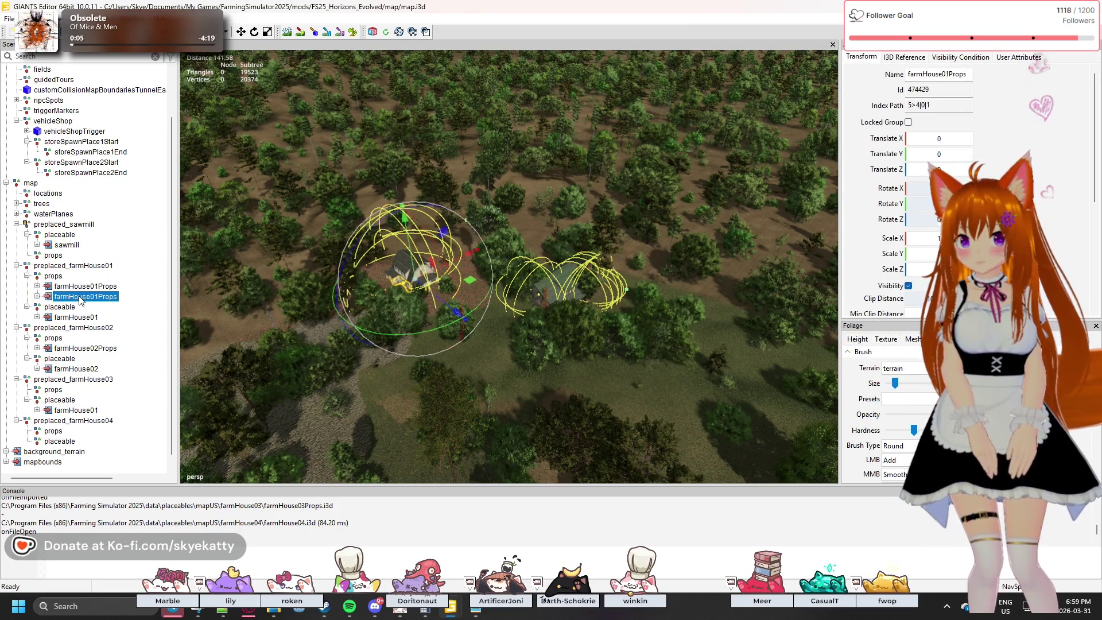
pyautogui.moveTo(86, 375); pyautogui.dragTo(59, 394)
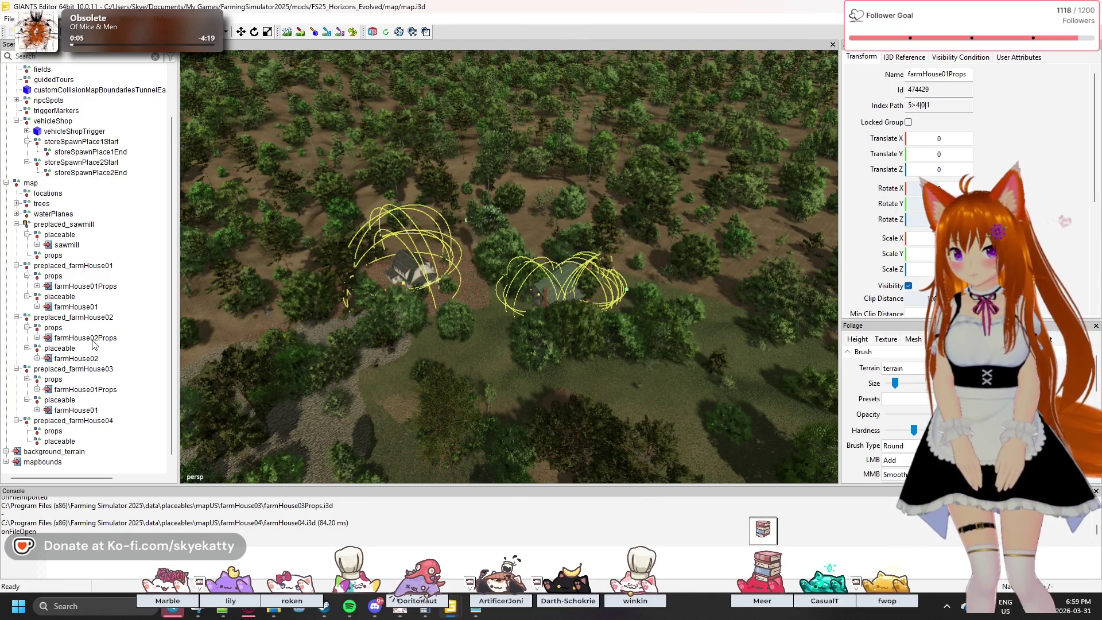
# - Copy farmHouse02Props and farmHouse02 into preplaced_farmHouse04's props and placeable groups
pyautogui.click(86, 338)
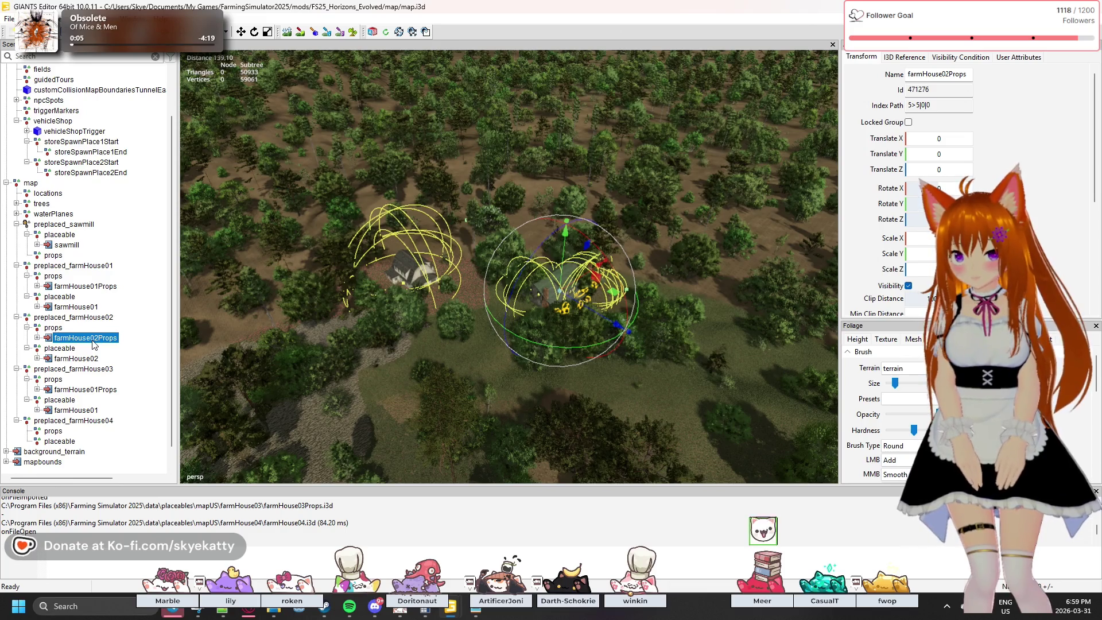
pyautogui.hotkey('ctrl', 'd')
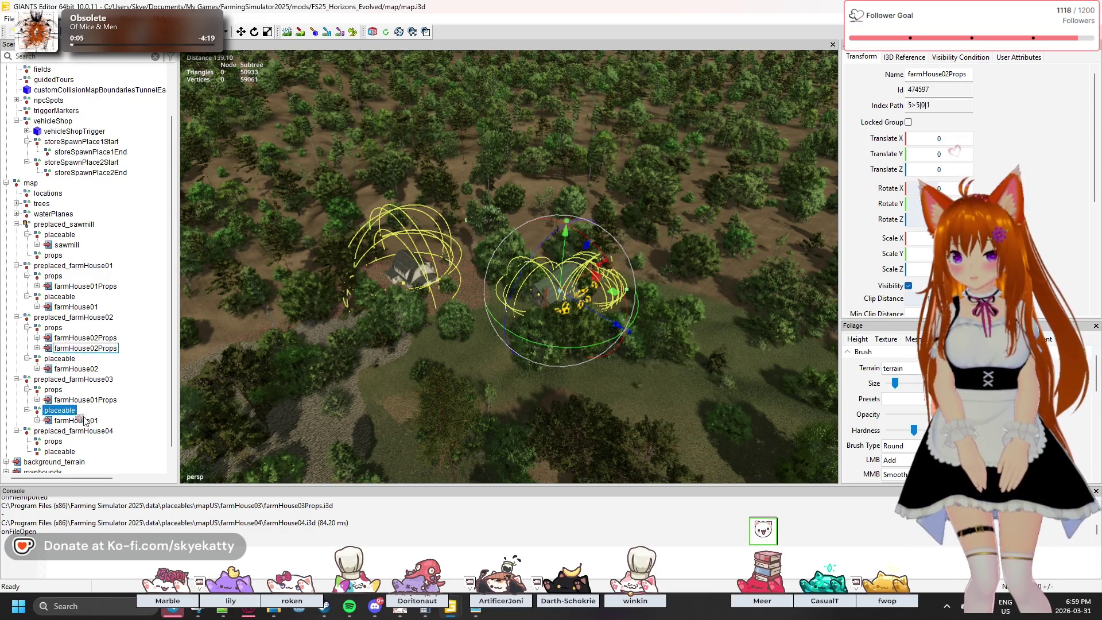
pyautogui.moveTo(84, 420); pyautogui.dragTo(79, 451)
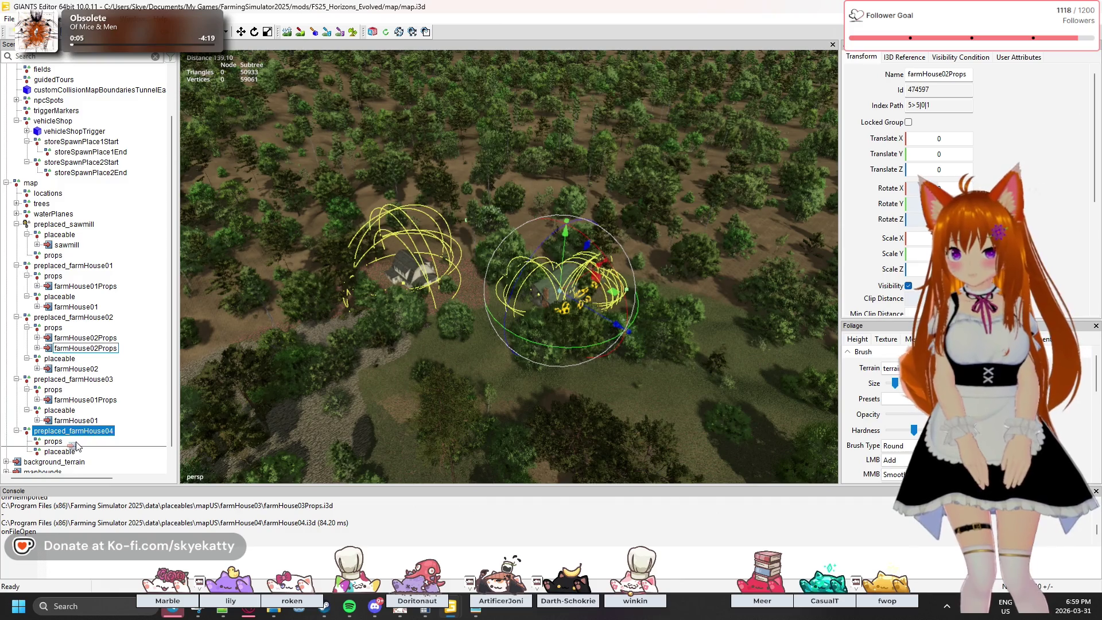
pyautogui.moveTo(68, 445); pyautogui.dragTo(68, 442)
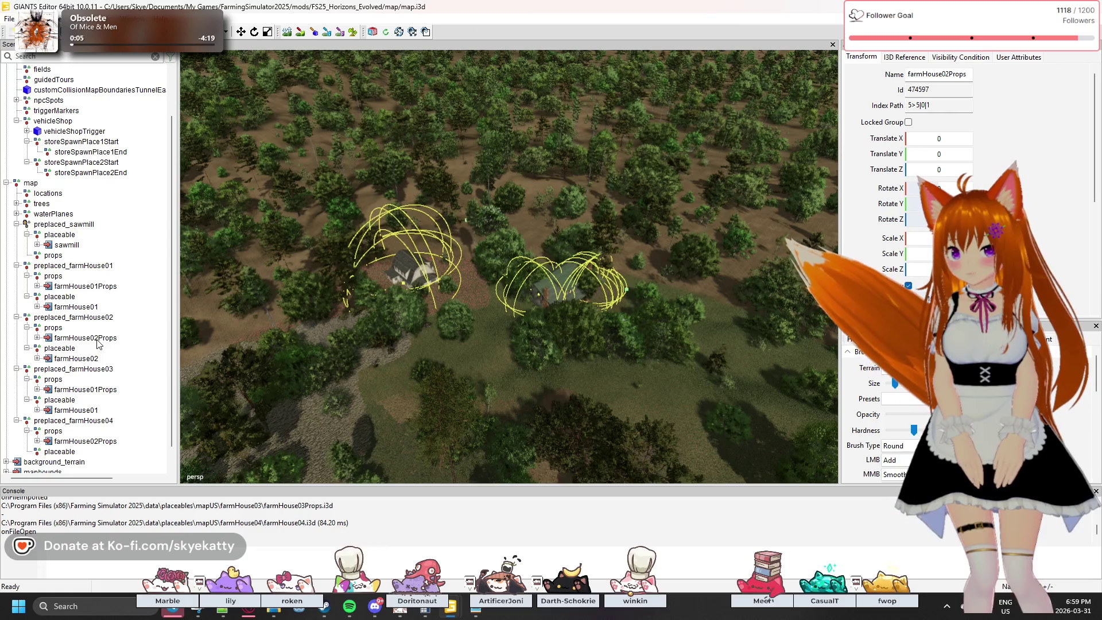
pyautogui.click(77, 359)
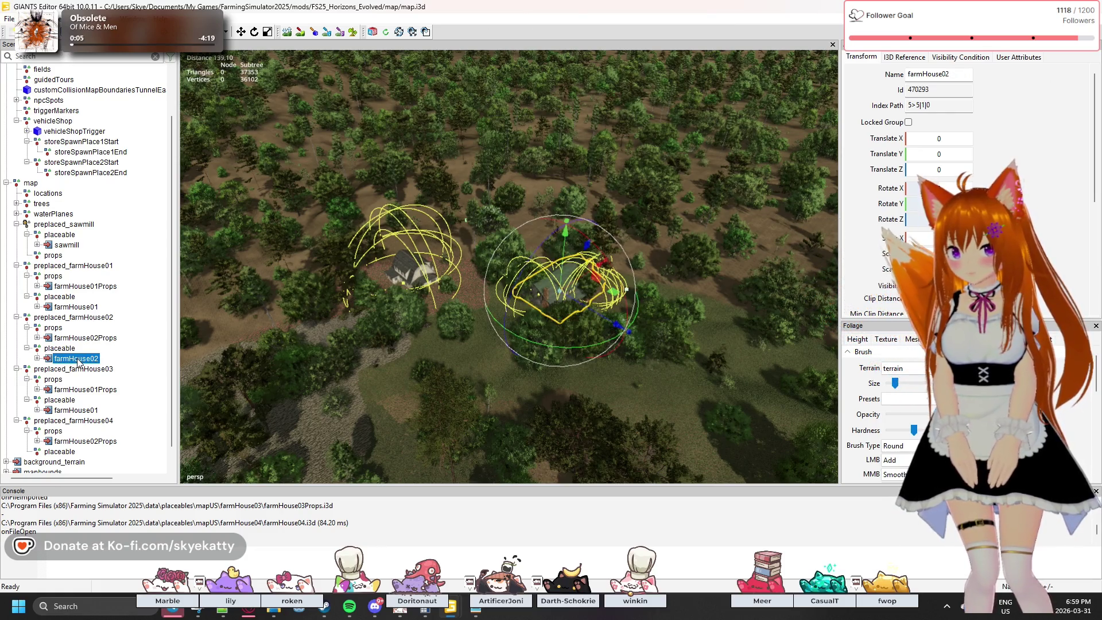
pyautogui.hotkey('ctrl', 'd')
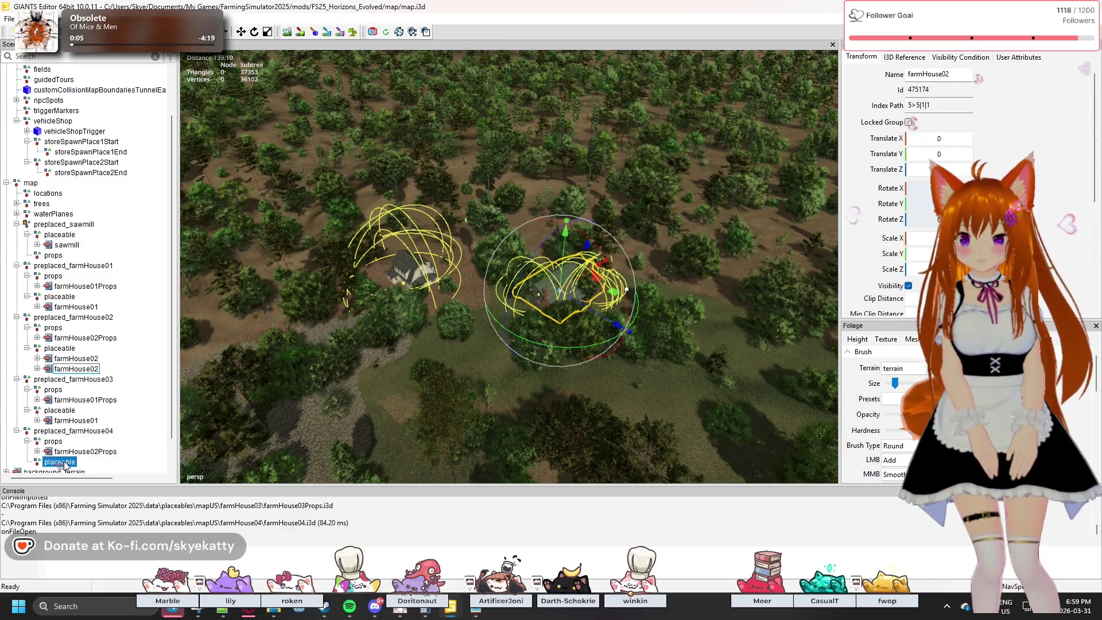
pyautogui.moveTo(65, 465); pyautogui.dragTo(65, 466)
pyautogui.scroll(-3)
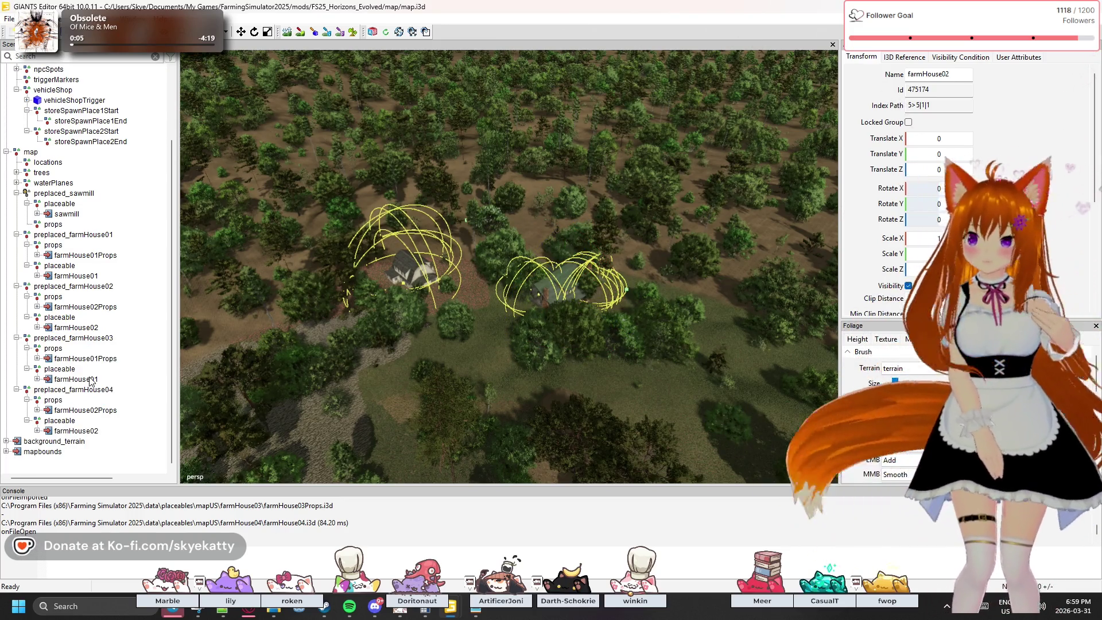
pyautogui.click(96, 394)
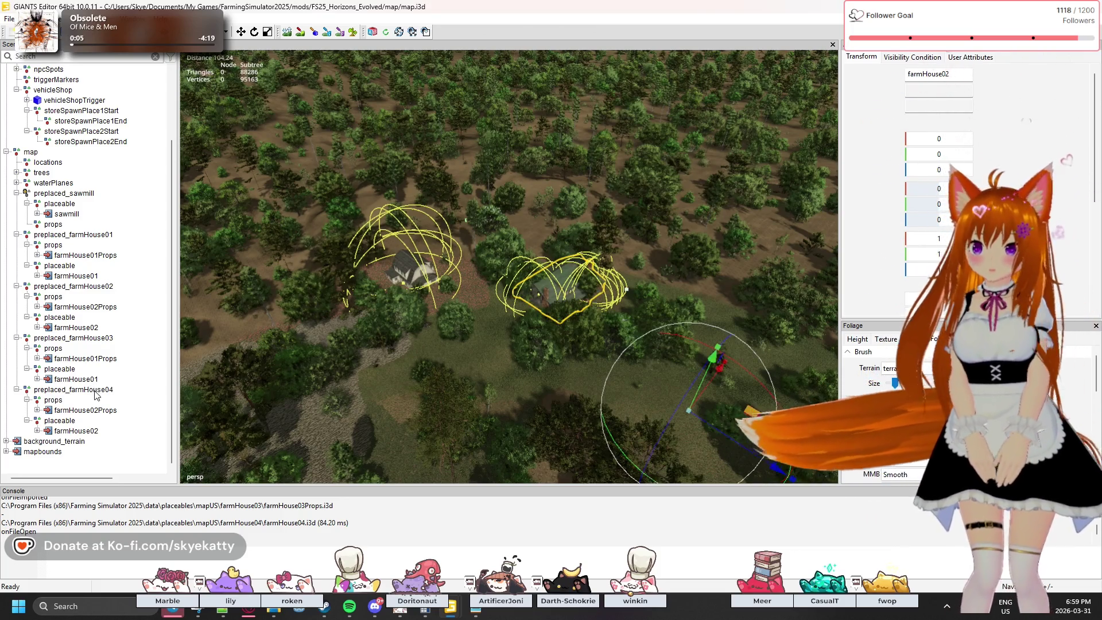
# - Change preplaced_farmHouse04's xmlFilename attribute to farmHouse02/farmHouse02.xml, then select preplaced_farmHouse03
pyautogui.click(96, 394)
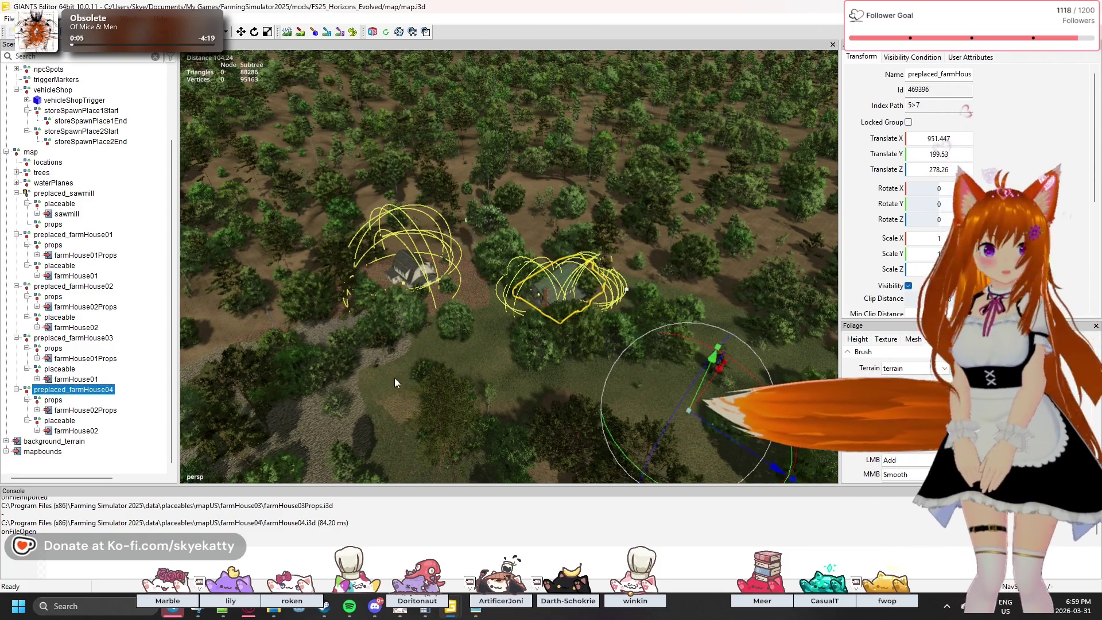
pyautogui.click(969, 57)
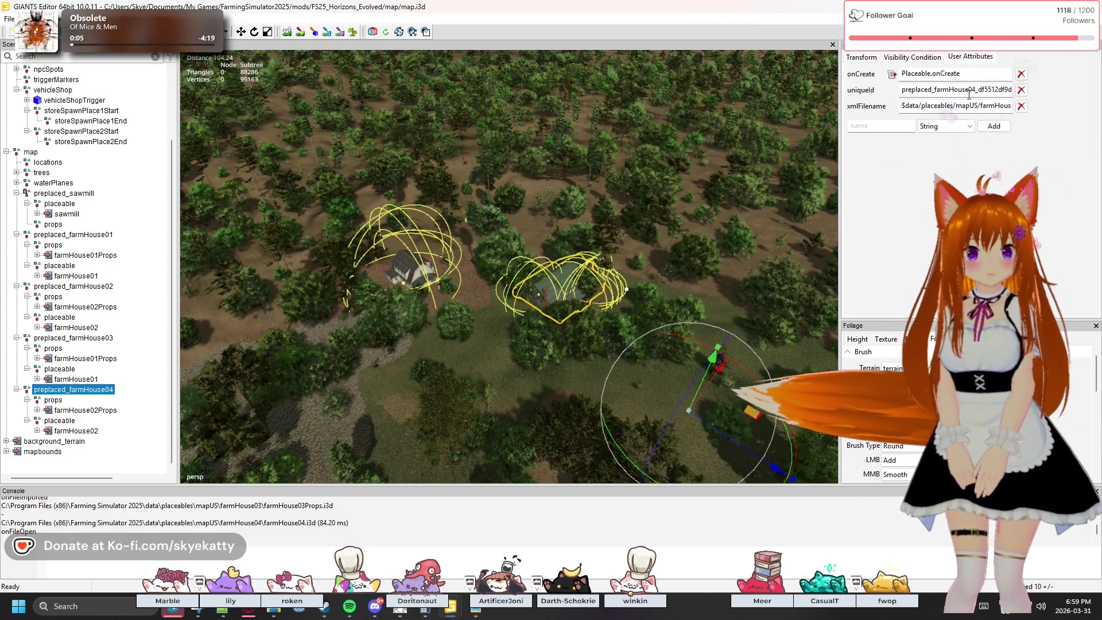
pyautogui.moveTo(991, 105); pyautogui.dragTo(1083, 108)
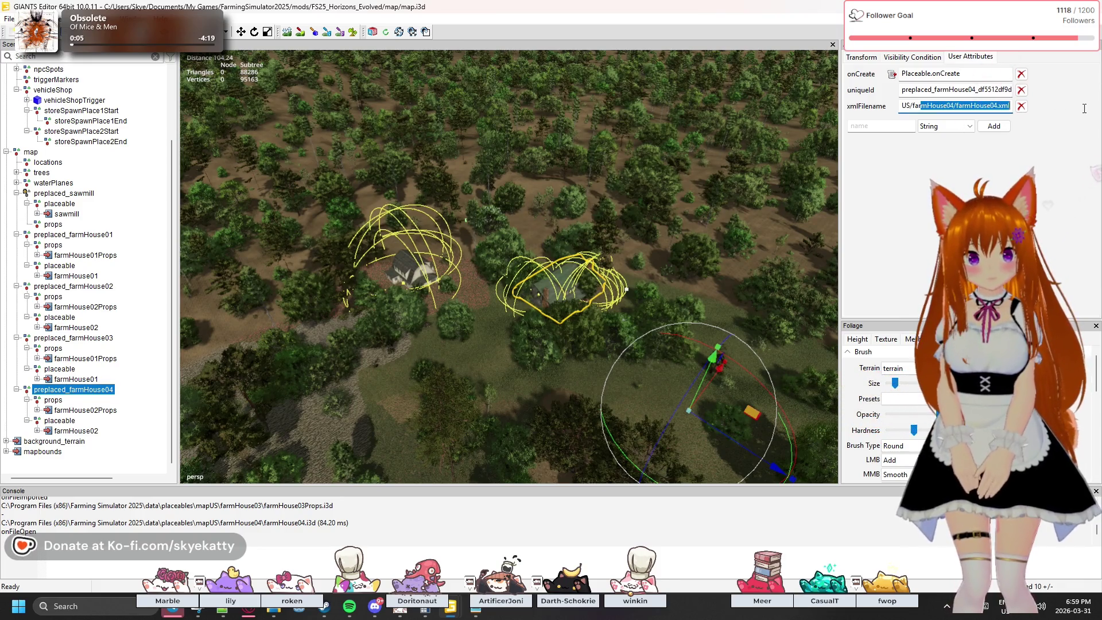
pyautogui.click(947, 109)
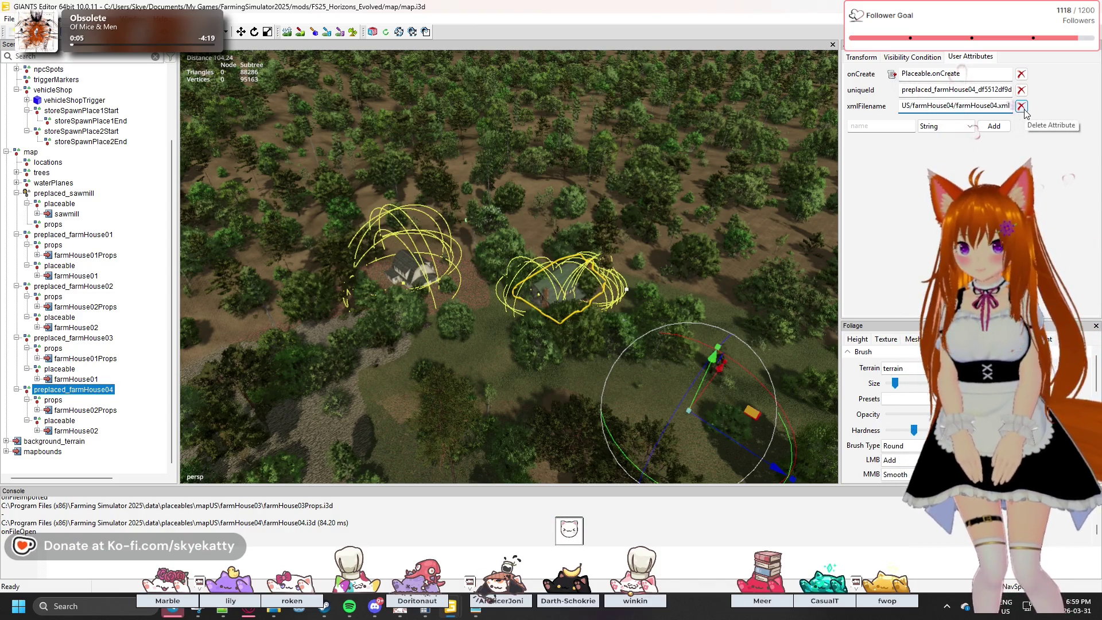
pyautogui.press('Delete')
pyautogui.write('2')
pyautogui.press('Right')
pyautogui.press('Right')
pyautogui.press('Right')
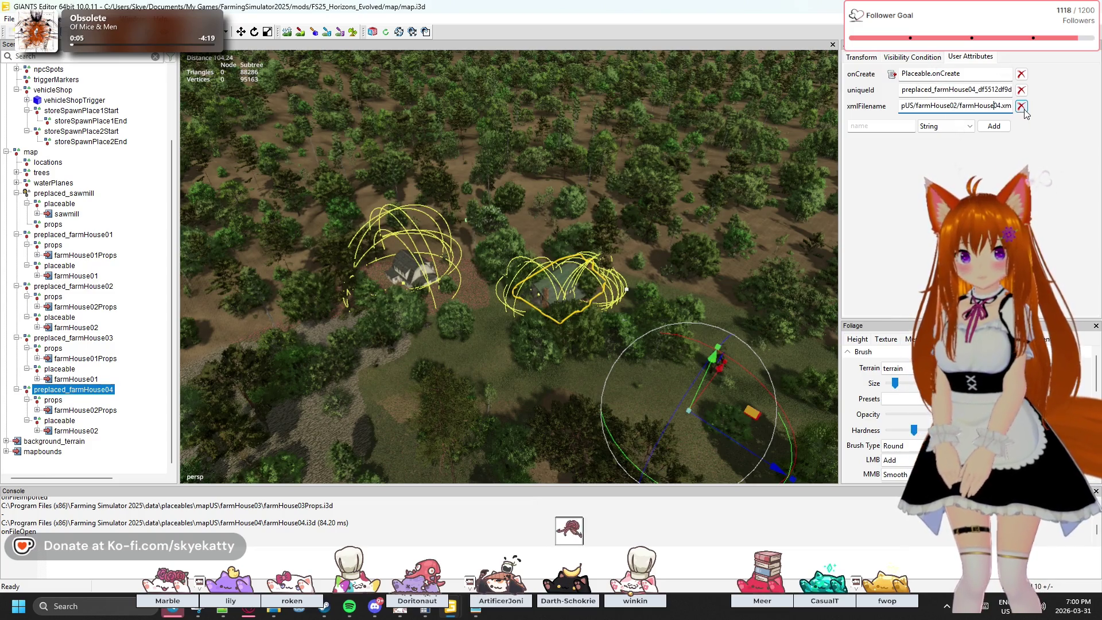
pyautogui.write('2')
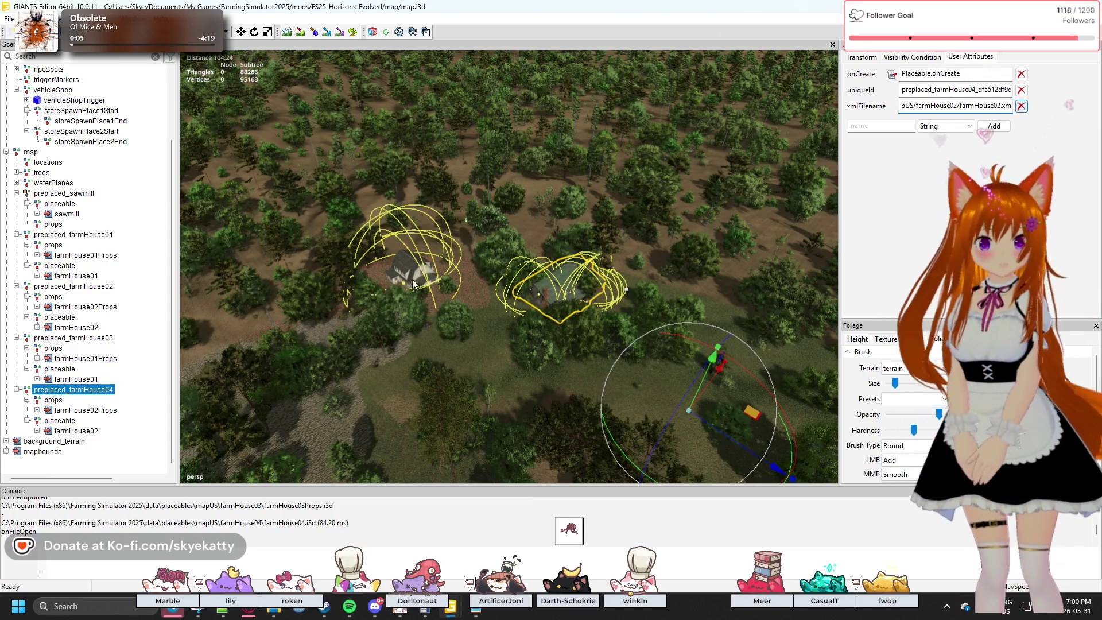
pyautogui.click(79, 339)
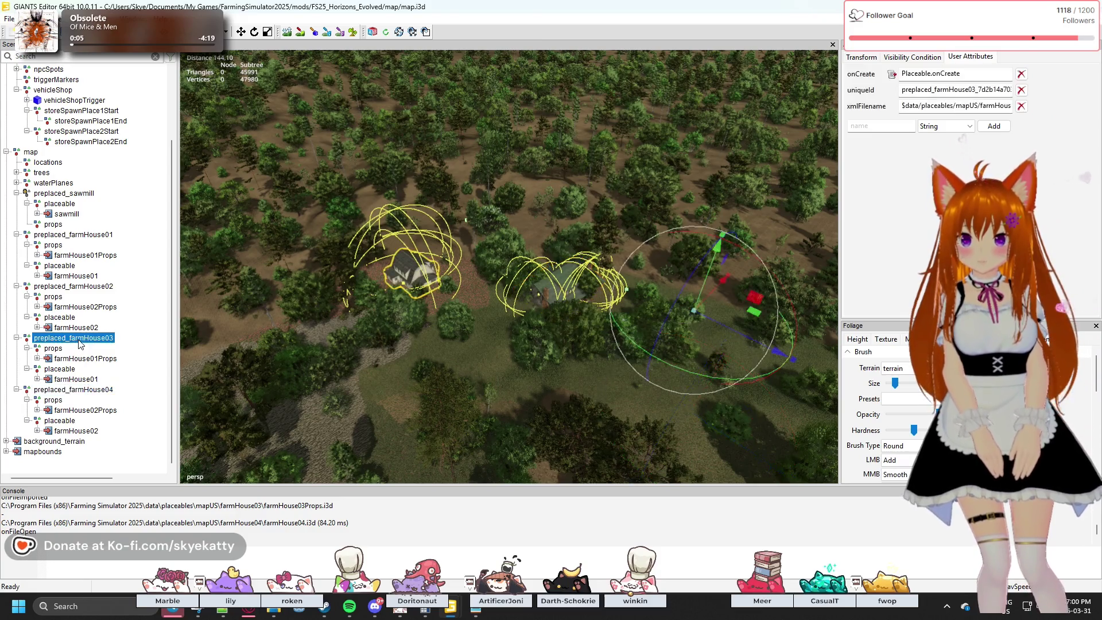
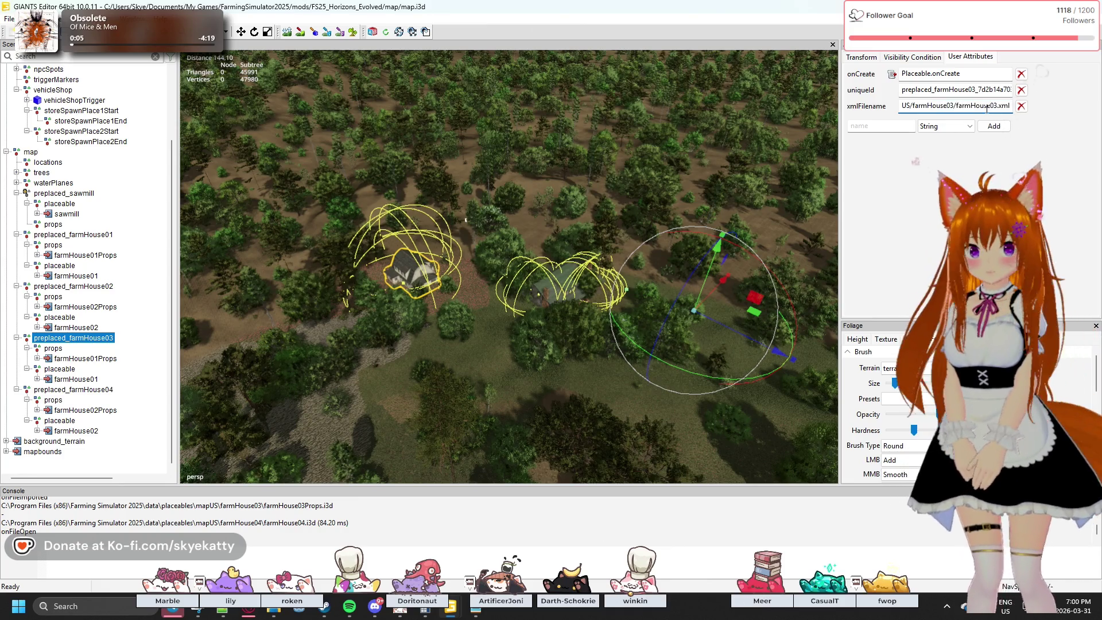
# - Set preplaced_farmHouse03's xmlFilename to farmHouse01.xml and zero its props translation to 0, 0, 0
pyautogui.press('BackSpace')
pyautogui.write('1')
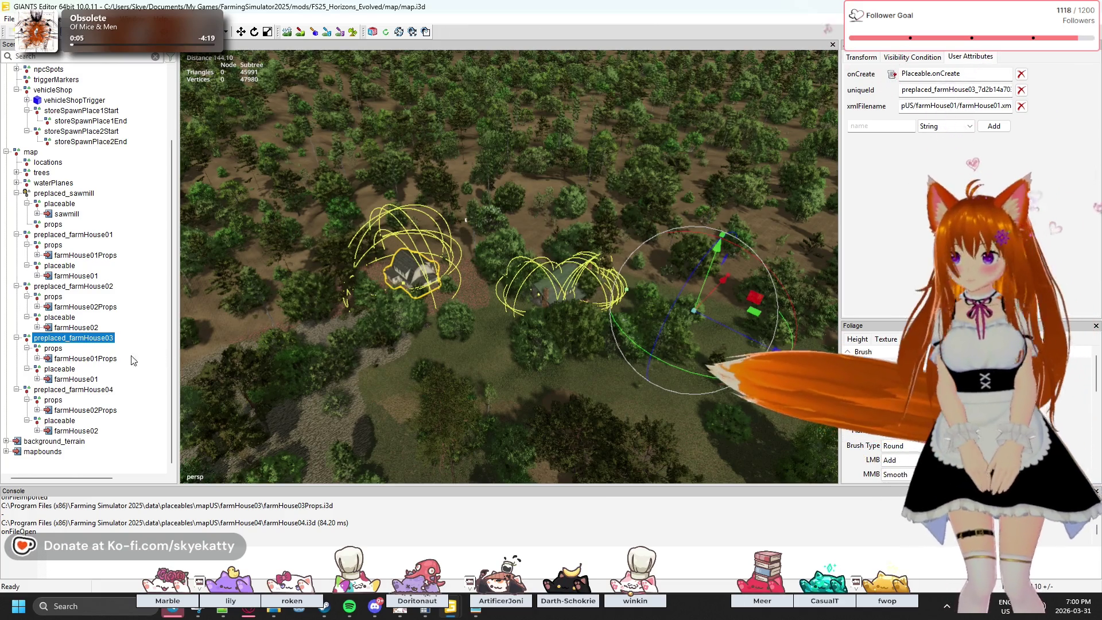
pyautogui.click(85, 358)
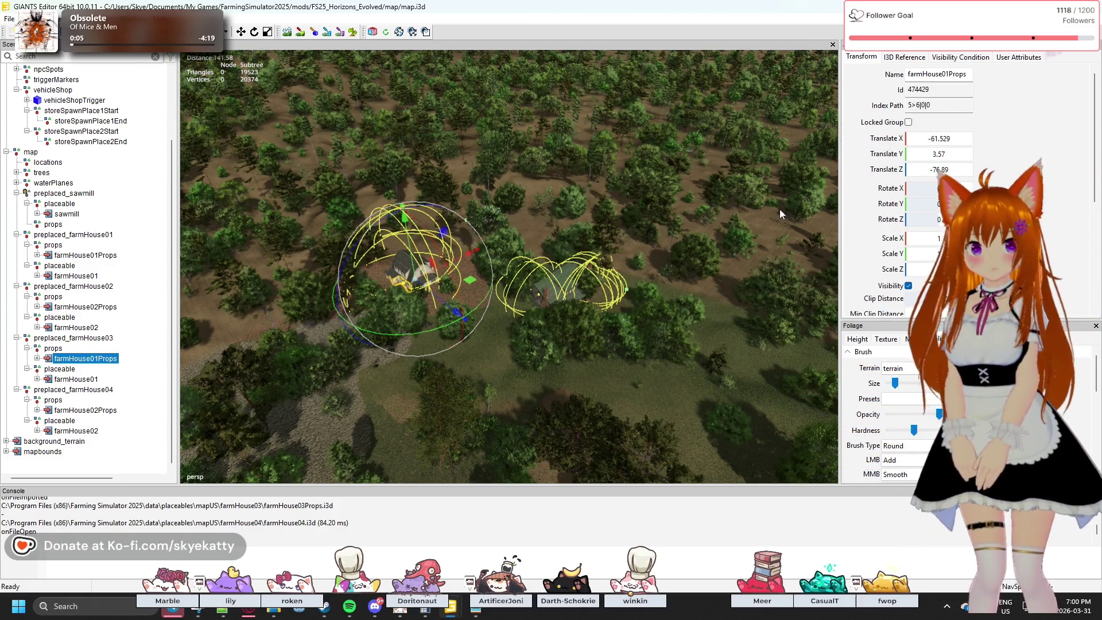
pyautogui.write('0')
pyautogui.press('Tab')
pyautogui.write('0')
pyautogui.press('Tab')
pyautogui.write('0')
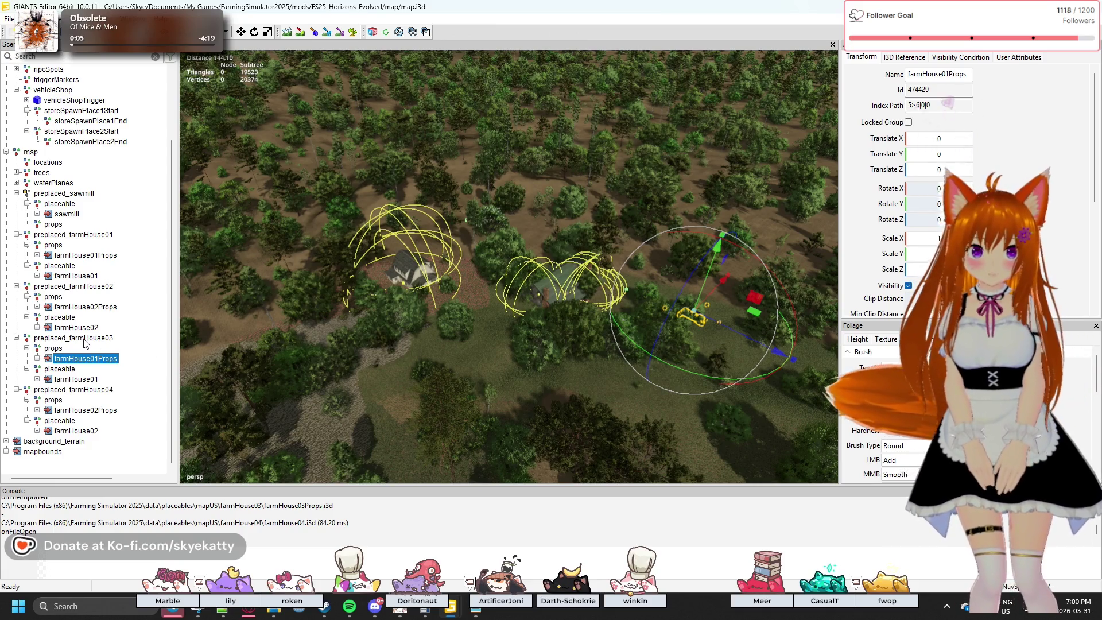
# - Zero the vertical position of farmHouse01 inside preplaced_farmHouse03
pyautogui.click(85, 339)
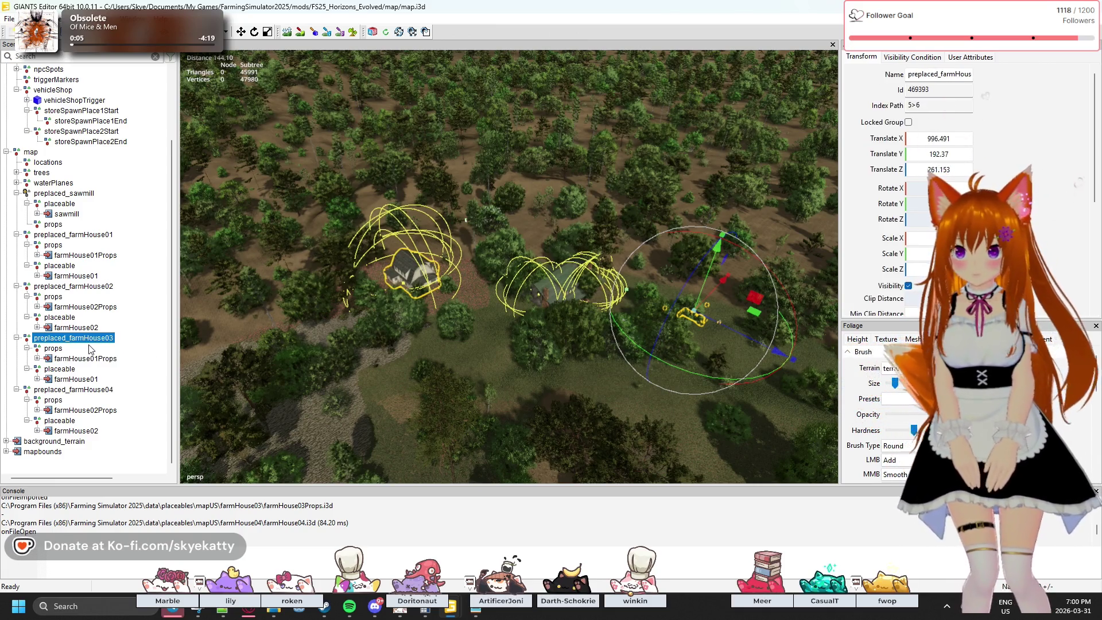
pyautogui.click(75, 379)
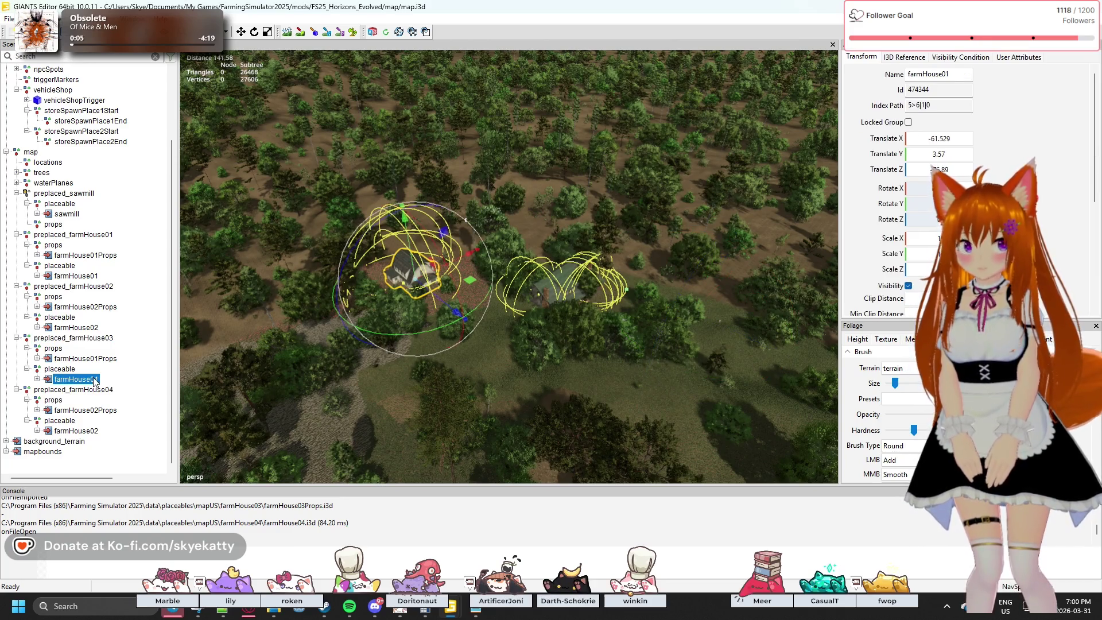
pyautogui.doubleClick(948, 152)
pyautogui.write('0')
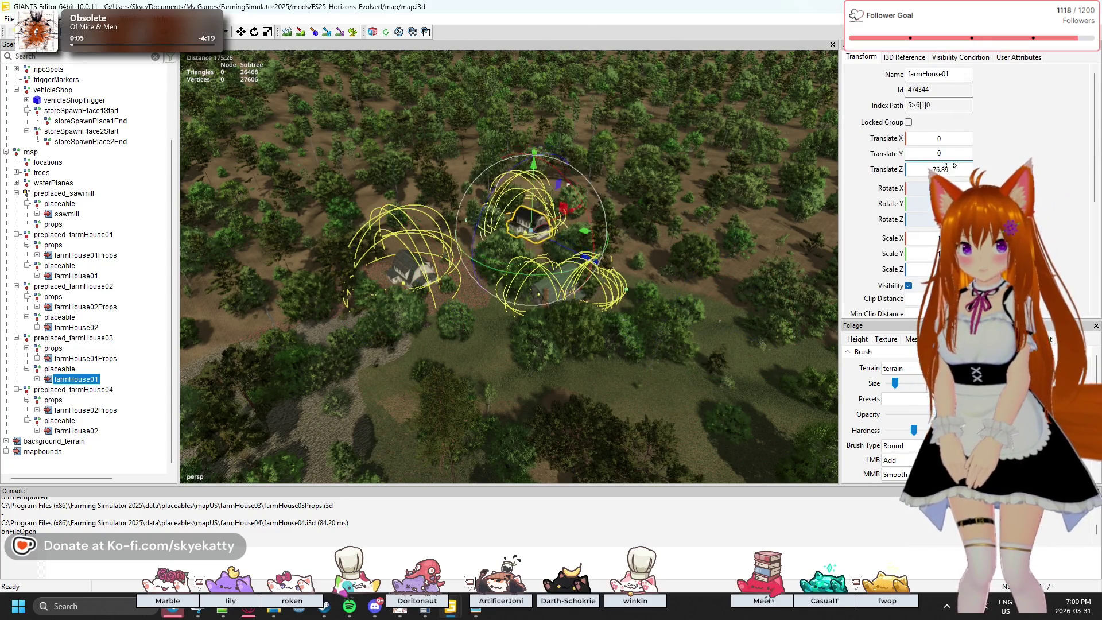
pyautogui.press('Return')
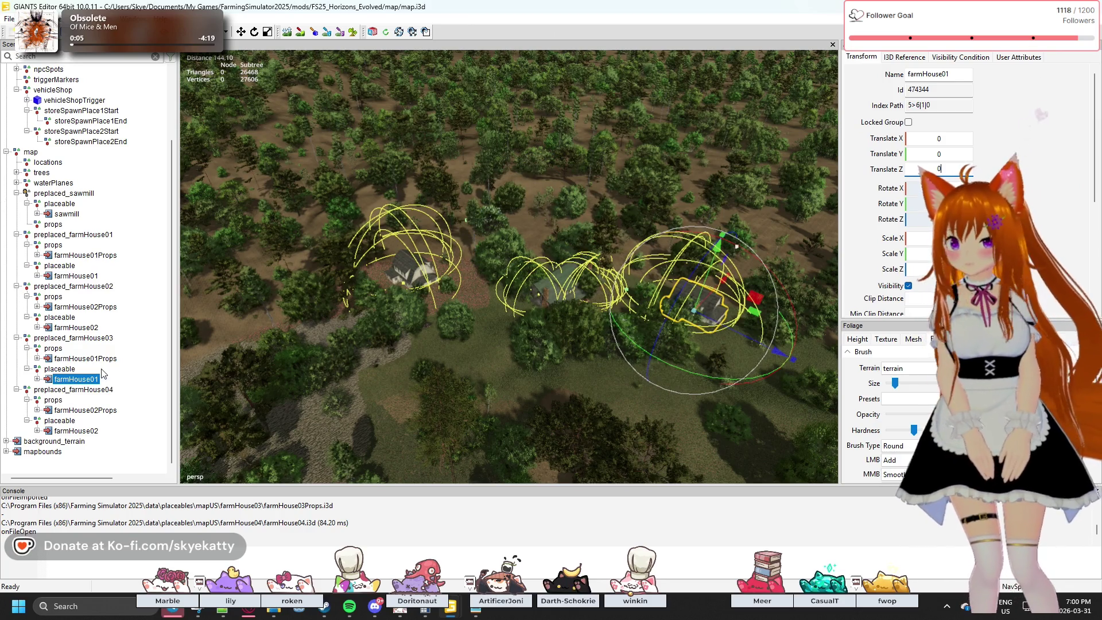
# - Set farmHouse02Props under preplaced_farmHouse04 to translation 0, 0, 0
pyautogui.click(96, 410)
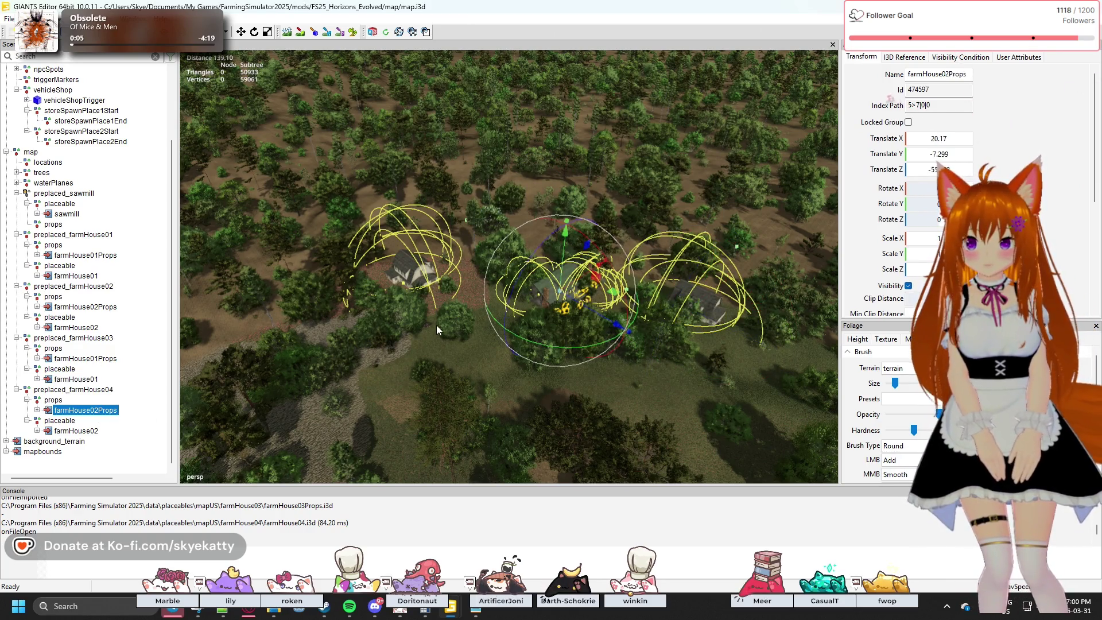
pyautogui.press('Tab')
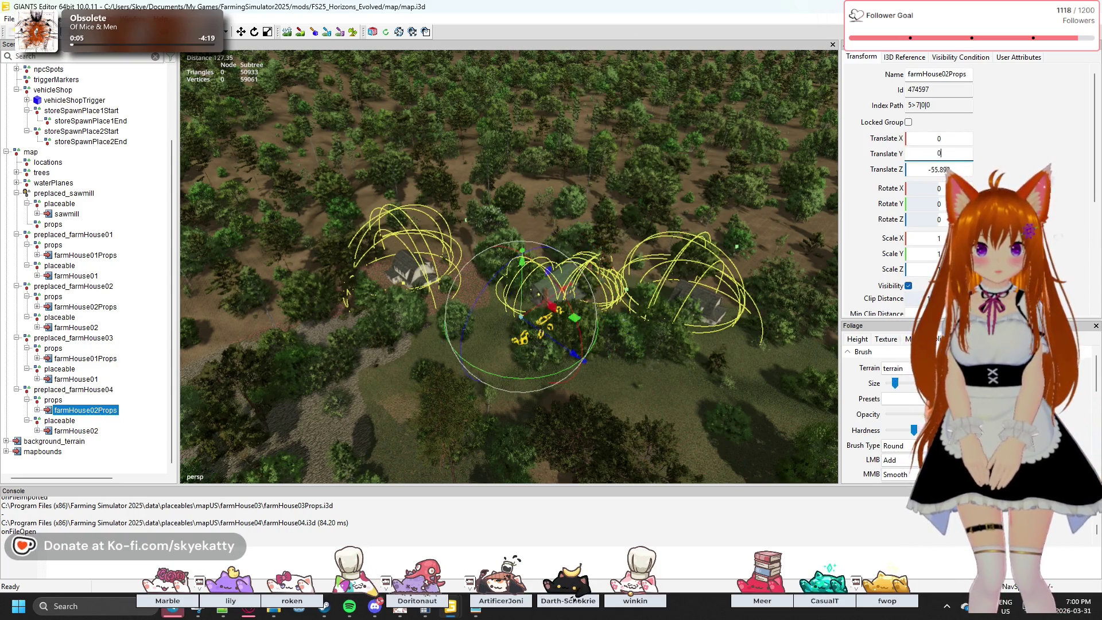
pyautogui.write('0')
pyautogui.press('Tab')
pyautogui.write('0')
pyautogui.press('Return')
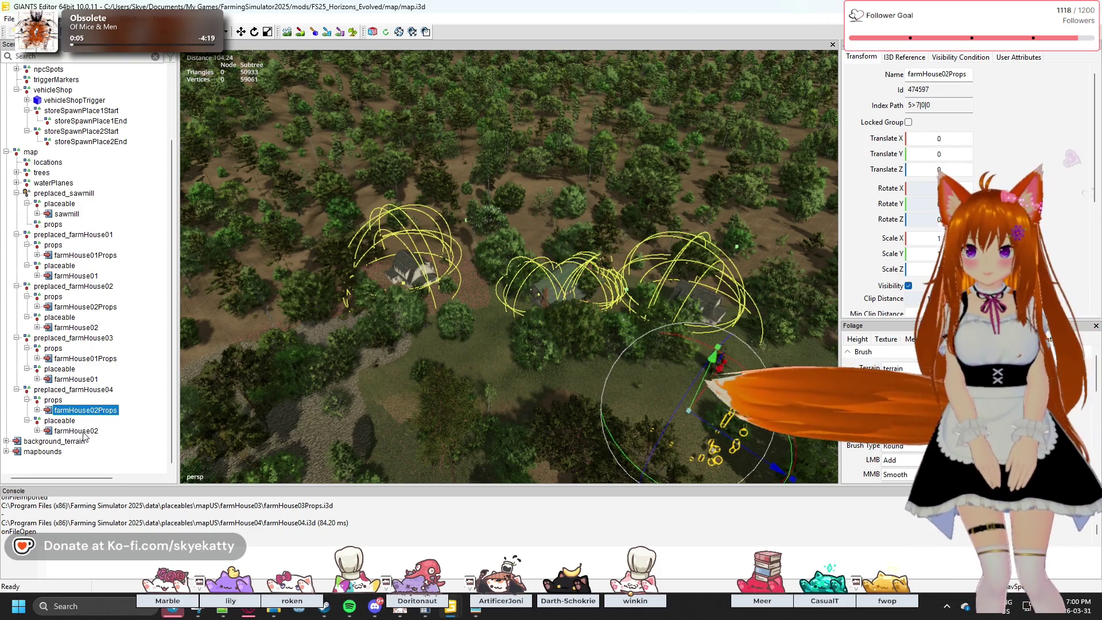
# - Set farmHouse02 under preplaced_farmHouse04 to Translate X, Y, Z of 0, 0, 0
pyautogui.click(67, 431)
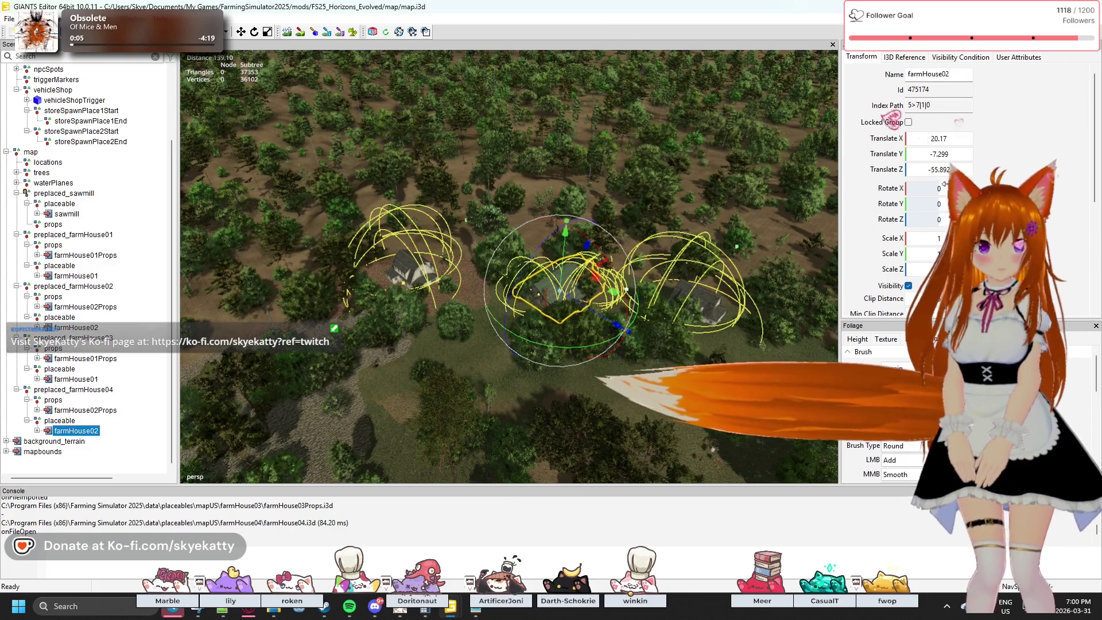
pyautogui.doubleClick(940, 138)
pyautogui.write('0')
pyautogui.press('Tab')
pyautogui.write('0')
pyautogui.press('Tab')
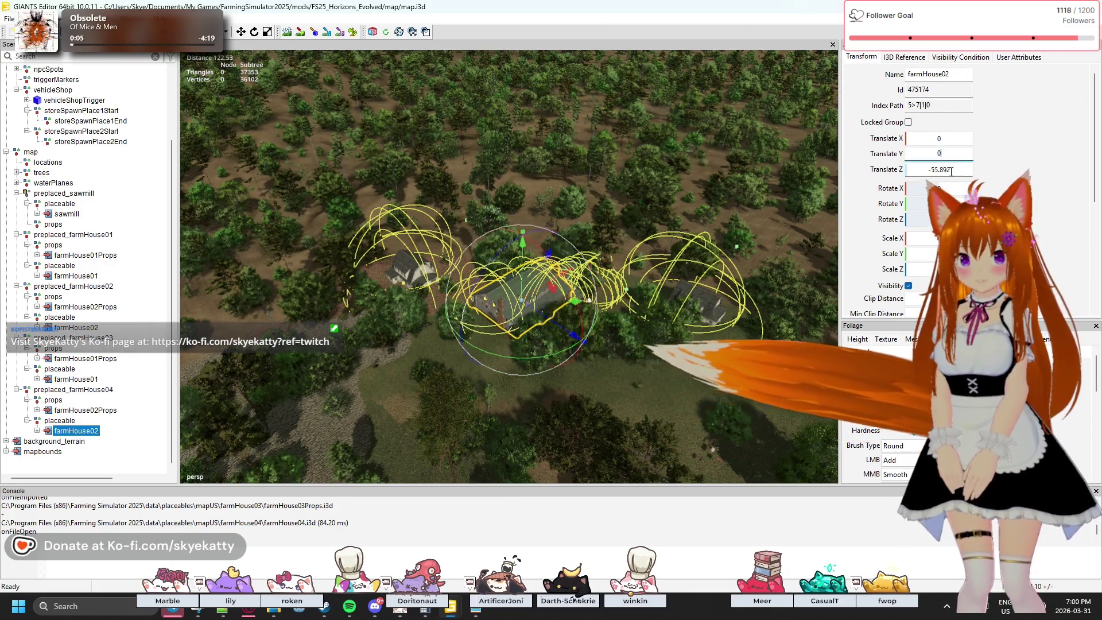
pyautogui.write('0')
pyautogui.press('Return')
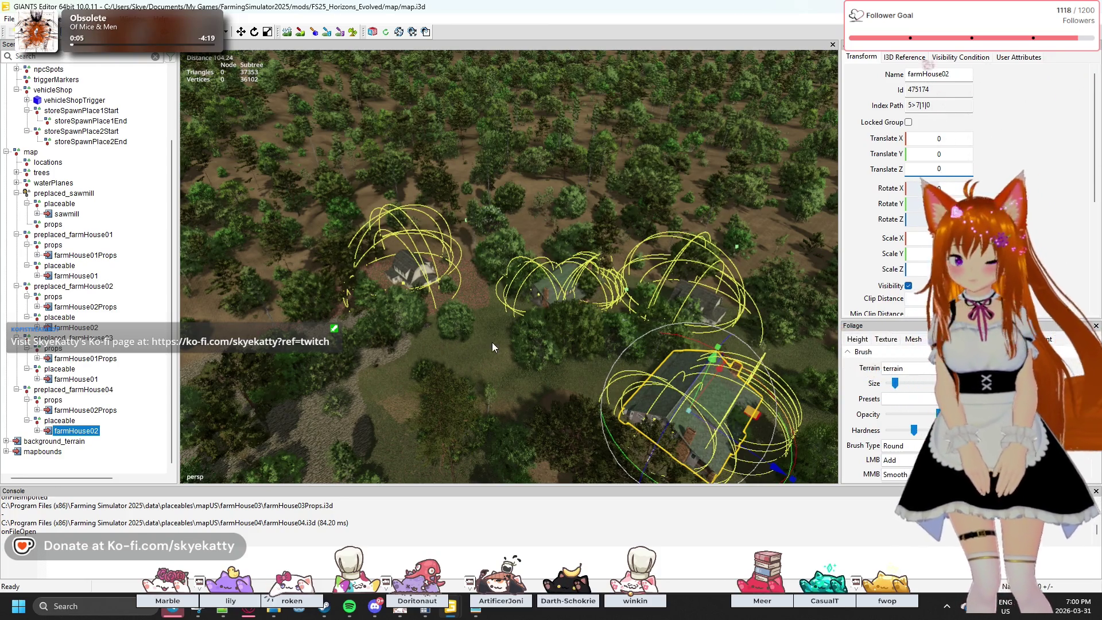
pyautogui.click(502, 345)
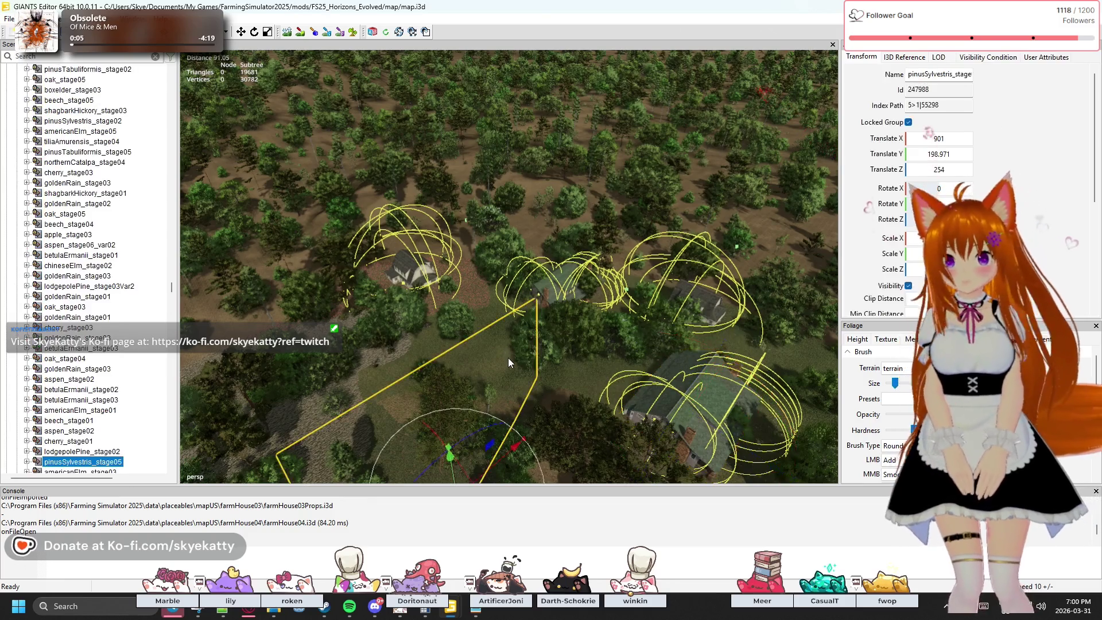
# - Collapse the trees group, then expand farmHouse02's paintAreas and select its paintAreaStart01 marker
pyautogui.scroll(3)
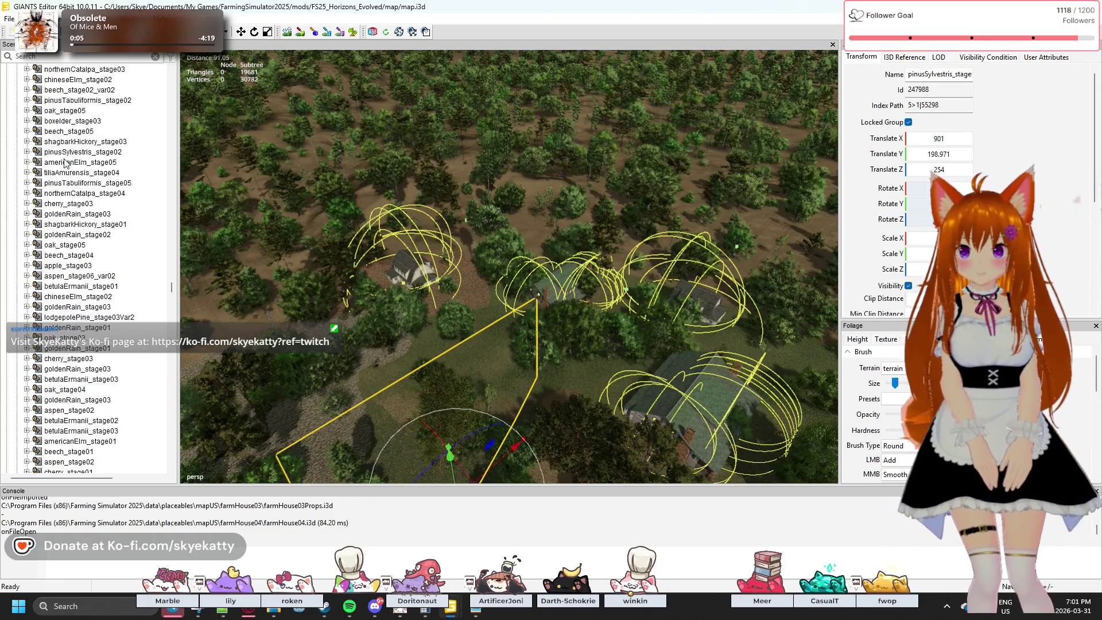
pyautogui.scroll(3)
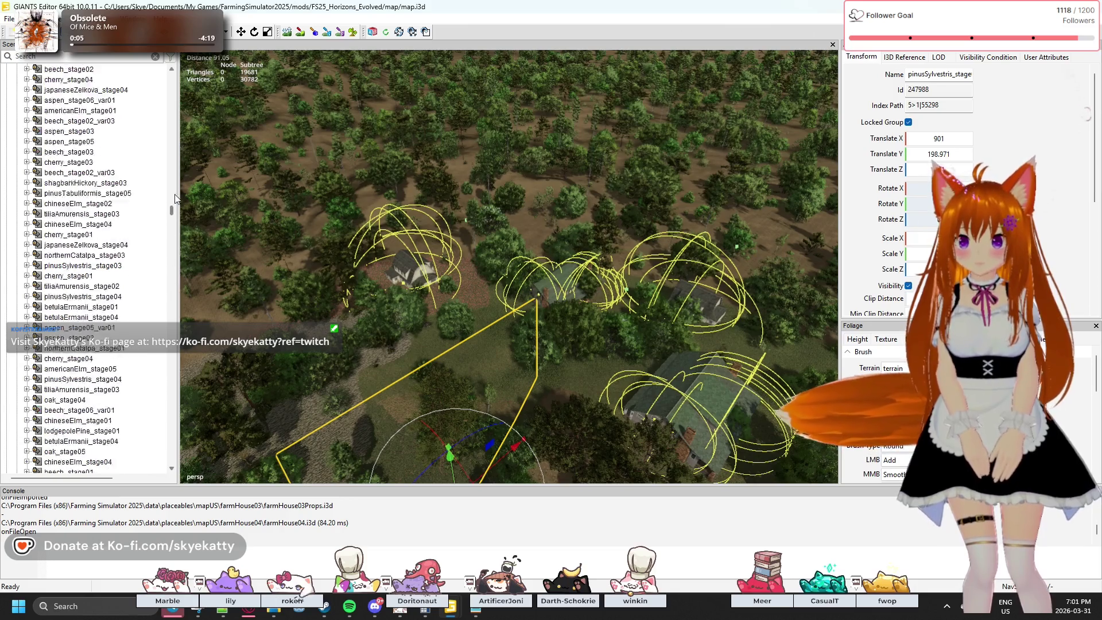
pyautogui.click(17, 255)
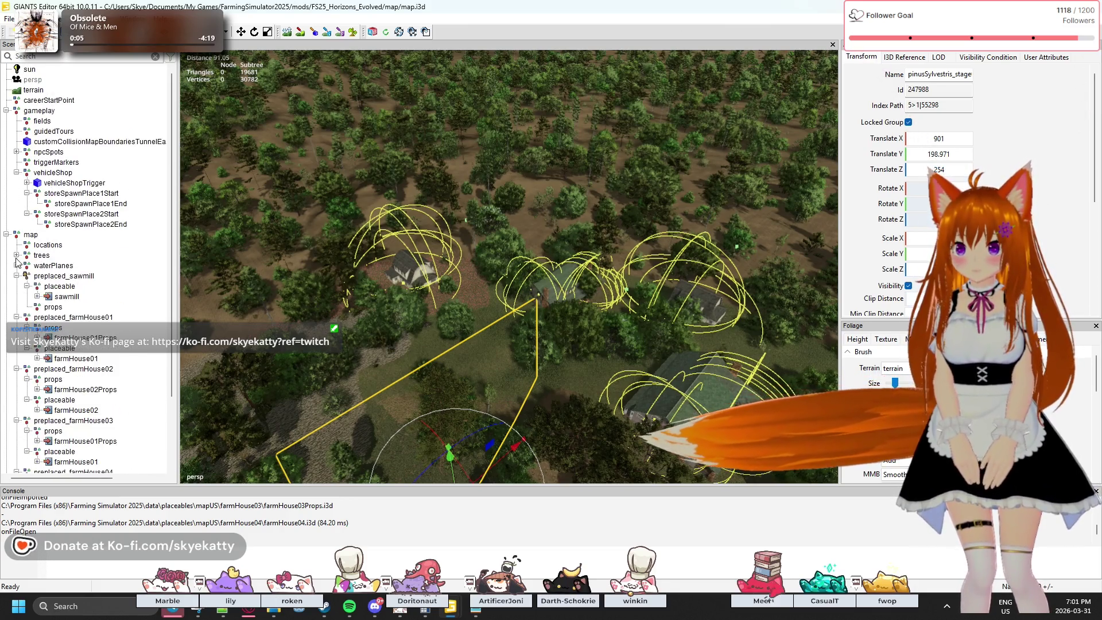
pyautogui.moveTo(284, 310); pyautogui.dragTo(57, 367)
pyautogui.scroll(-3)
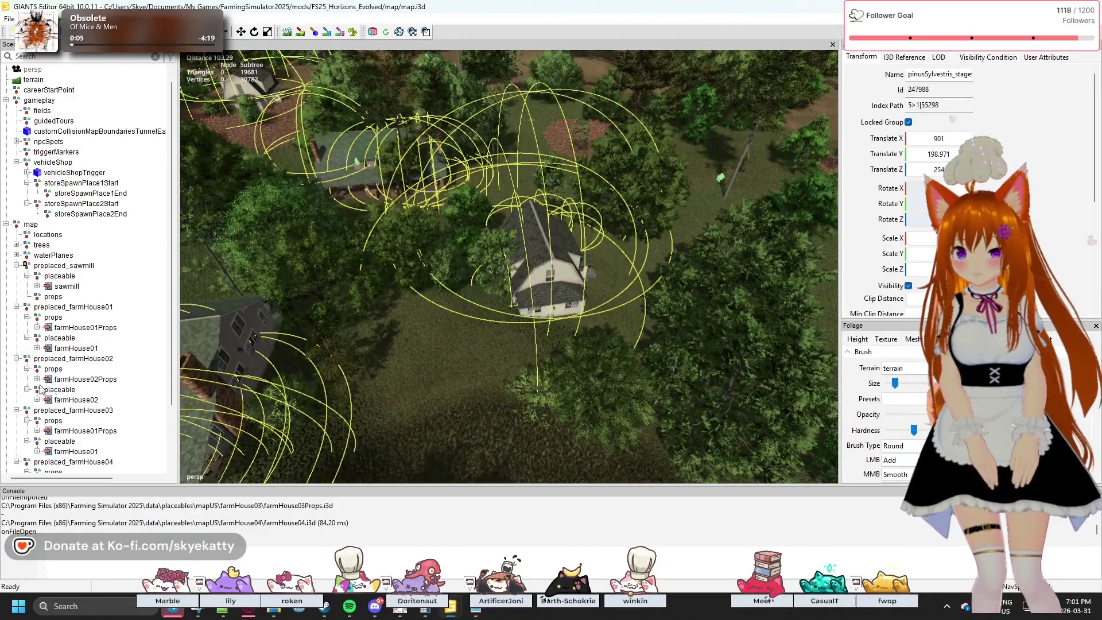
pyautogui.click(37, 400)
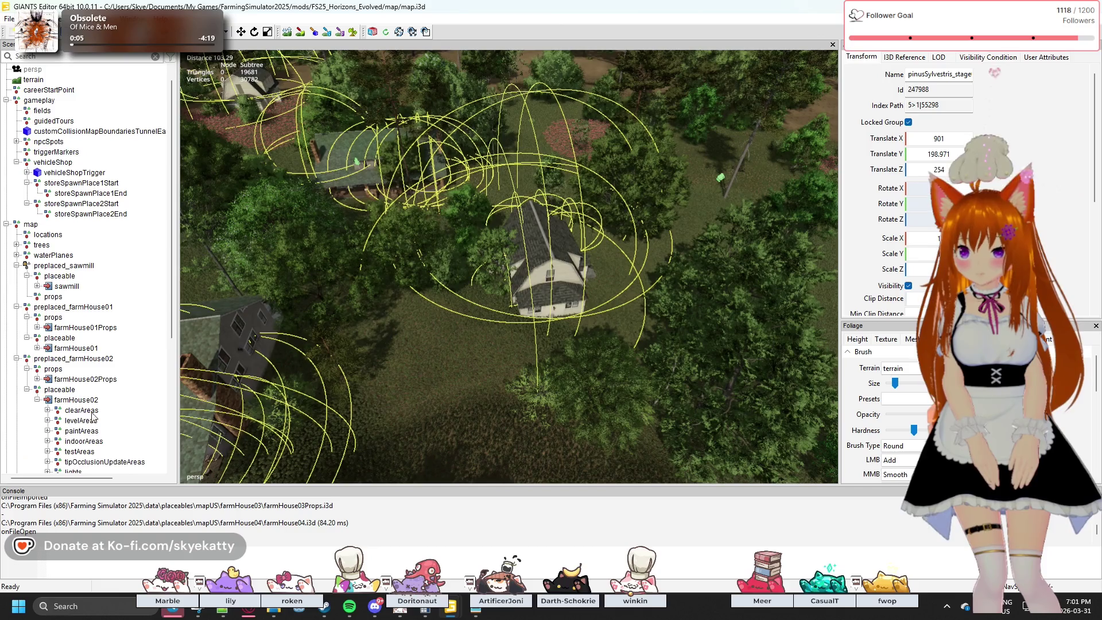
pyautogui.scroll(-3)
pyautogui.scroll(-3)
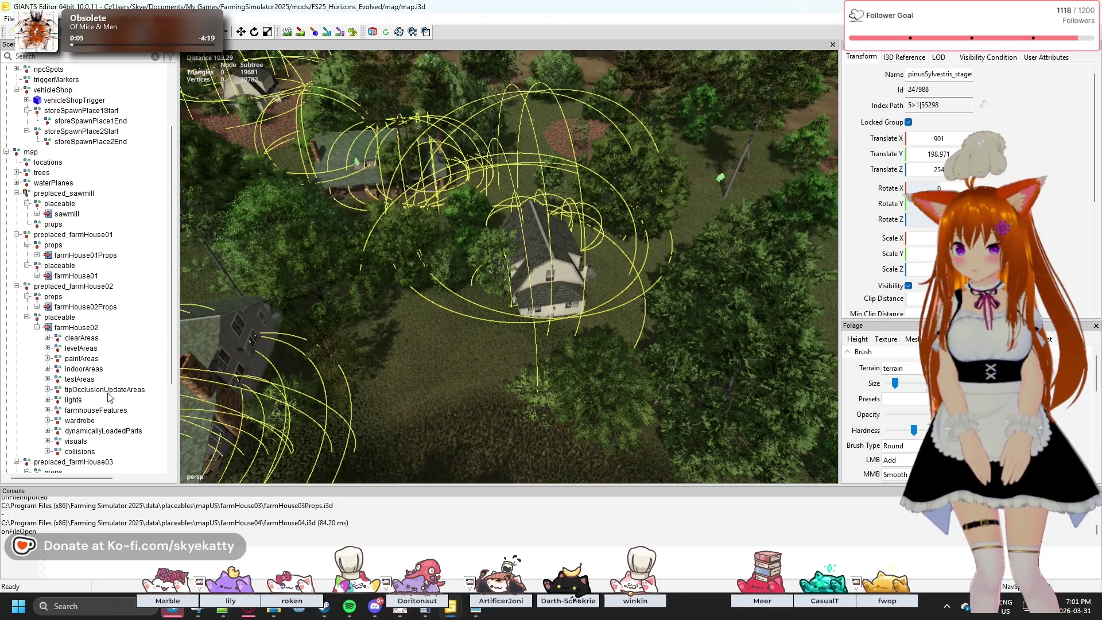
pyautogui.click(48, 359)
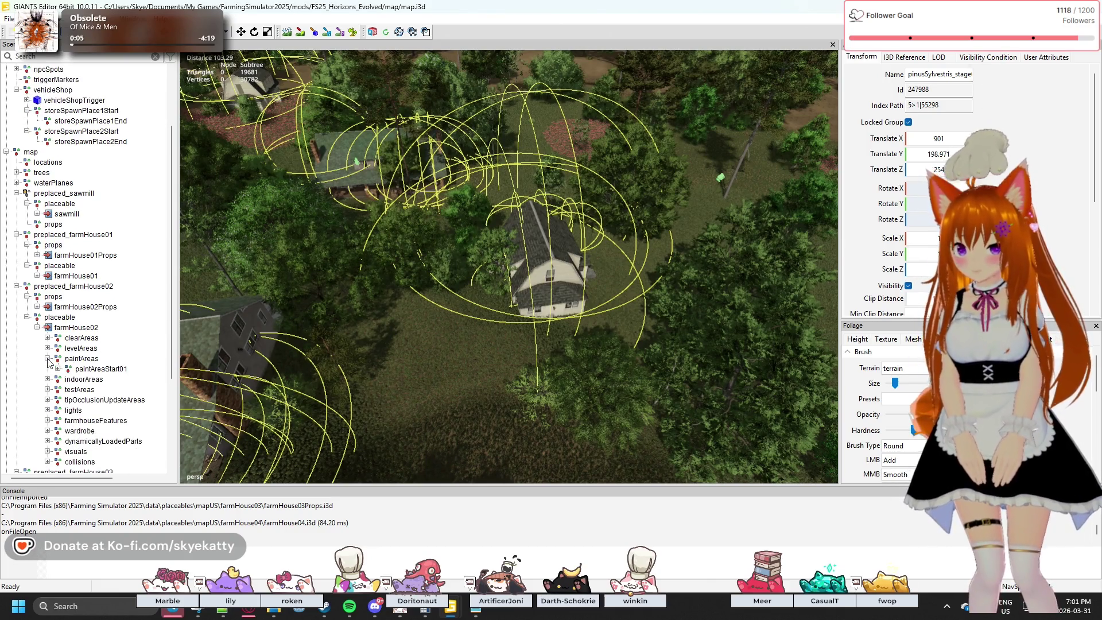
pyautogui.click(92, 369)
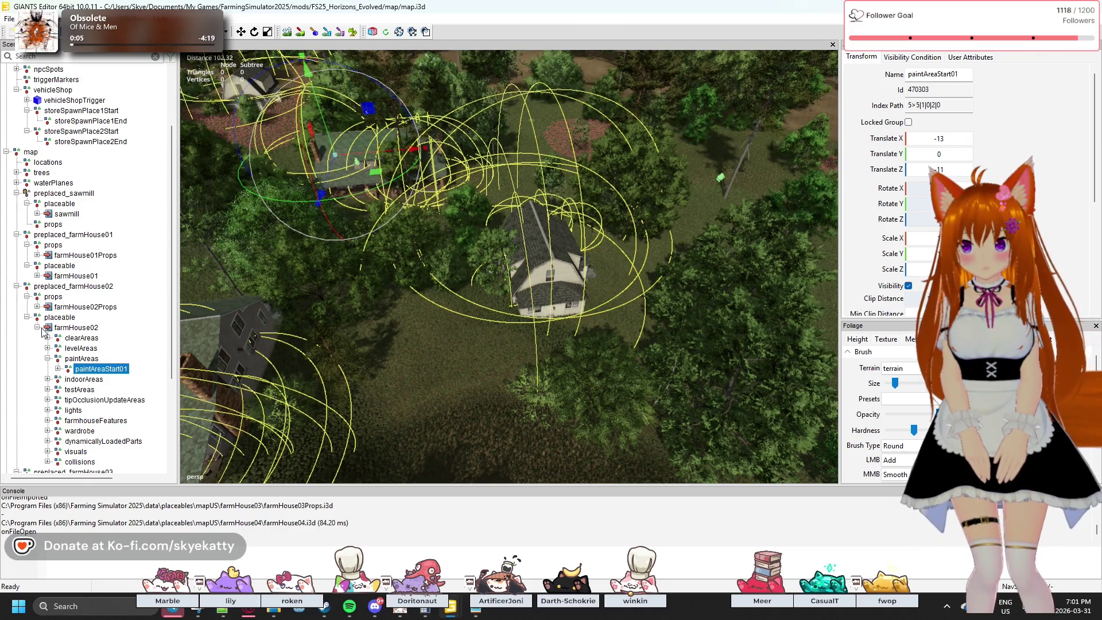
pyautogui.click(37, 328)
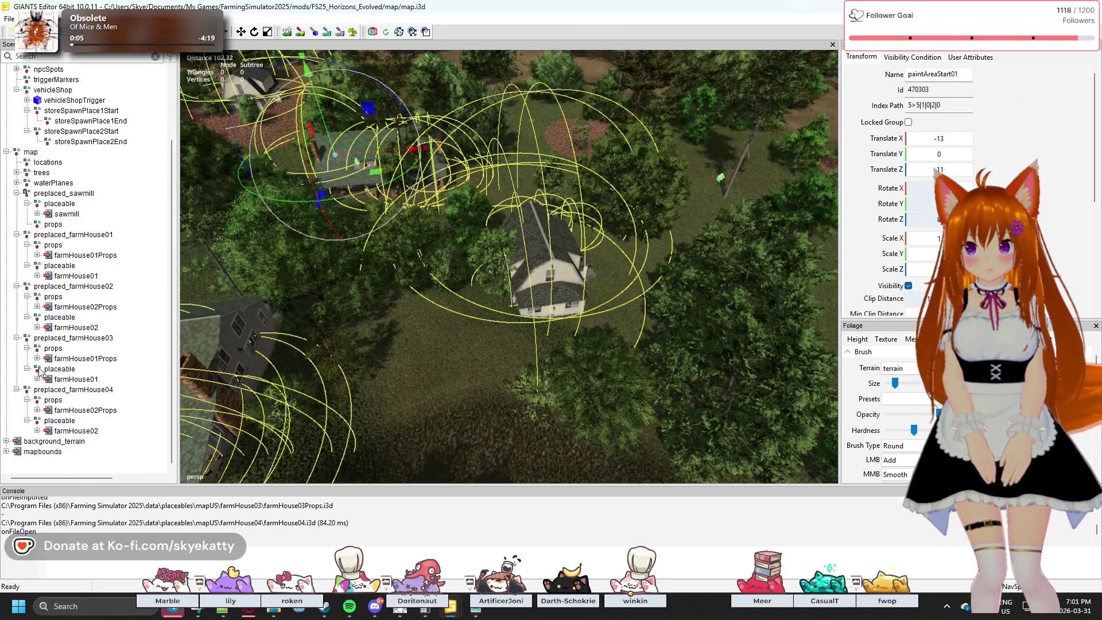
# - Expand farmHouse01's paintAreas under preplaced_farmHouse03 and open paintAreaStart01 to show width and height markers
pyautogui.click(38, 379)
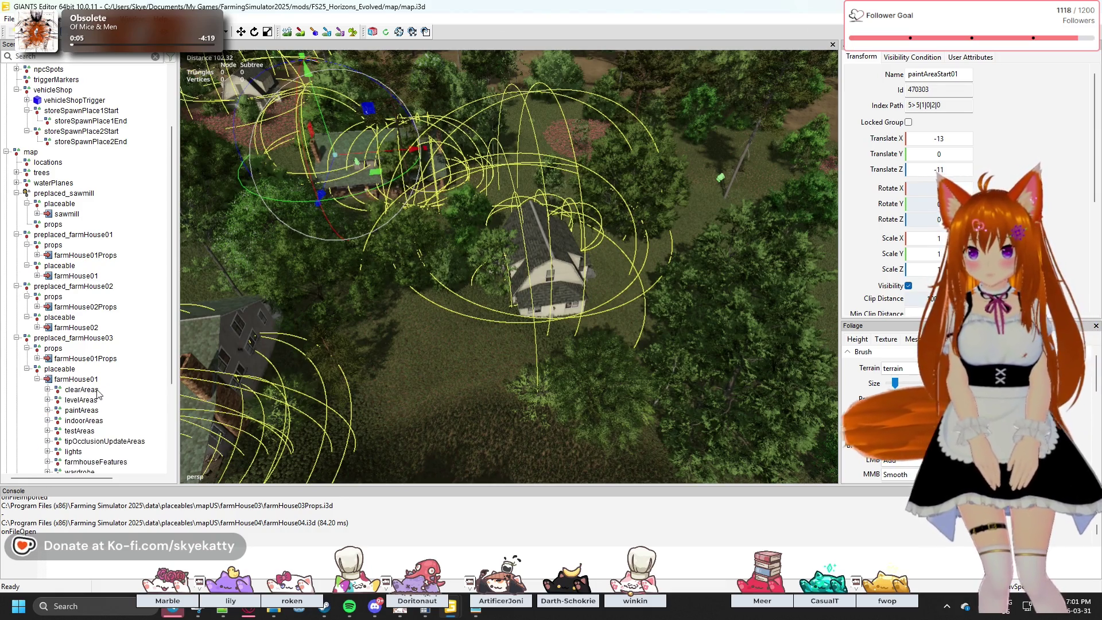
pyautogui.scroll(-3)
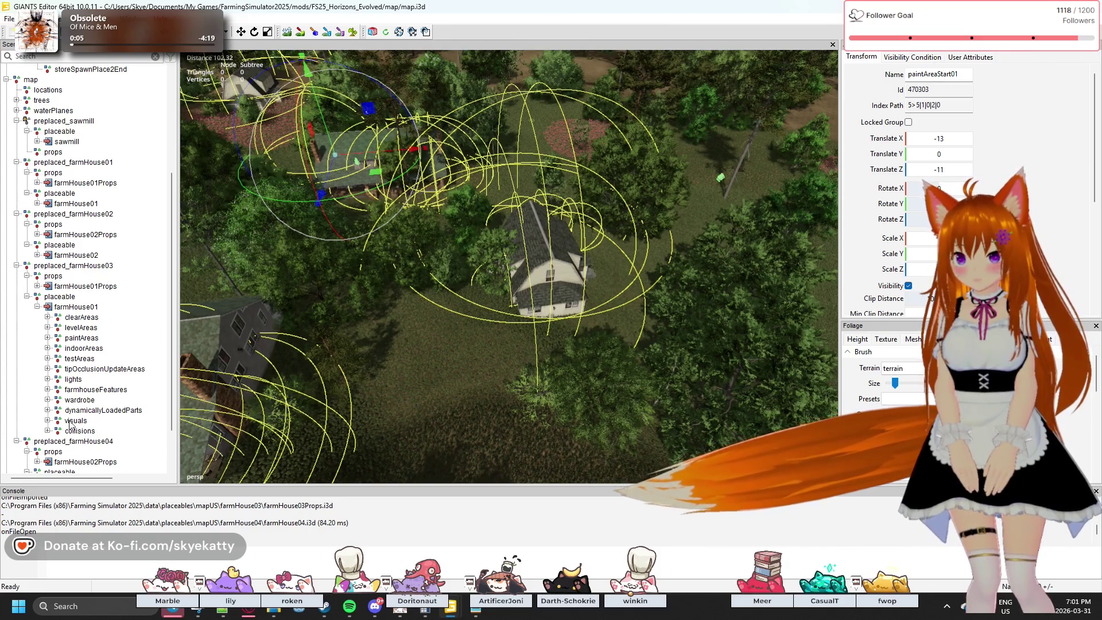
pyautogui.click(47, 420)
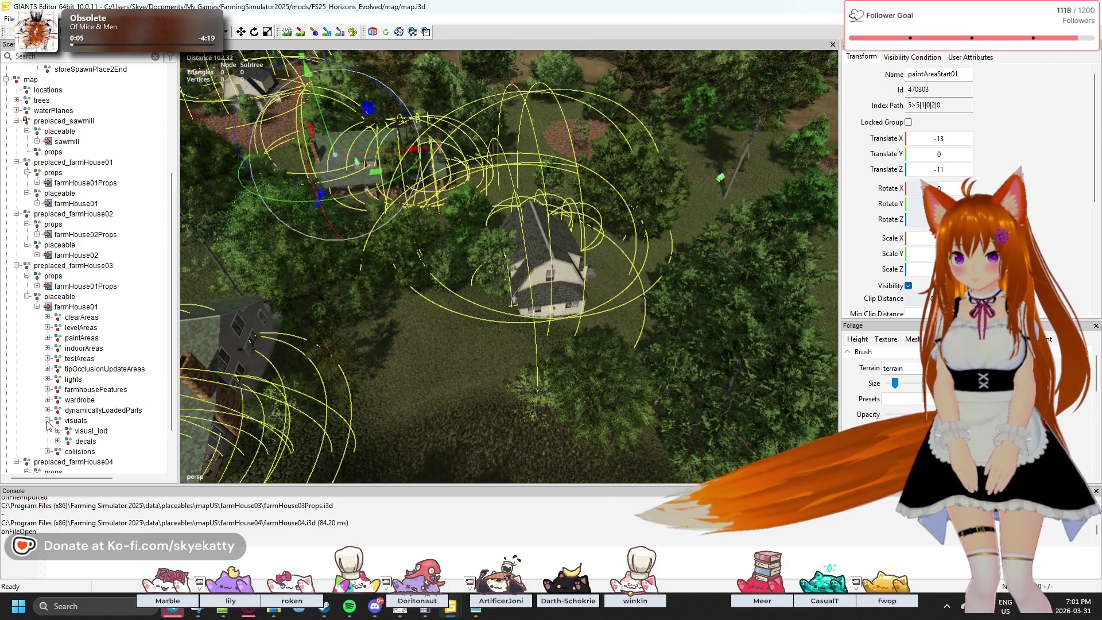
pyautogui.click(47, 421)
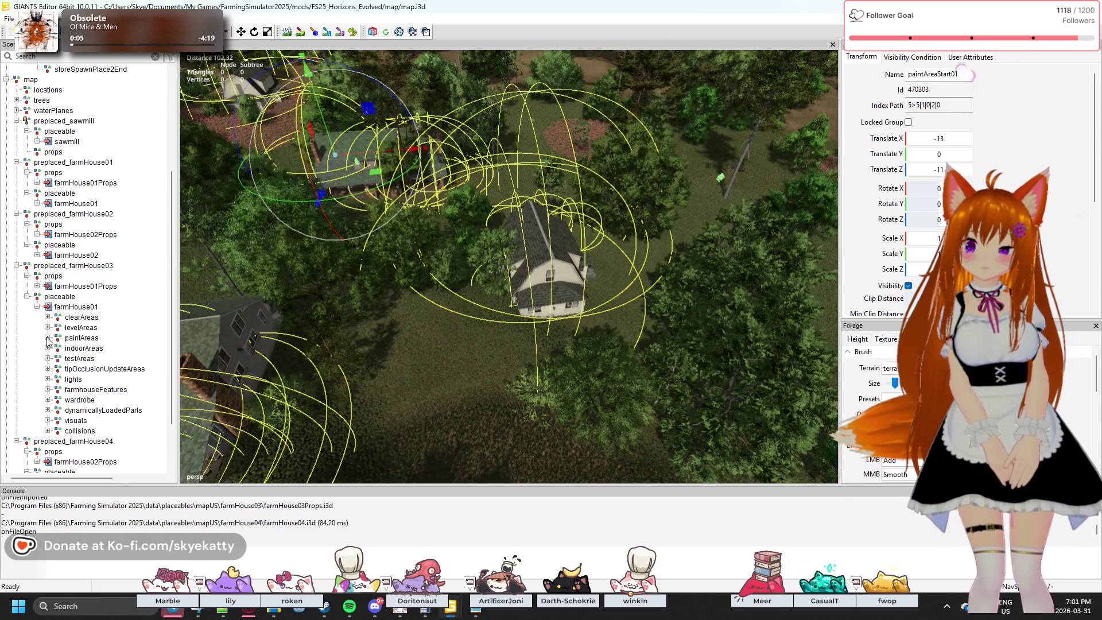
pyautogui.click(48, 338)
pyautogui.click(58, 349)
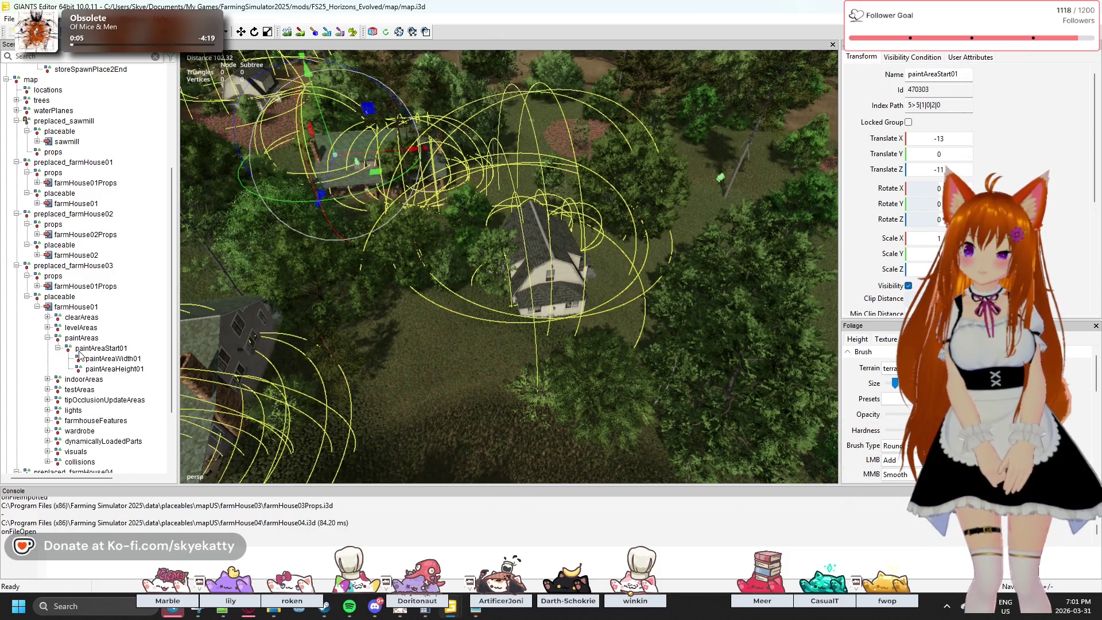
# - Frame paintAreaStart01 and orbit around it to see where it sits by the farmhouse
pyautogui.click(80, 351)
pyautogui.press('f')
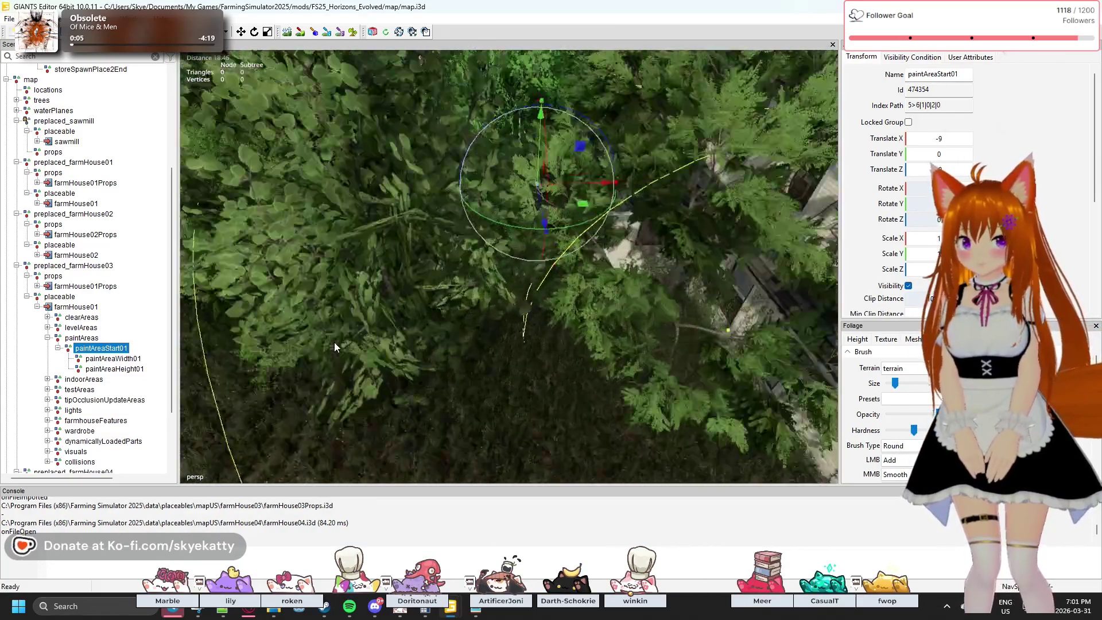
pyautogui.moveTo(482, 272); pyautogui.dragTo(869, 283)
pyautogui.press('f')
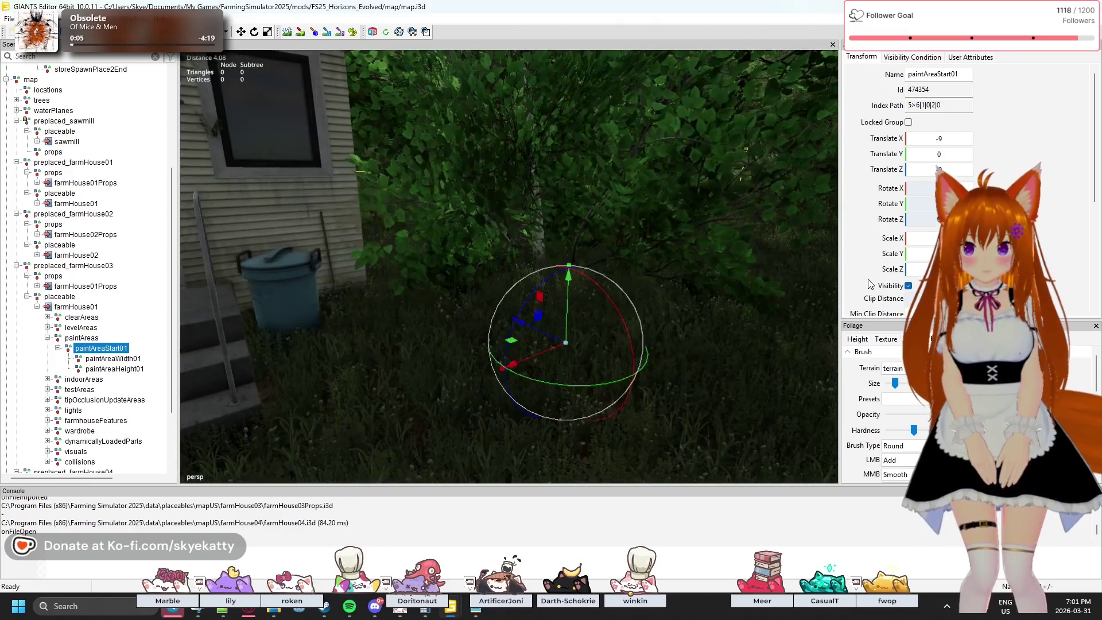
pyautogui.moveTo(235, 314); pyautogui.dragTo(180, 291)
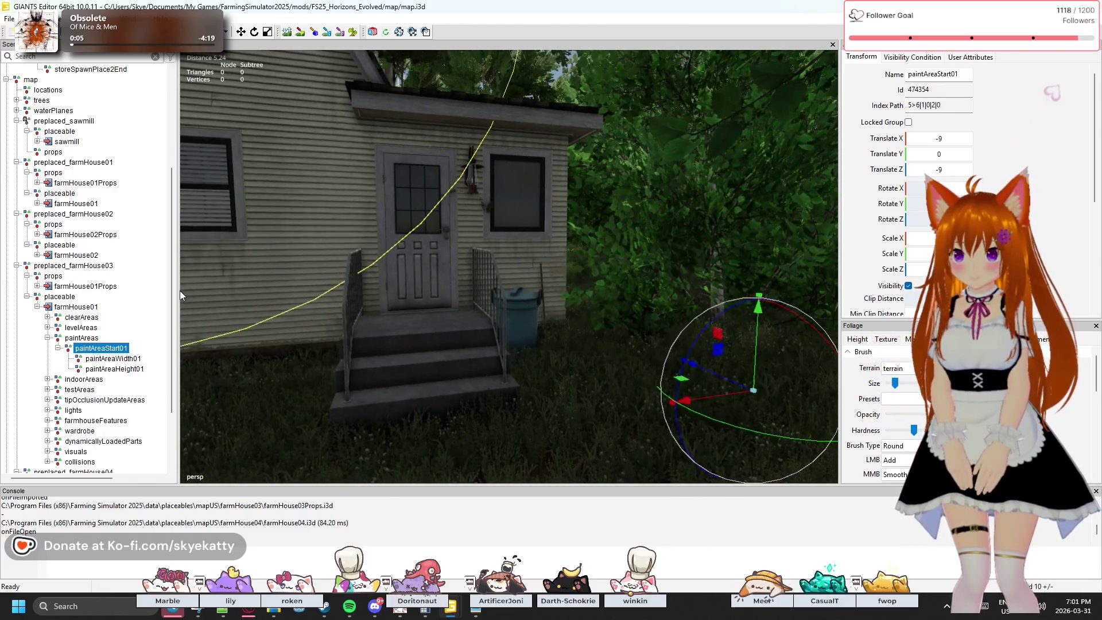
pyautogui.click(76, 339)
pyautogui.moveTo(335, 330); pyautogui.dragTo(162, 334)
pyautogui.press('Escape')
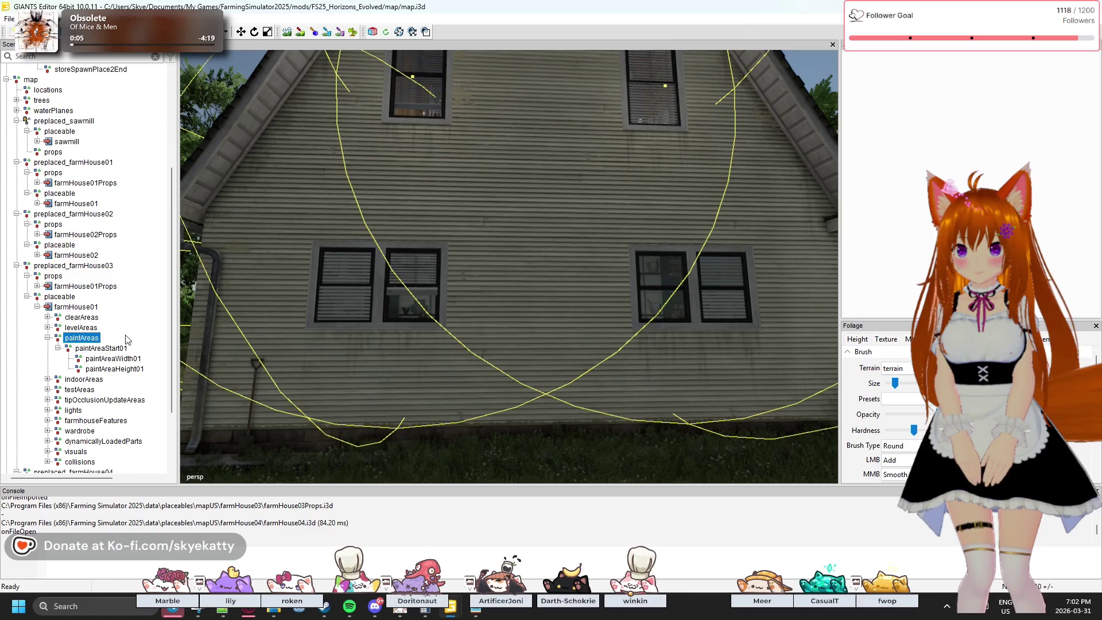
pyautogui.press('f')
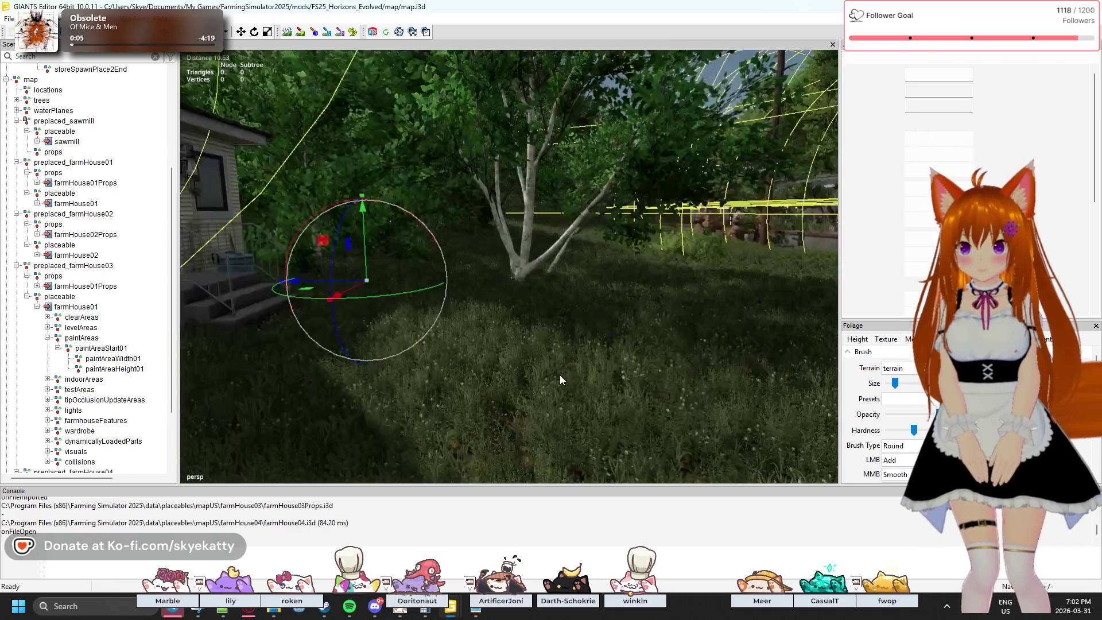
# - Select paintAreaWidth01 and frame paintAreaHeight01, then select farmHouse01
pyautogui.click(110, 360)
pyautogui.click(116, 370)
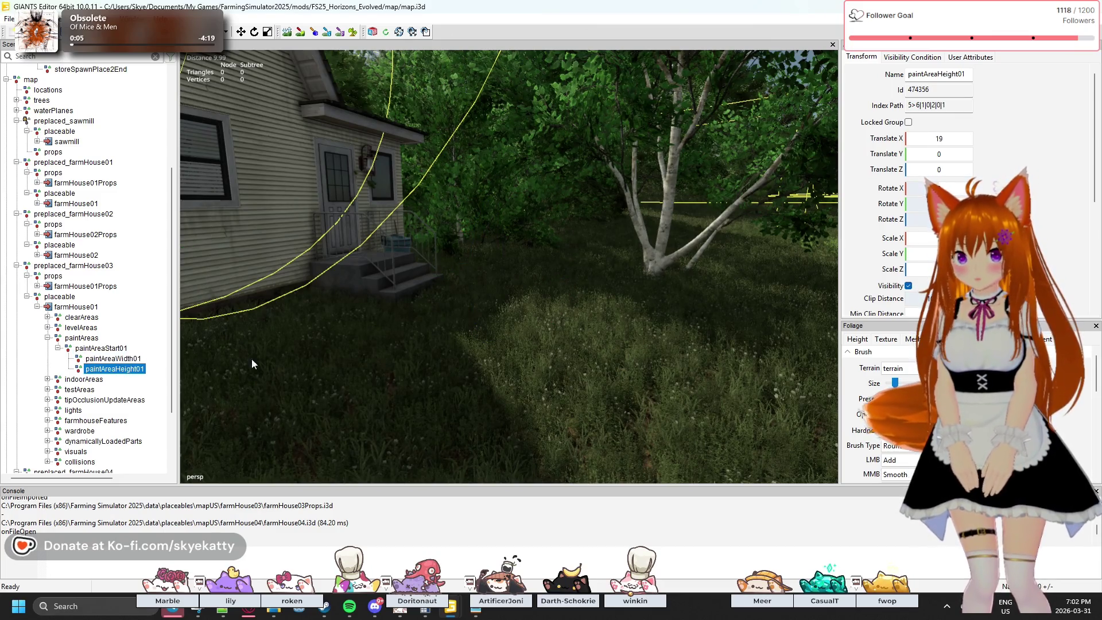
pyautogui.press('f')
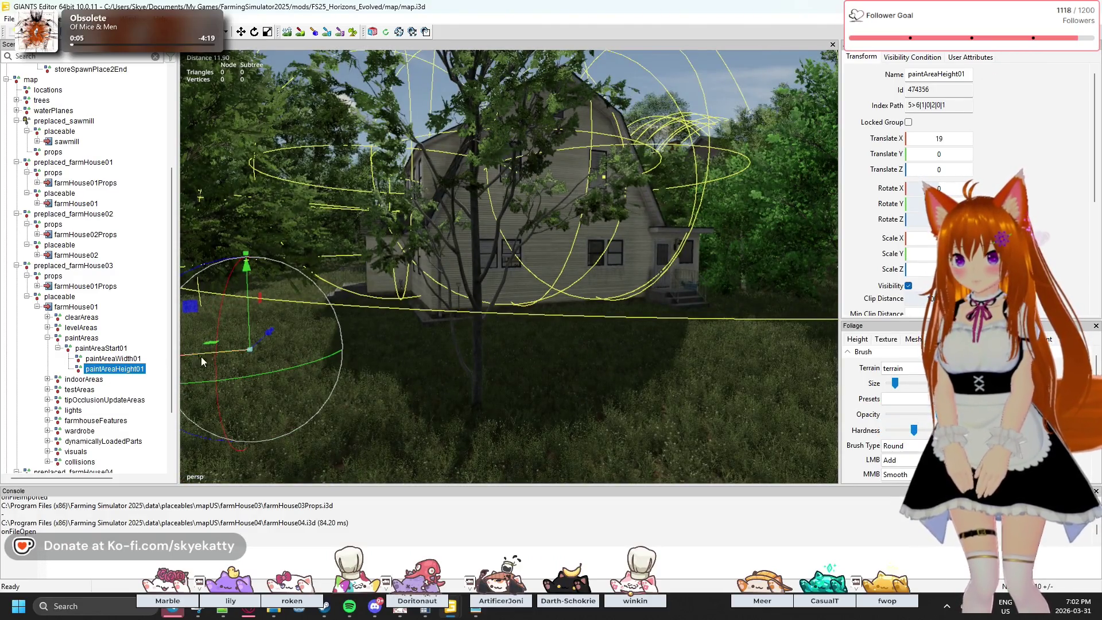
pyautogui.scroll(-3)
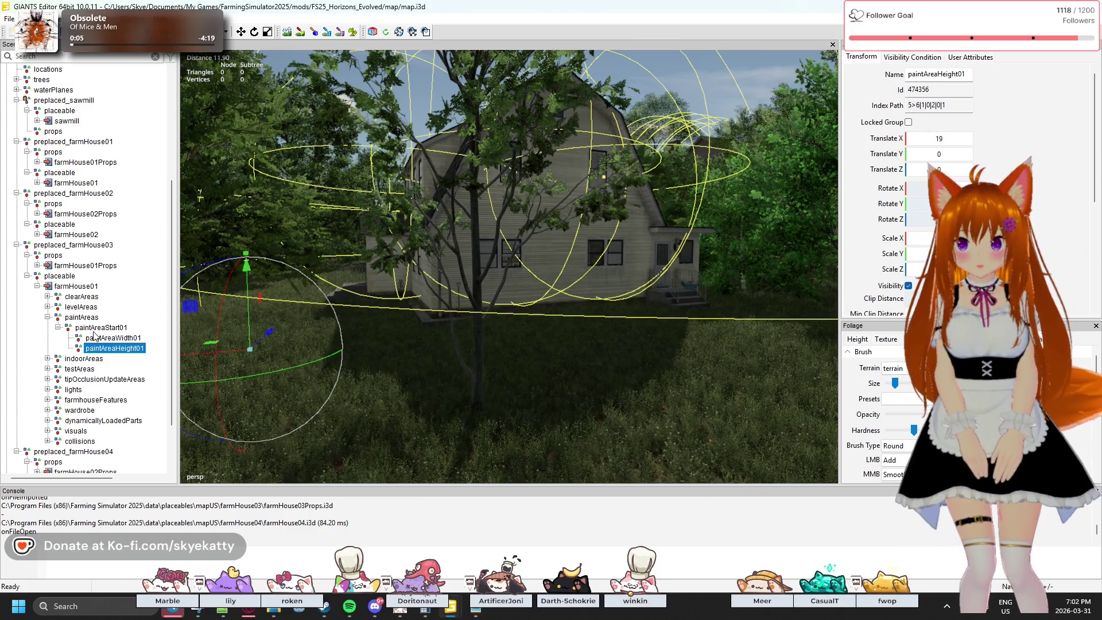
pyautogui.click(73, 287)
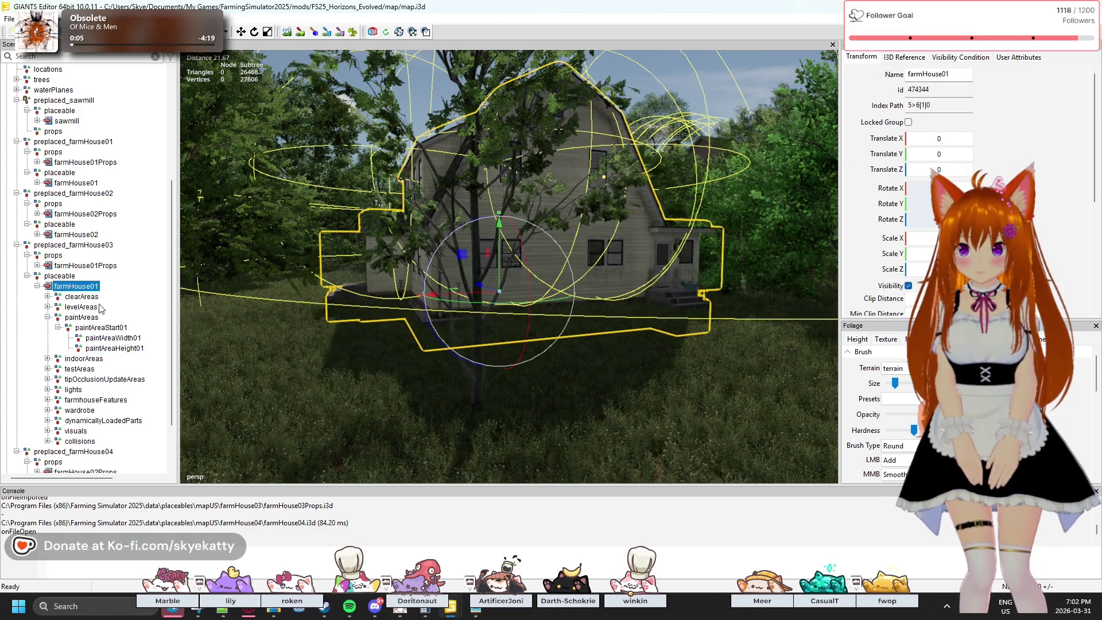
# - Collapse paintAreas and the placeable node, and fly up to look down on the four farmhouses
pyautogui.click(47, 317)
pyautogui.moveTo(324, 317); pyautogui.dragTo(2, 395)
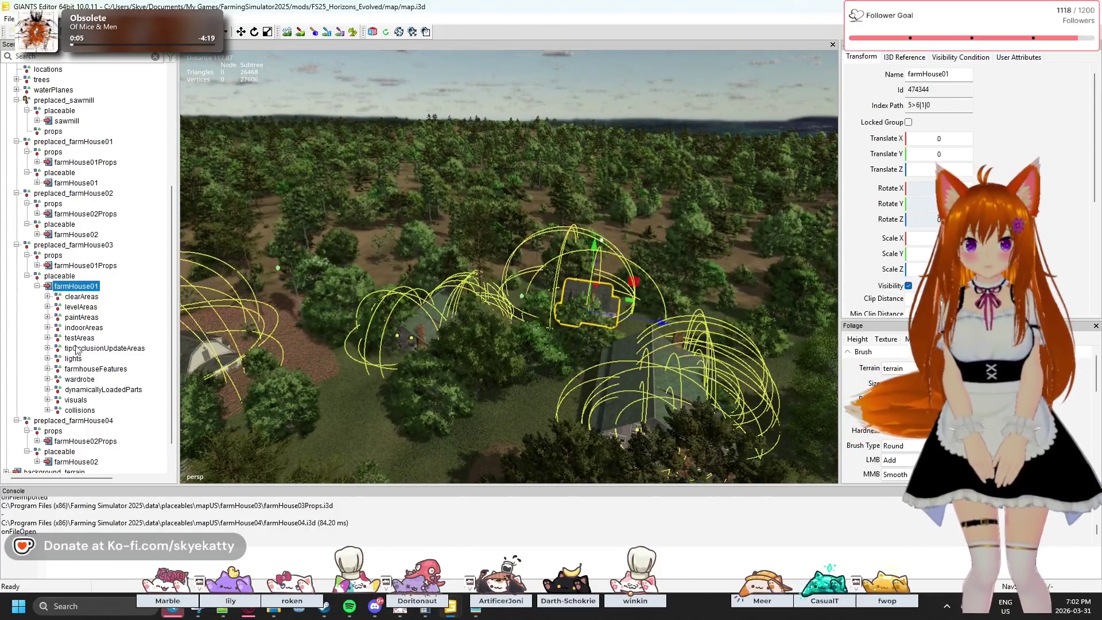
pyautogui.moveTo(305, 354); pyautogui.dragTo(1, 362)
pyautogui.moveTo(302, 348); pyautogui.dragTo(404, 373)
pyautogui.scroll(3)
pyautogui.press('w')
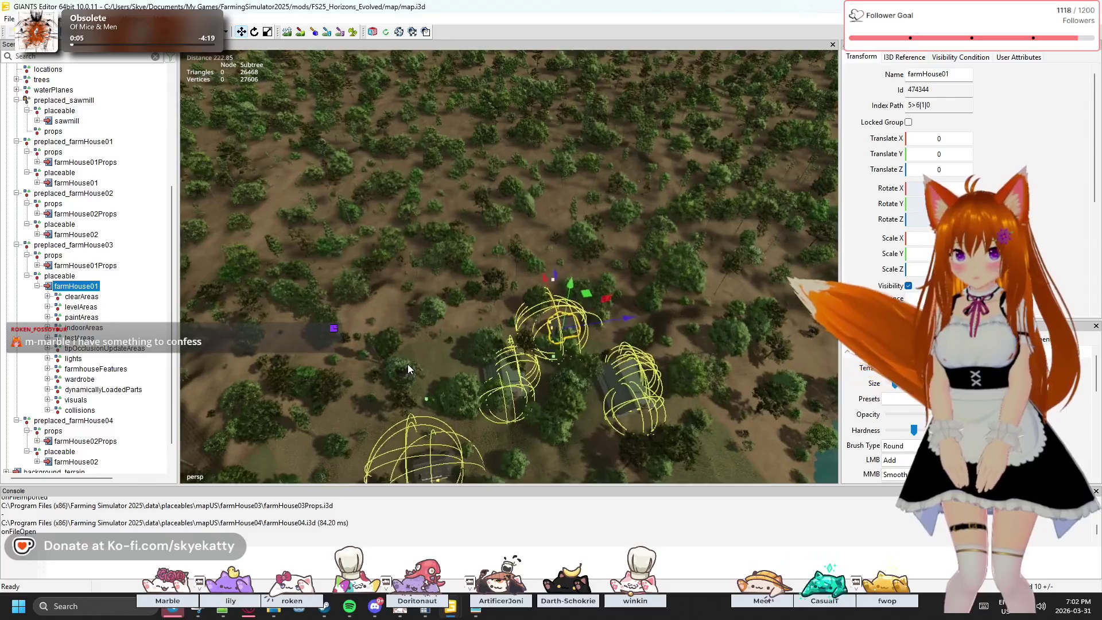
pyautogui.moveTo(421, 345); pyautogui.dragTo(315, 347)
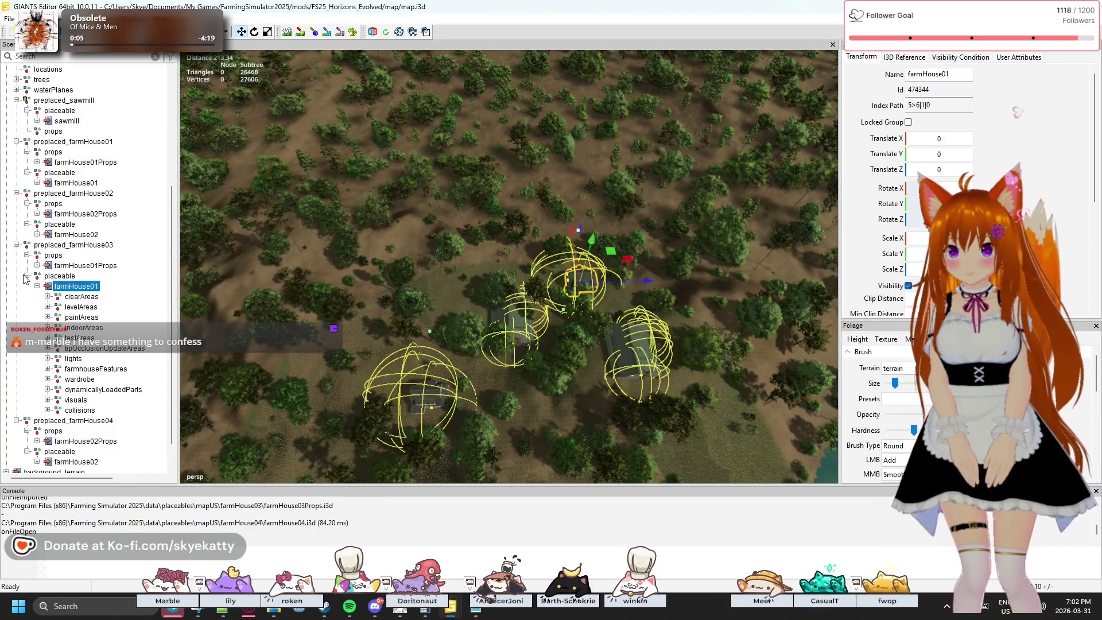
pyautogui.click(27, 276)
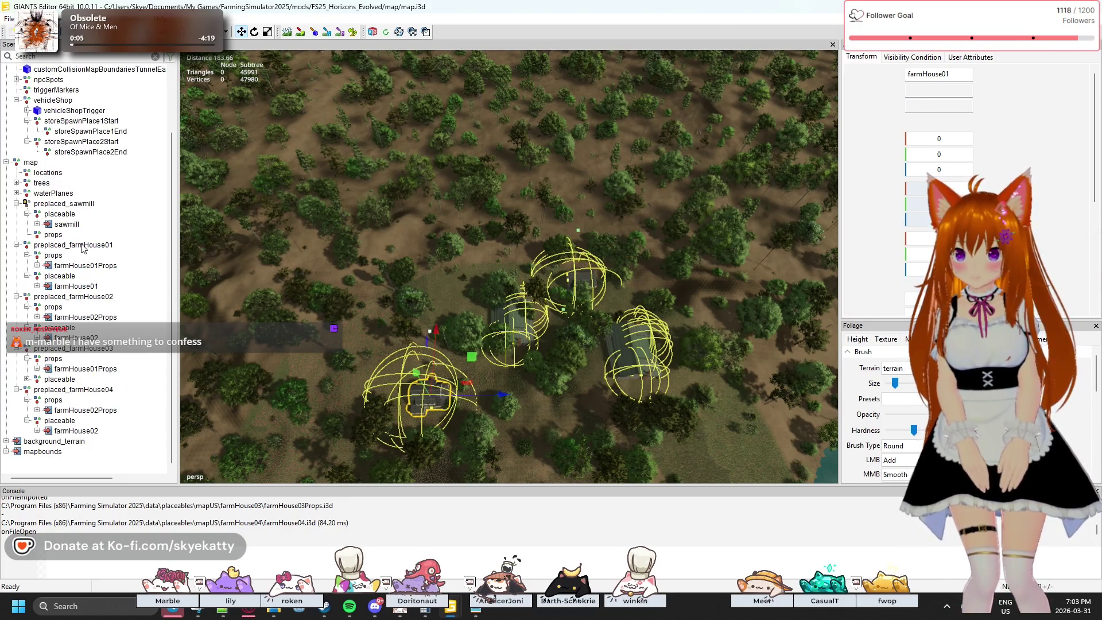
# - Drop preplaced_farmHouse01 at a new terrain spot, shift it, and place a copy beside it
pyautogui.click(84, 248)
pyautogui.moveTo(472, 270); pyautogui.dragTo(441, 254)
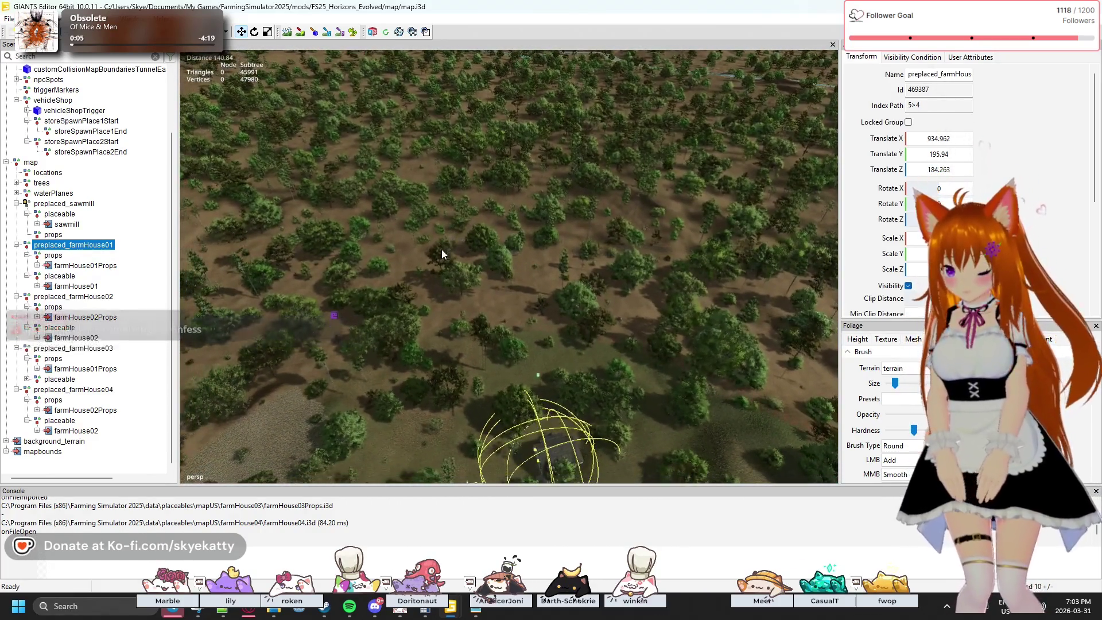
pyautogui.click(405, 315)
pyautogui.moveTo(405, 316); pyautogui.dragTo(435, 327)
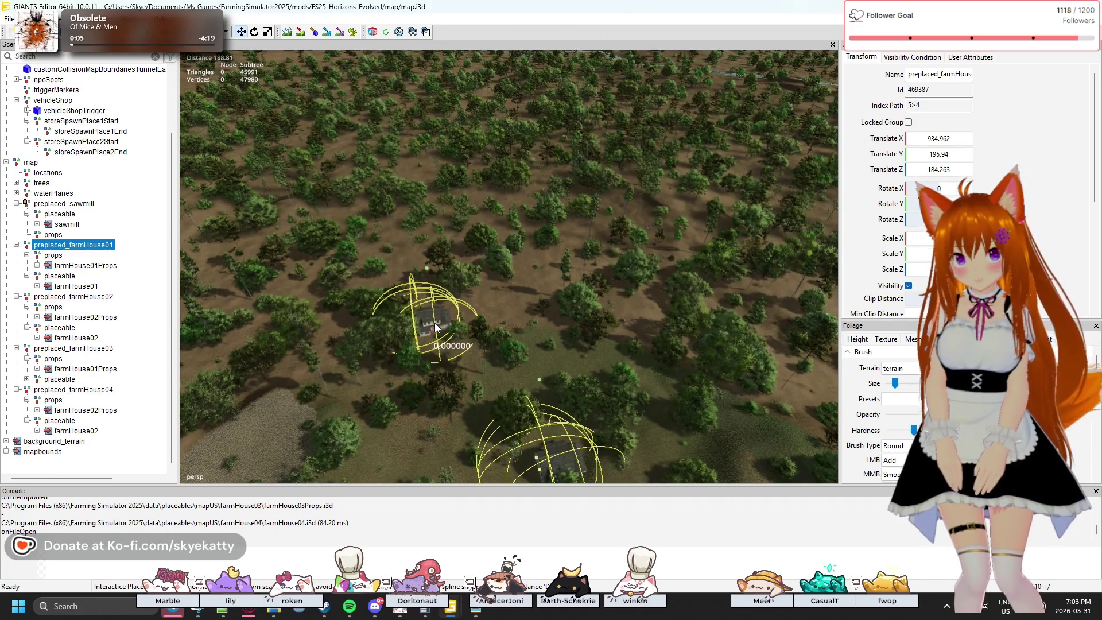
pyautogui.moveTo(435, 327); pyautogui.dragTo(515, 308)
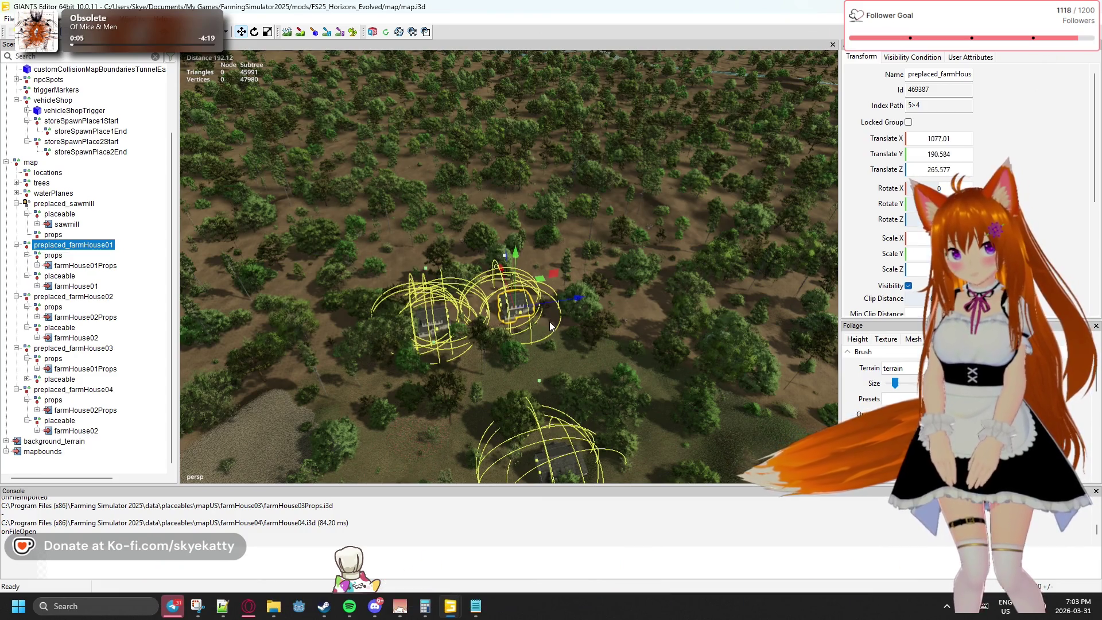
# - Undo the copy and the move so the farmhouse returns to its original position
pyautogui.hotkey('ctrl', 'z')
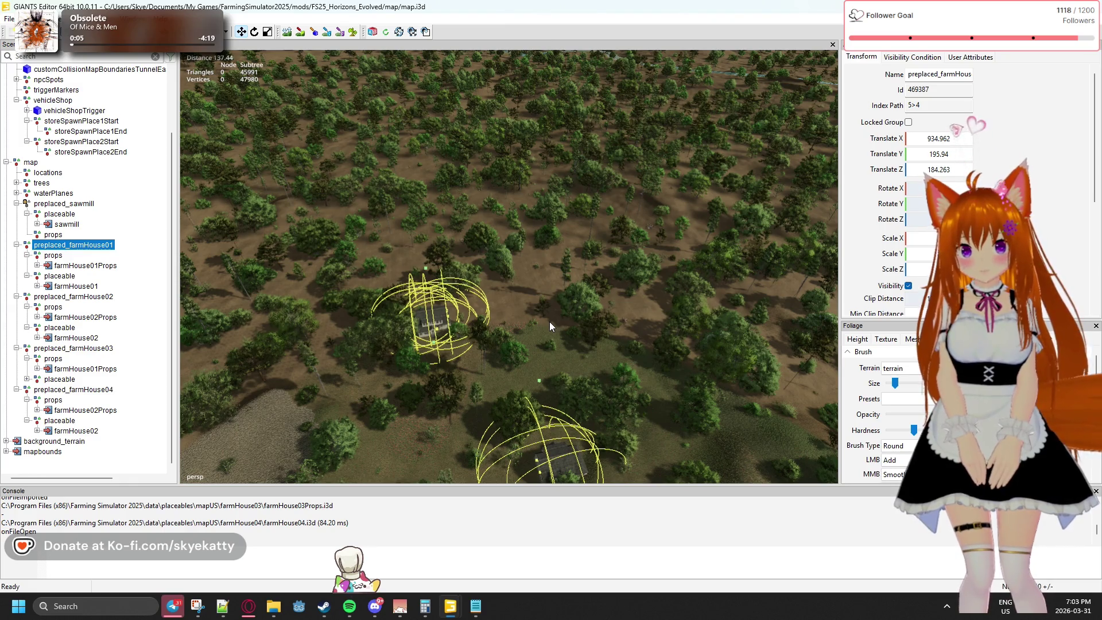
pyautogui.hotkey('ctrl', 'z')
pyautogui.moveTo(548, 321); pyautogui.dragTo(440, 323)
pyautogui.scroll(-3)
pyautogui.scroll(-3)
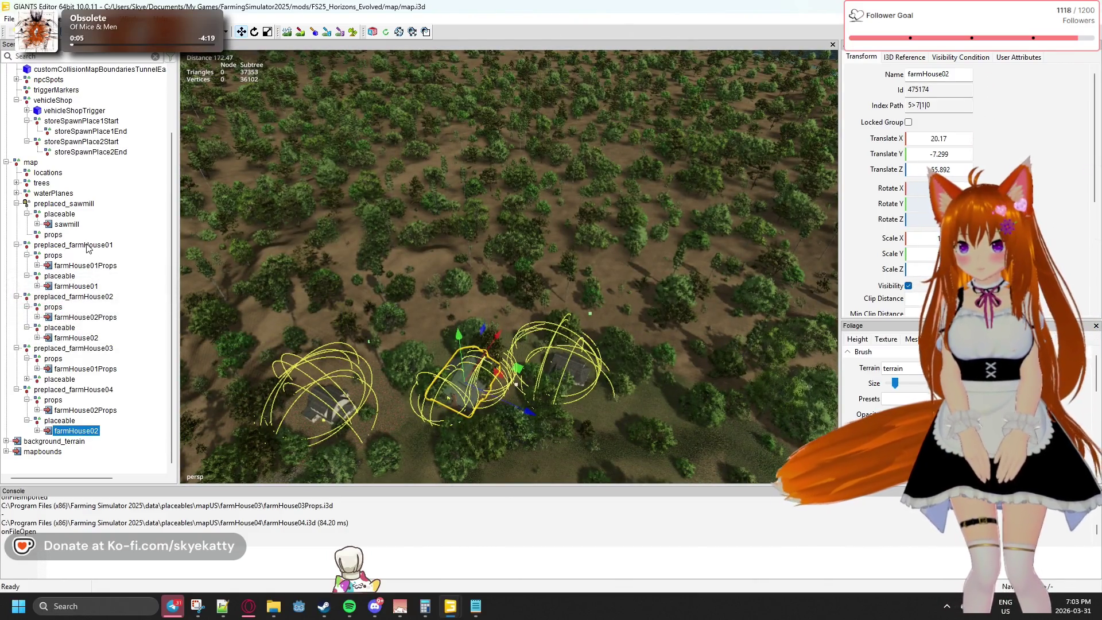
# - Reposition the first and second preplaced farmhouses onto terrain spots next to each other
pyautogui.click(88, 245)
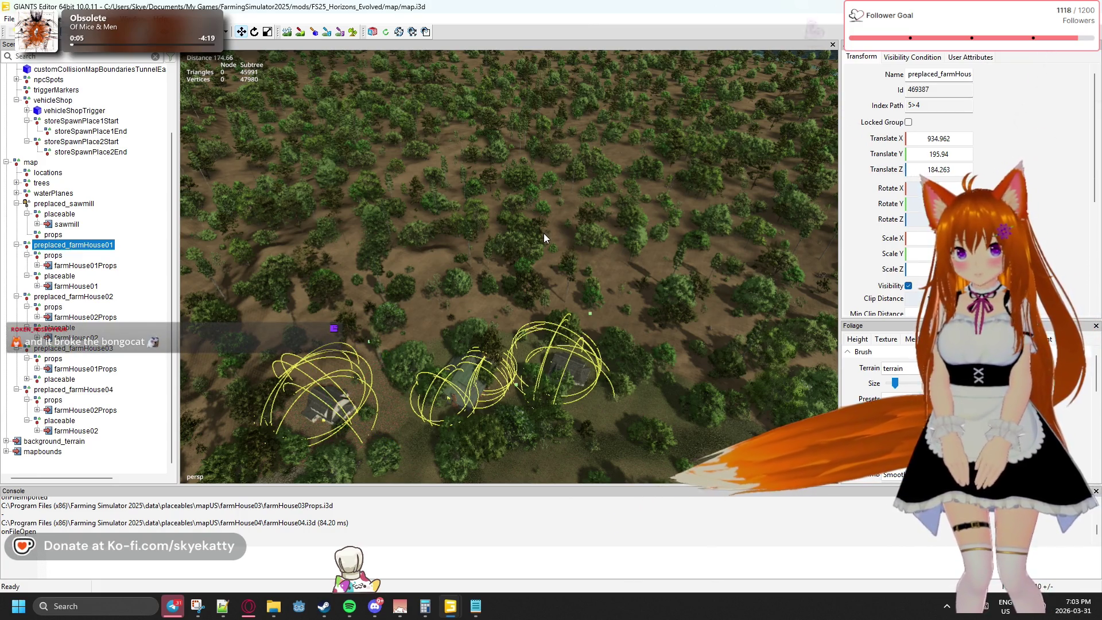
pyautogui.click(546, 236)
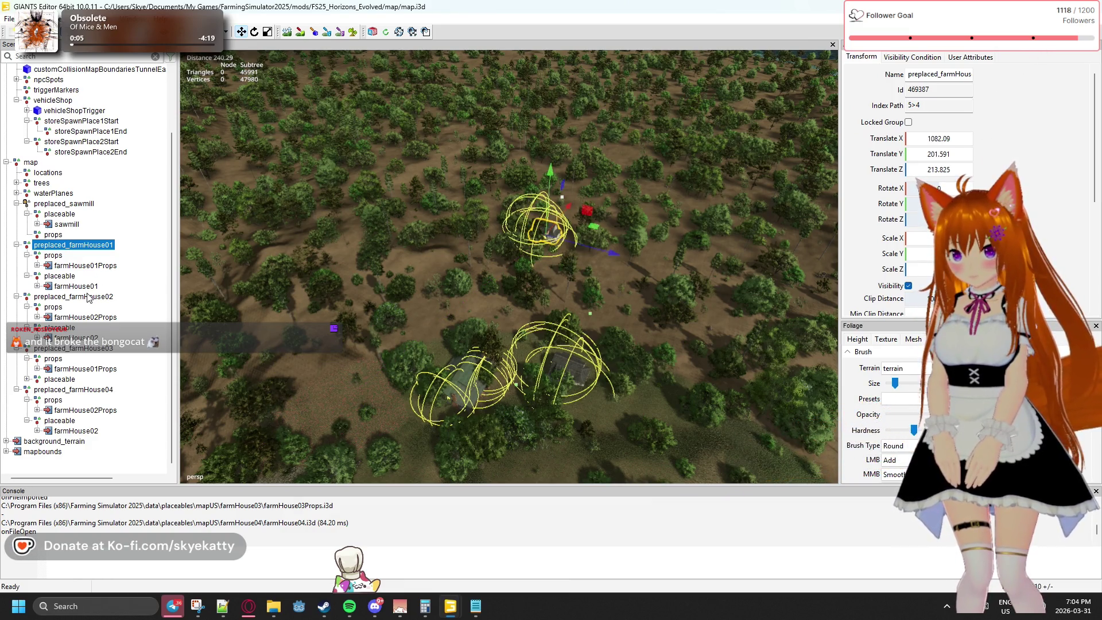
pyautogui.click(87, 296)
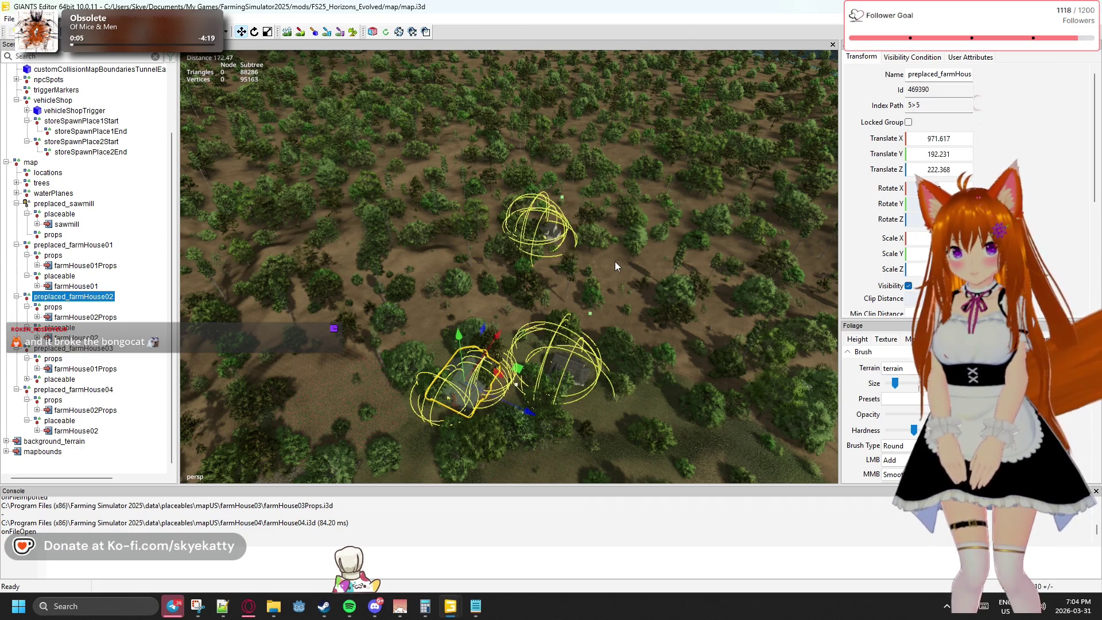
pyautogui.click(604, 227)
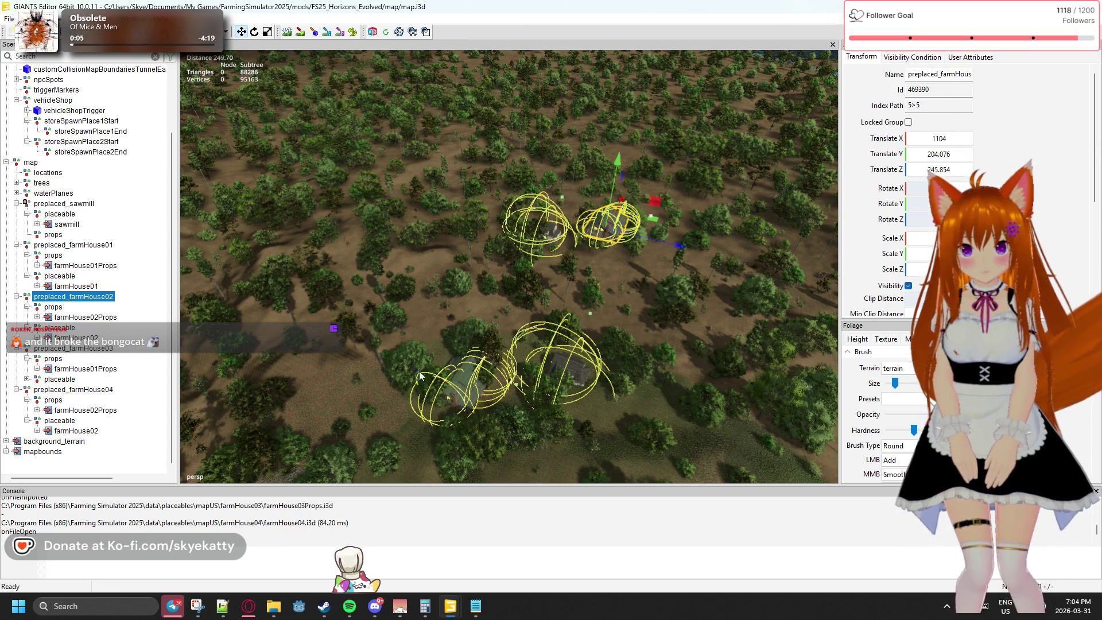
# - Place farmHouse01 under preplaced_farmHouse03 beside the other two houses at 122.438, -1.92, 24.702
pyautogui.click(86, 348)
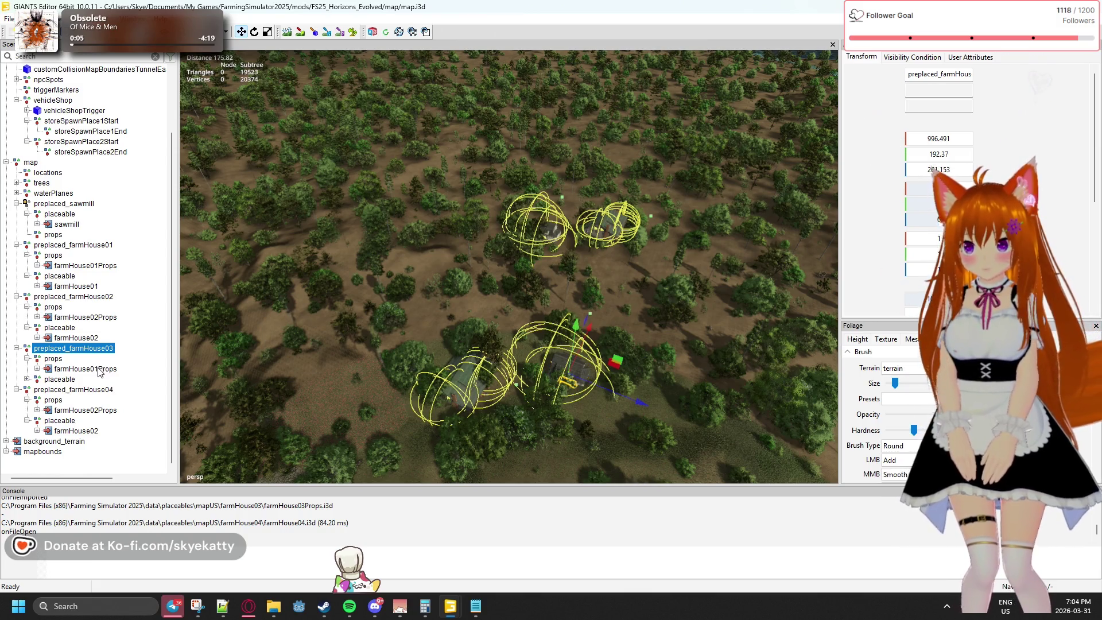
pyautogui.click(99, 369)
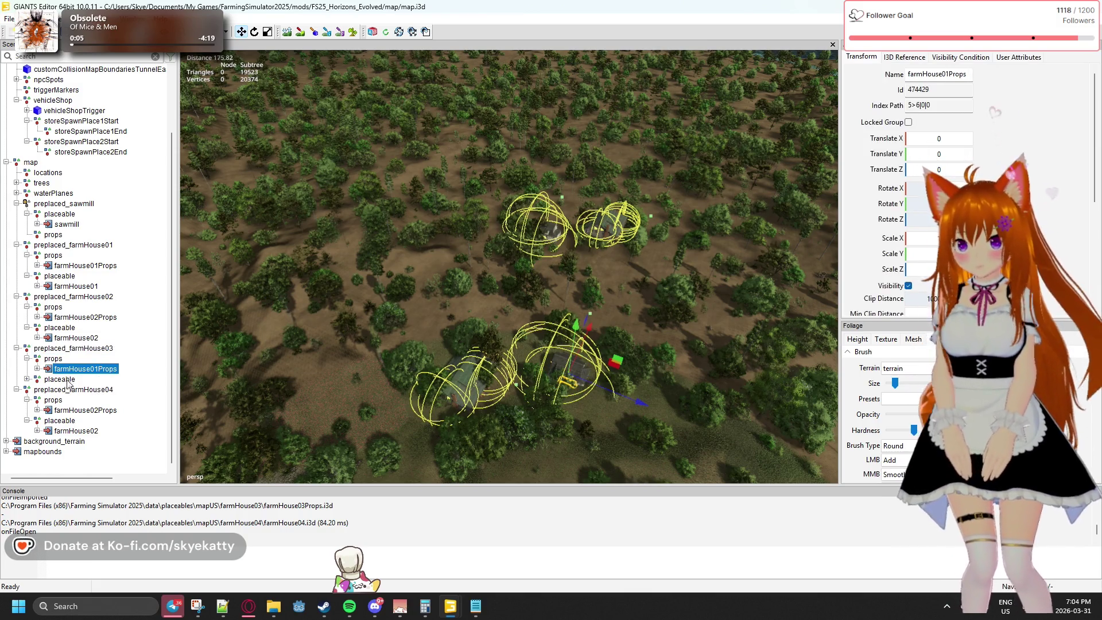
pyautogui.click(27, 379)
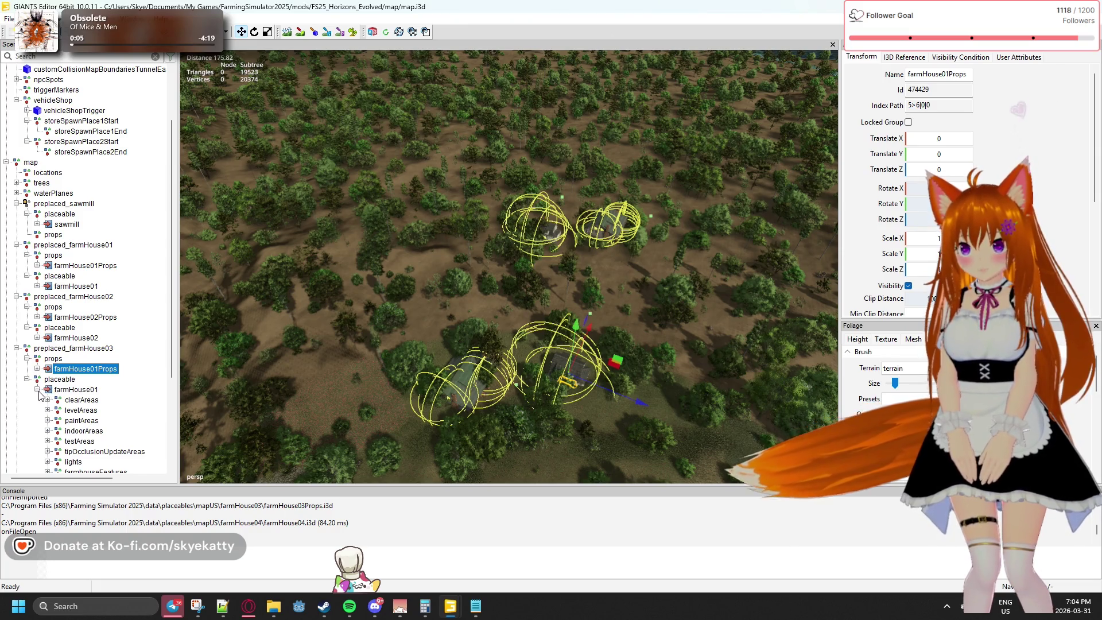
pyautogui.doubleClick(75, 390)
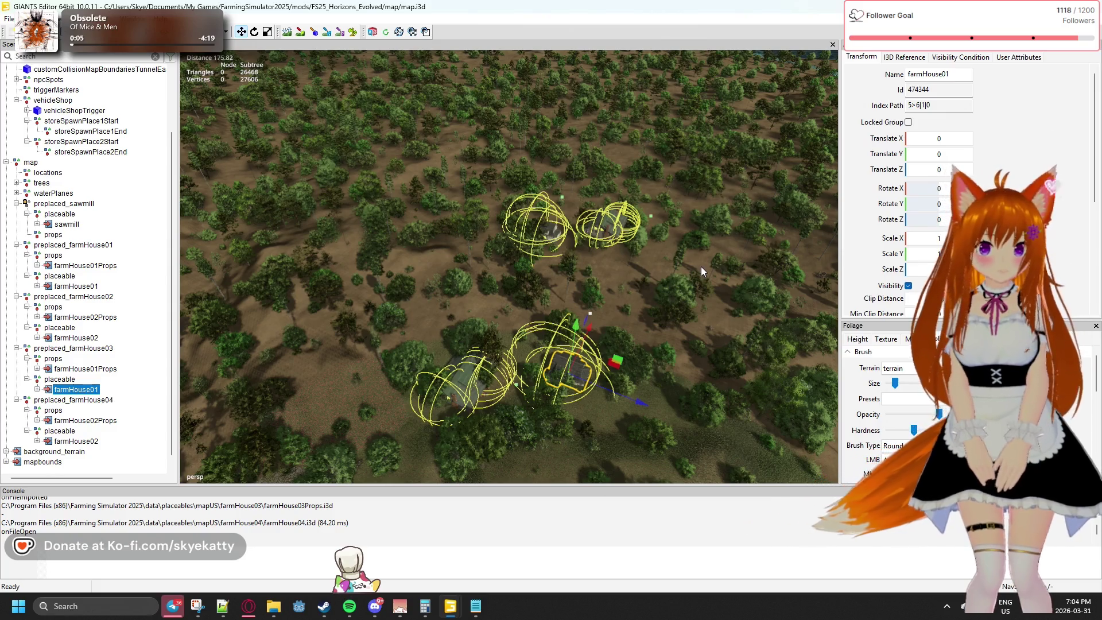
pyautogui.click(669, 249)
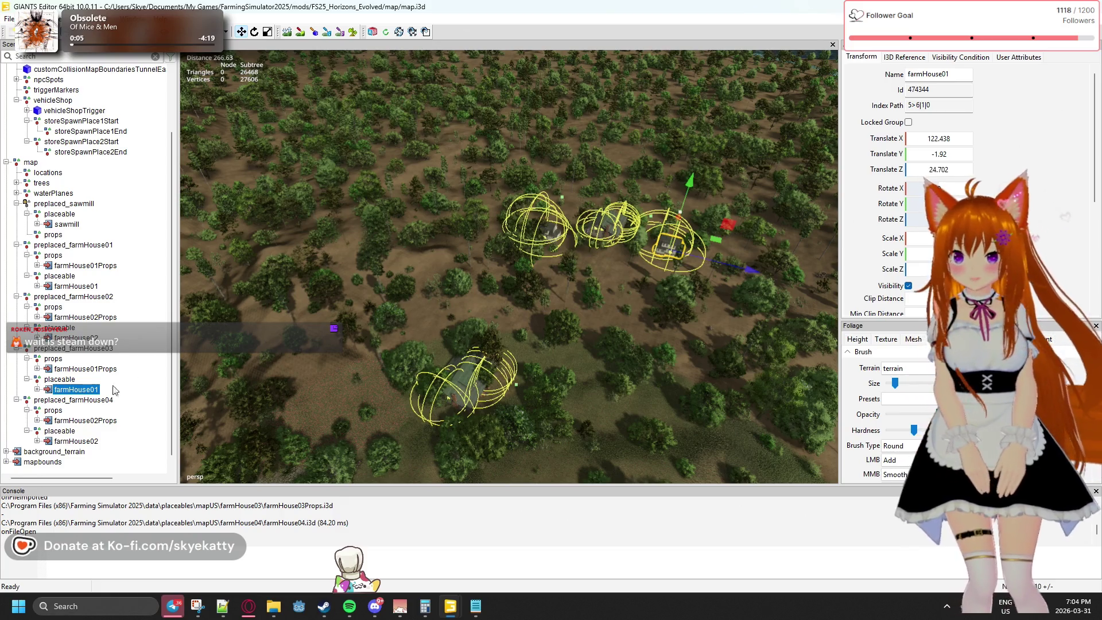
pyautogui.click(57, 409)
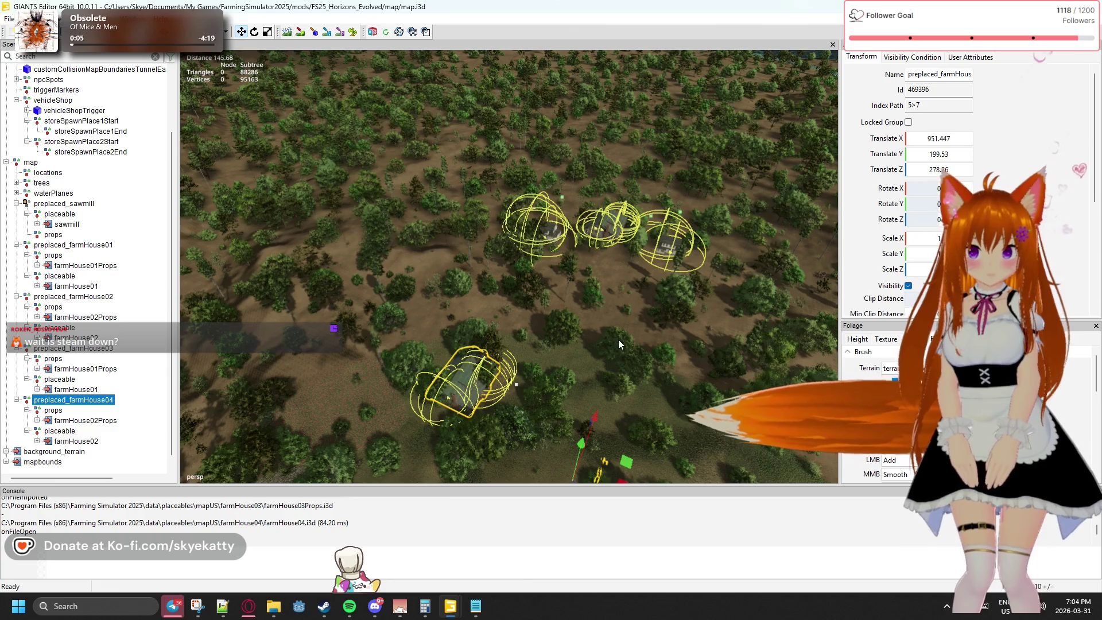
# - Reset the local offset of farmHouse02 under preplaced_farmHouse04 to 0
pyautogui.press('s')
pyautogui.press('s')
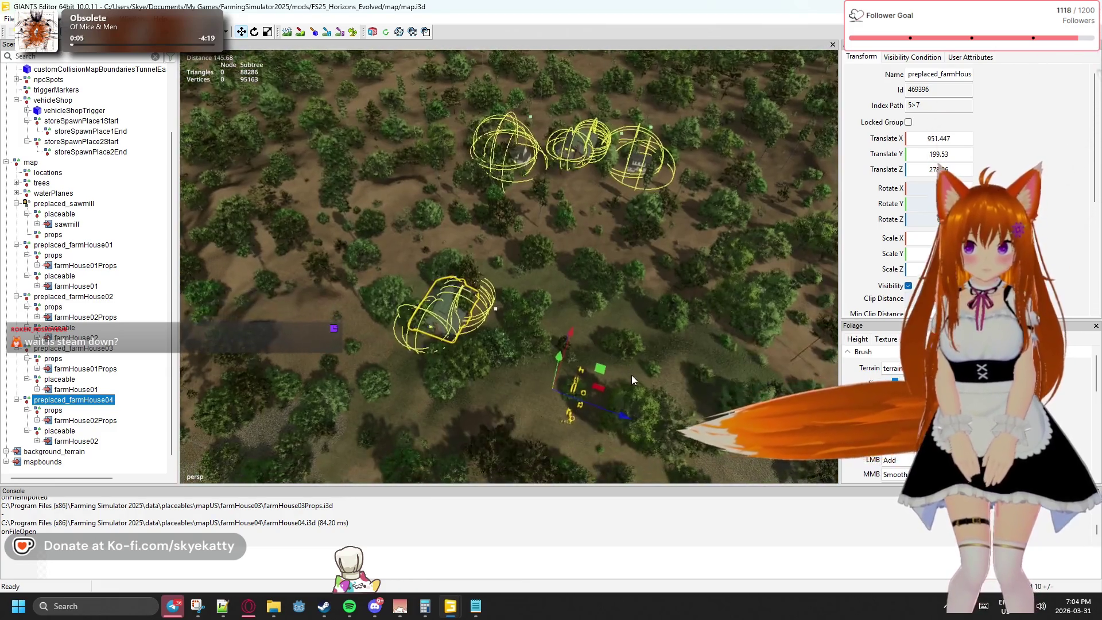
pyautogui.click(89, 440)
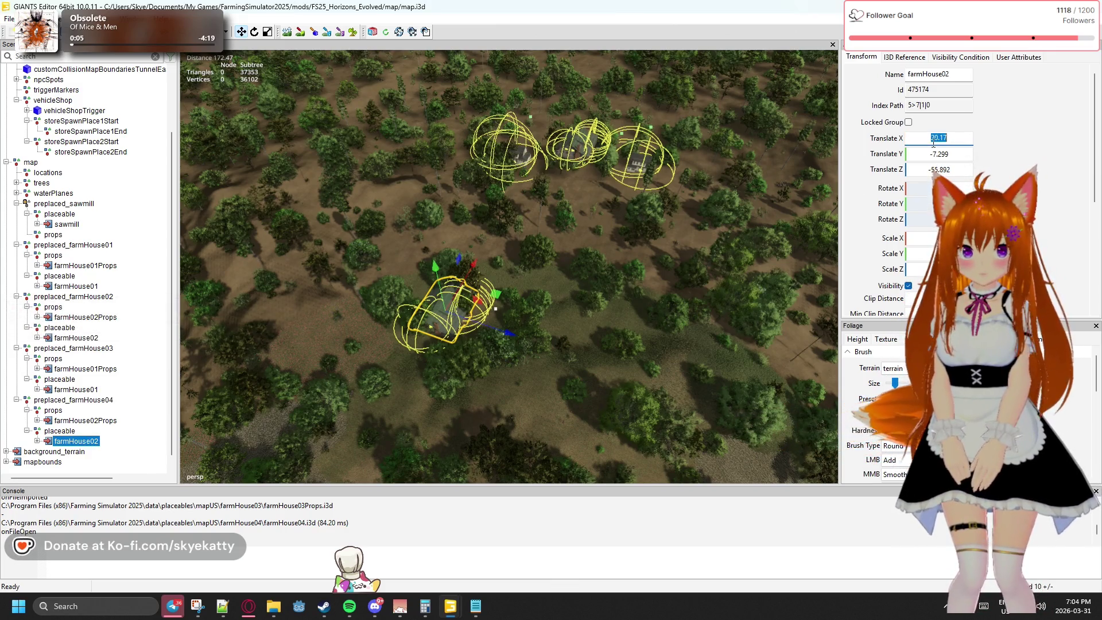
pyautogui.write('0')
pyautogui.write('0')
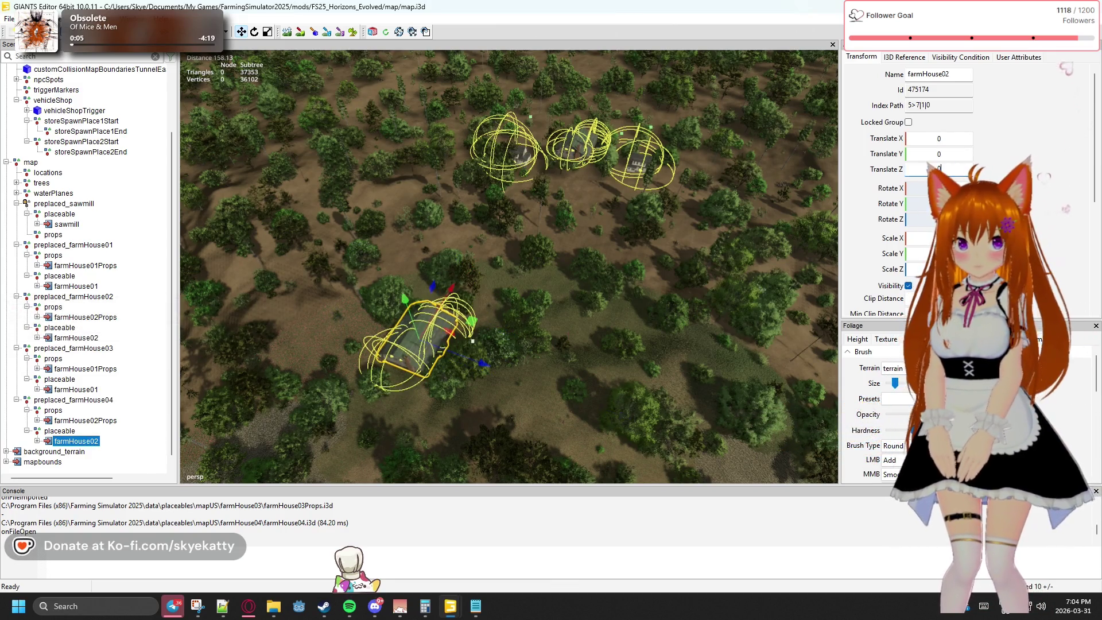
pyautogui.press('Tab')
pyautogui.write('0')
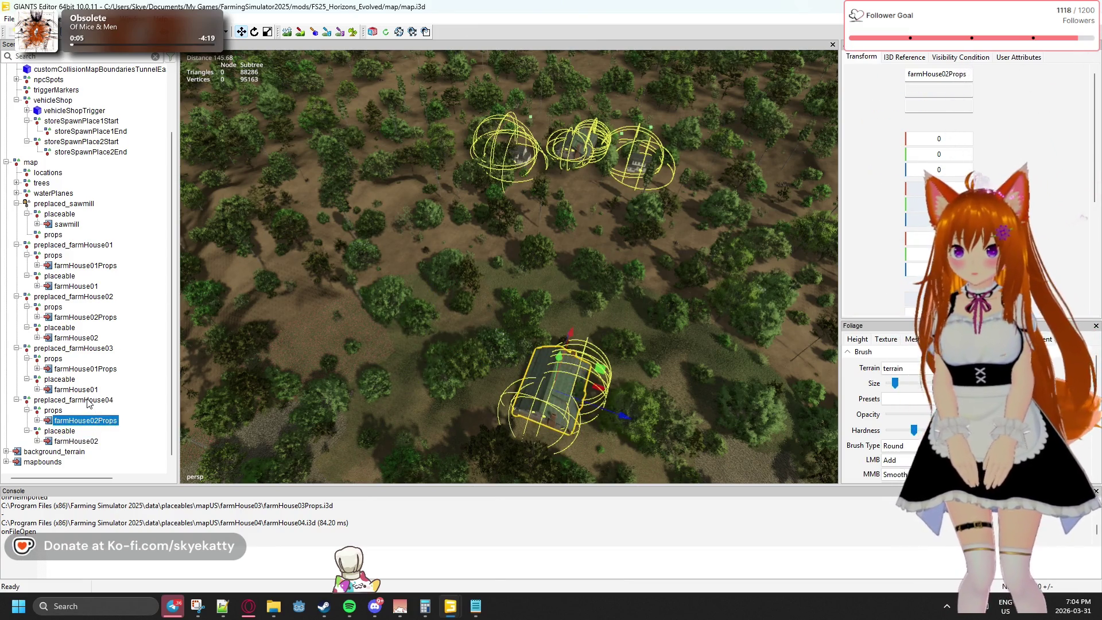
# - Place the preplaced_farmHouse04 group at the row's end, at 1111.018, 197.877, 327.313
pyautogui.press('Up')
pyautogui.press('Up')
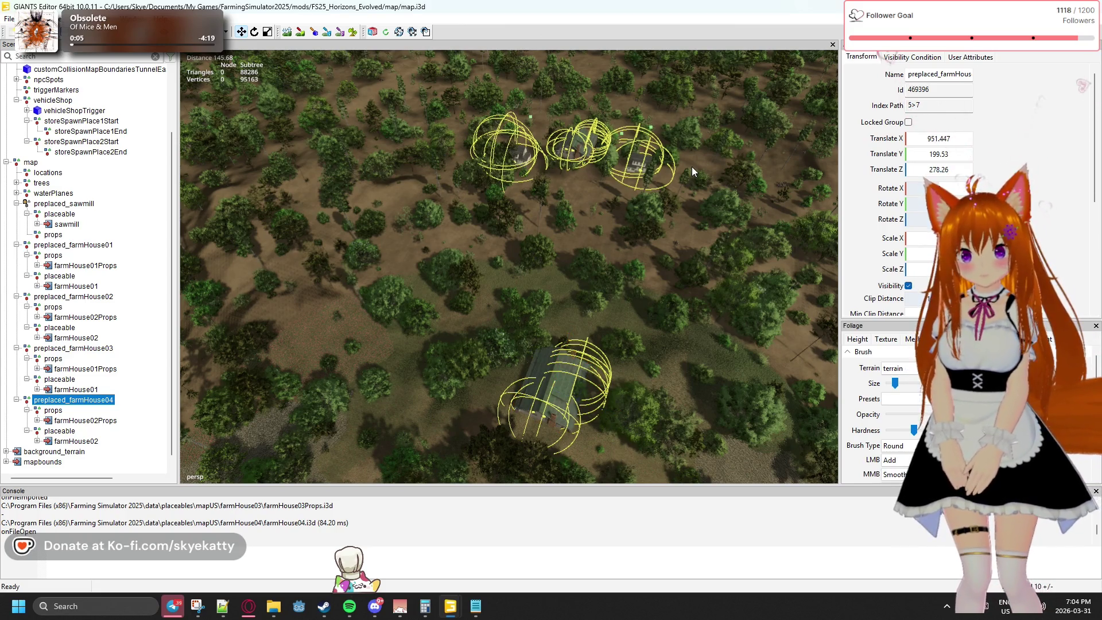
pyautogui.press('p')
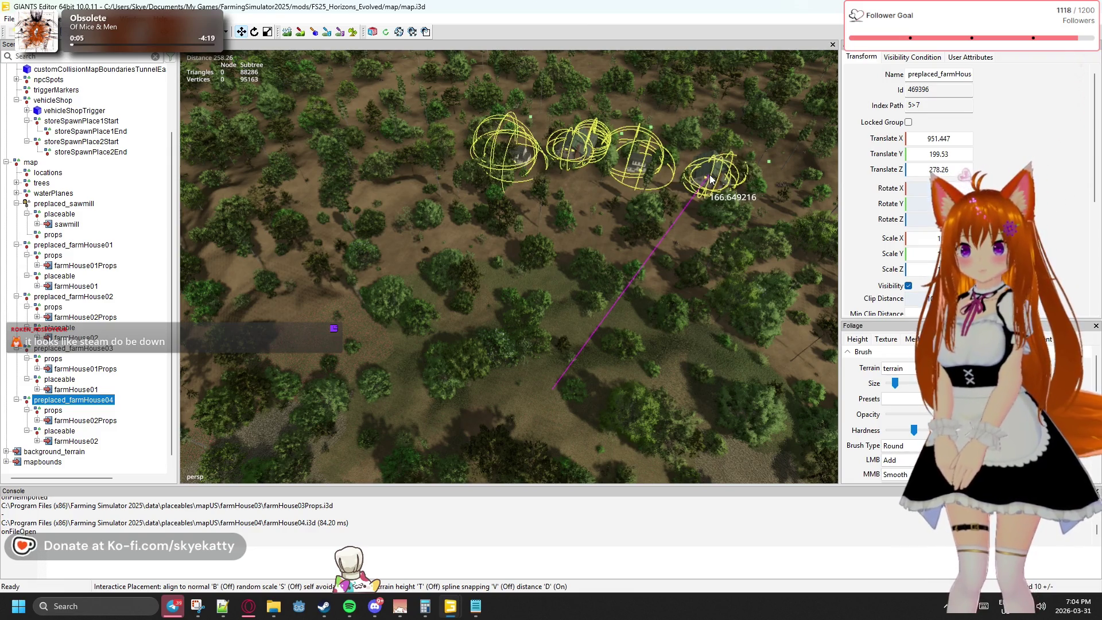
pyautogui.click(711, 183)
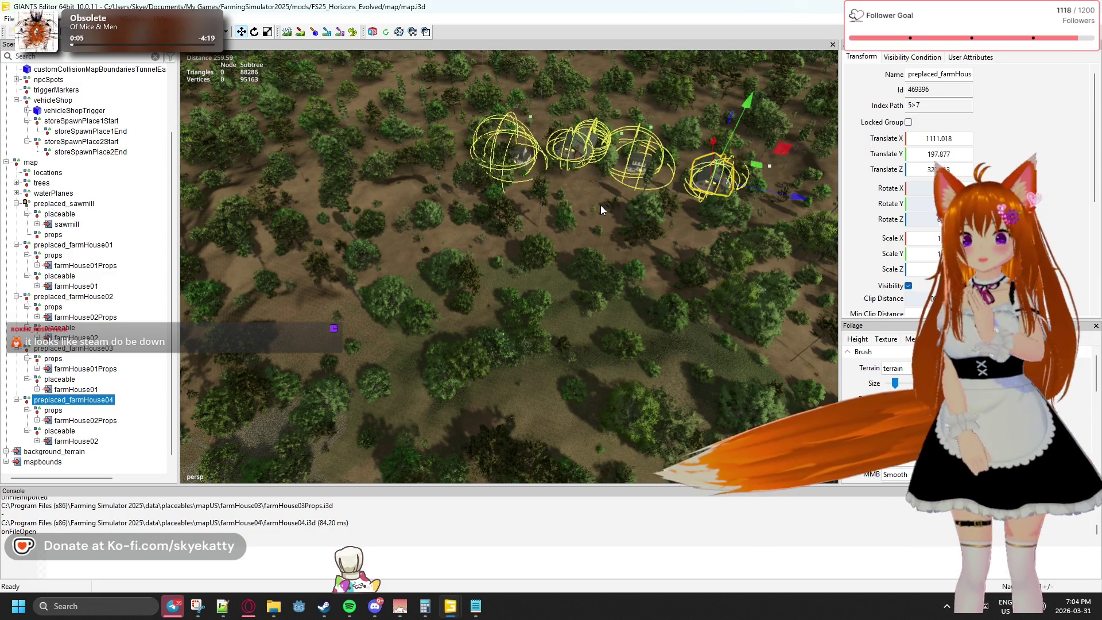
pyautogui.moveTo(600, 205); pyautogui.dragTo(493, 202)
pyautogui.moveTo(503, 270); pyautogui.dragTo(503, 242)
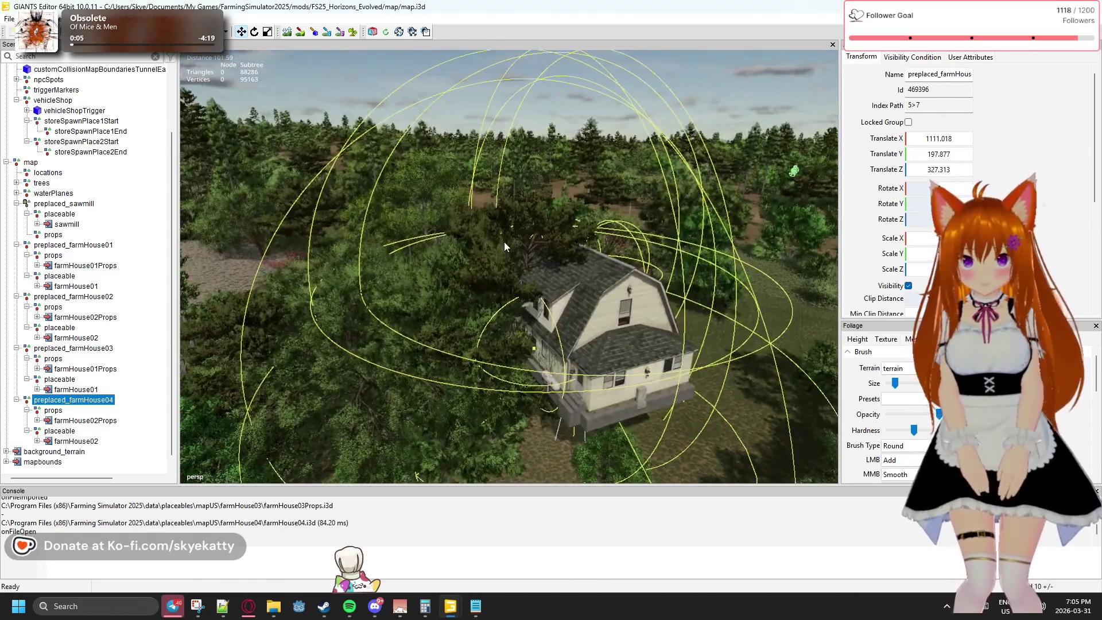
# - Shift the japaneseZelkova_stage04 tree clear of the farmhouse to 1053.267, 191.514, 169.112
pyautogui.click(485, 358)
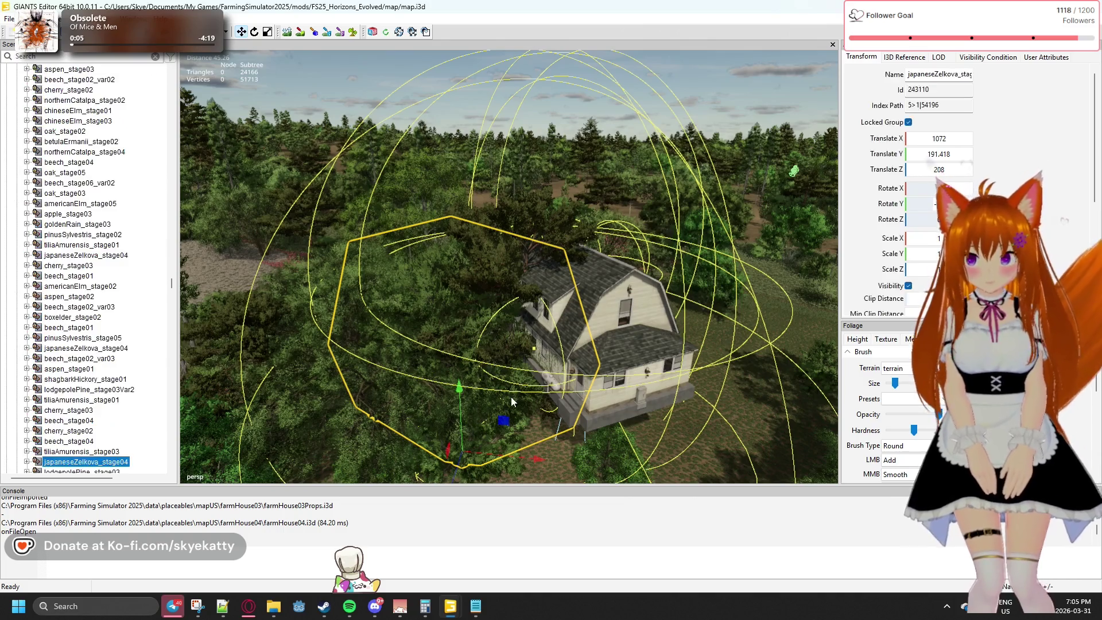
pyautogui.moveTo(527, 401); pyautogui.dragTo(523, 422)
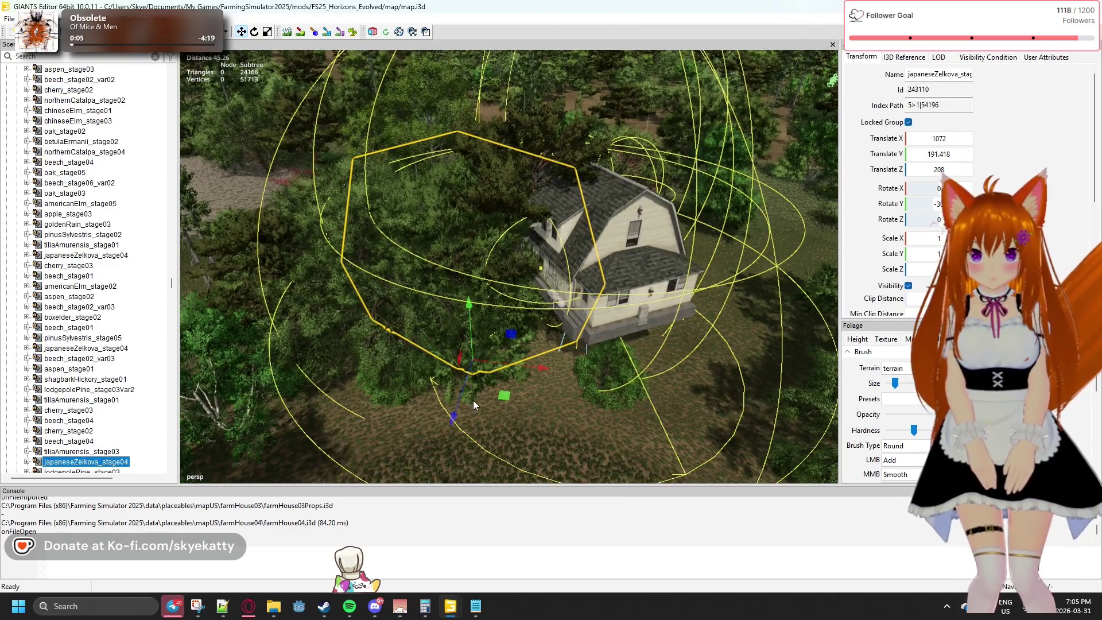
pyautogui.moveTo(532, 370); pyautogui.dragTo(424, 348)
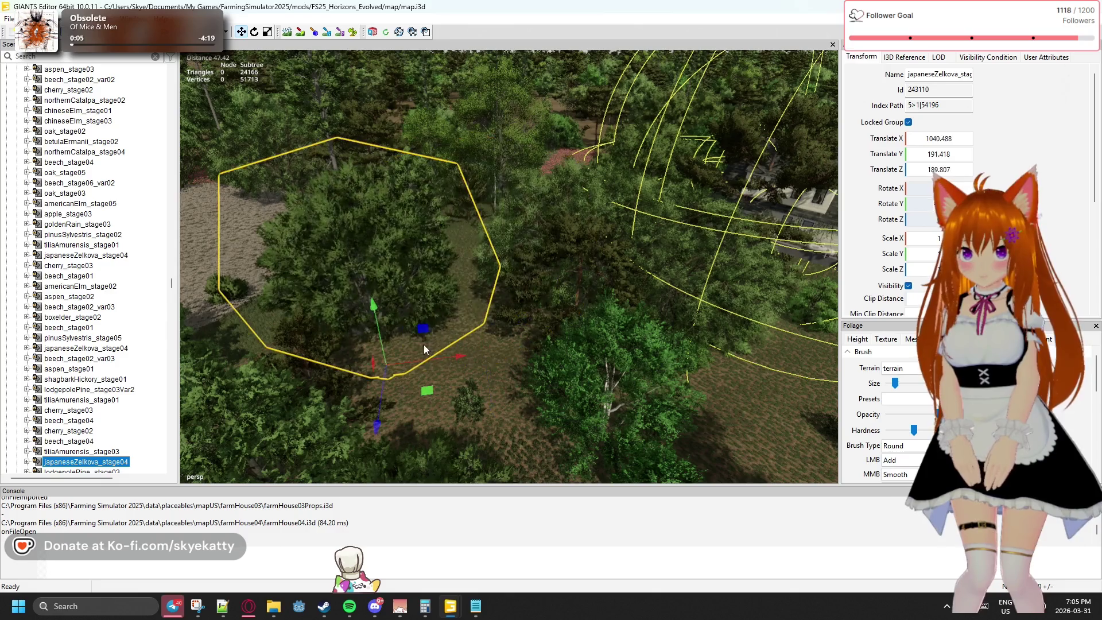
pyautogui.moveTo(373, 312); pyautogui.dragTo(363, 263)
pyautogui.moveTo(422, 325); pyautogui.dragTo(359, 319)
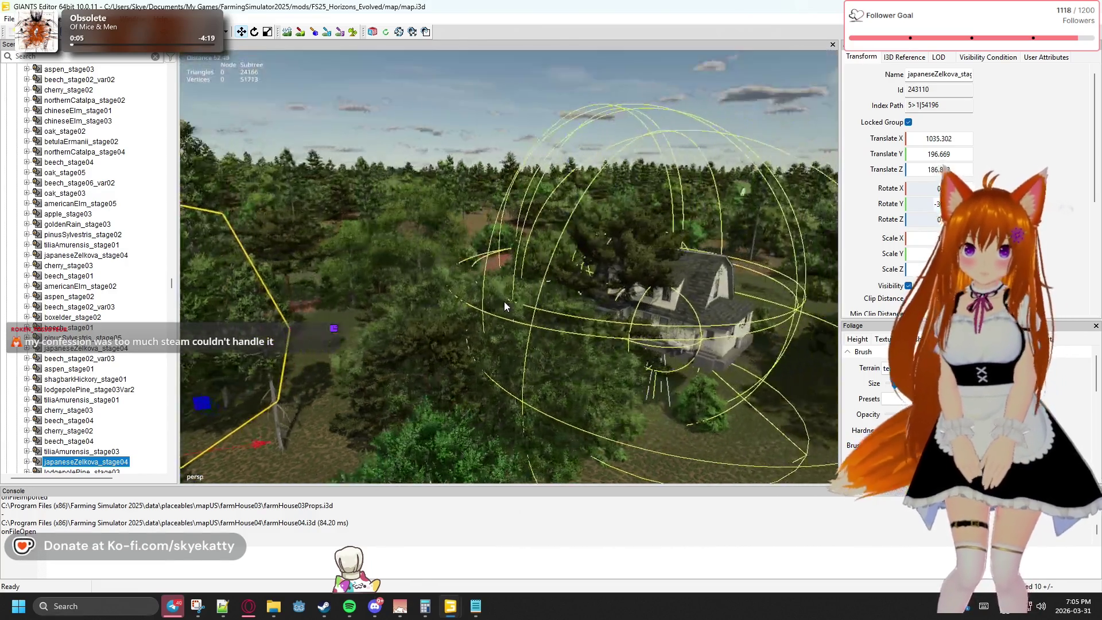
pyautogui.press('w')
pyautogui.moveTo(476, 321); pyautogui.dragTo(262, 292)
pyautogui.press('s')
pyautogui.click(496, 310)
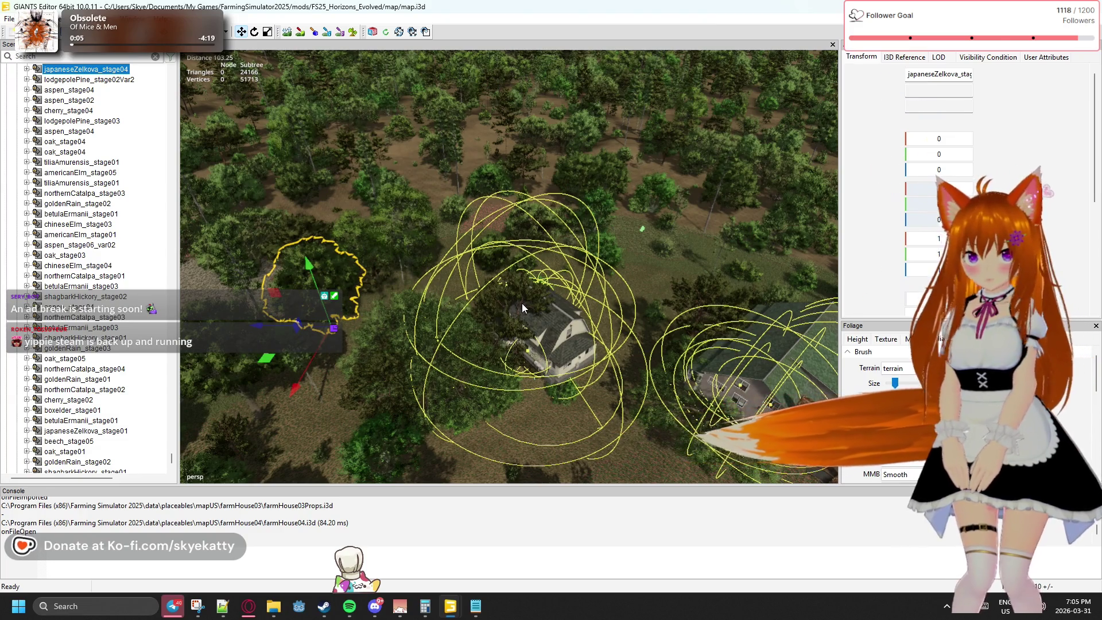
# - Frame farmHouse01 and move the pine tree beside the porch away from the house
pyautogui.click(513, 304)
pyautogui.click(499, 305)
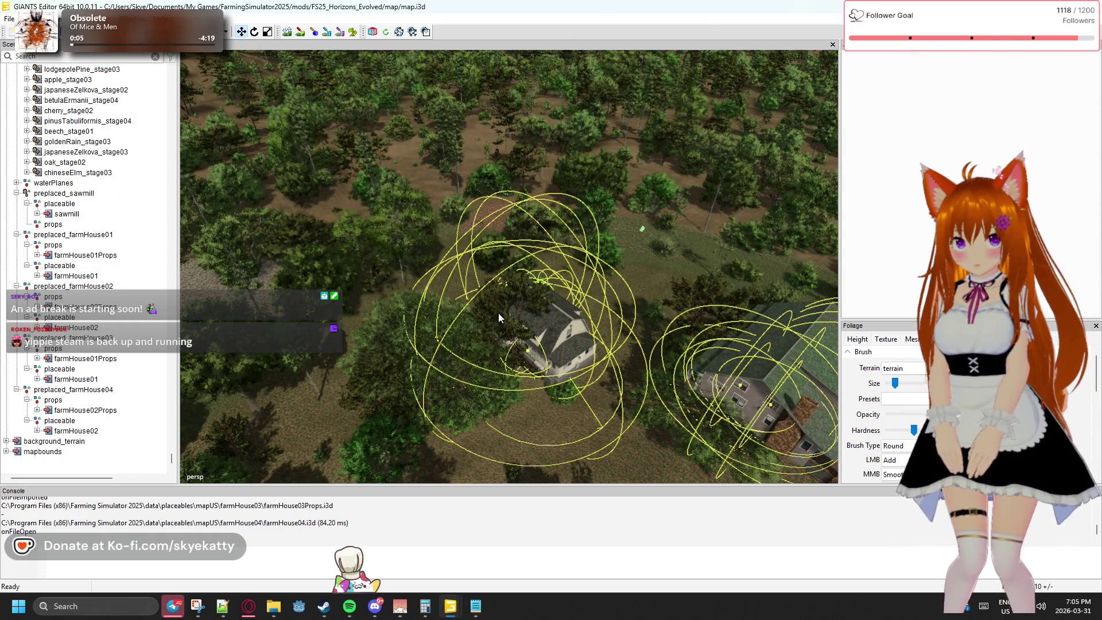
pyautogui.click(586, 360)
pyautogui.scroll(3)
pyautogui.press('f')
pyautogui.scroll(3)
pyautogui.moveTo(502, 261); pyautogui.dragTo(518, 336)
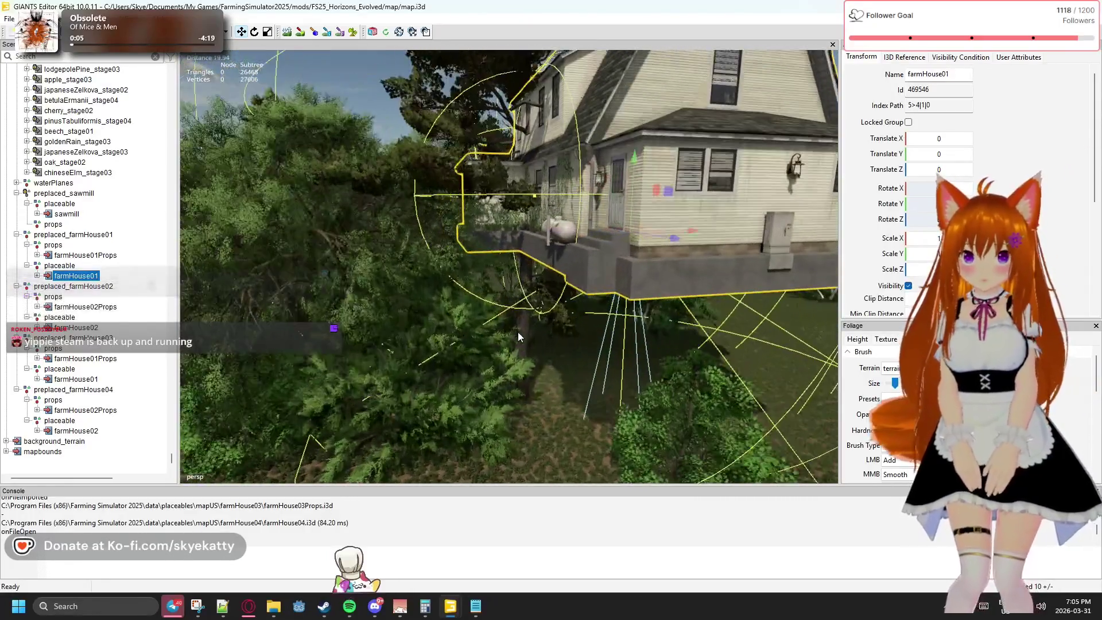
pyautogui.click(517, 332)
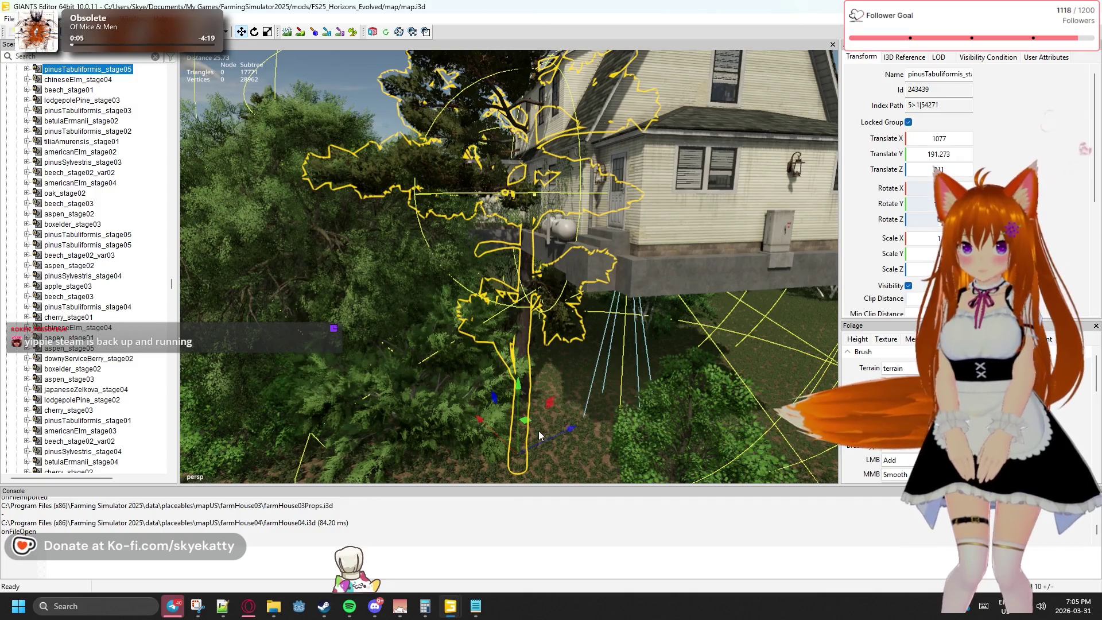
pyautogui.moveTo(497, 425); pyautogui.dragTo(281, 148)
pyautogui.moveTo(491, 240); pyautogui.dragTo(569, 191)
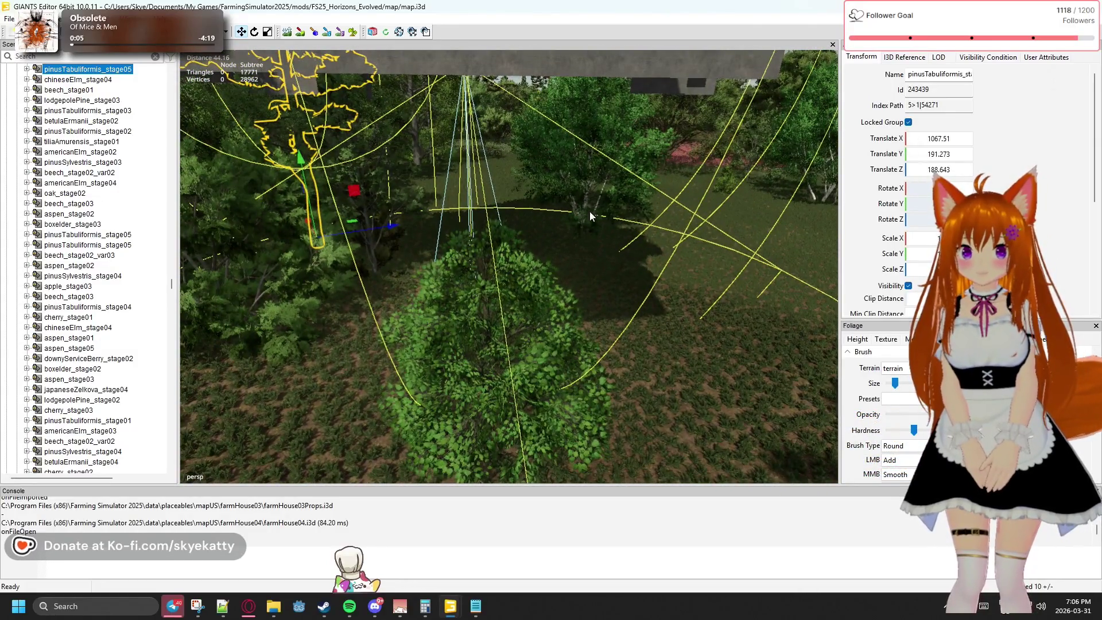
pyautogui.moveTo(472, 221); pyautogui.dragTo(467, 254)
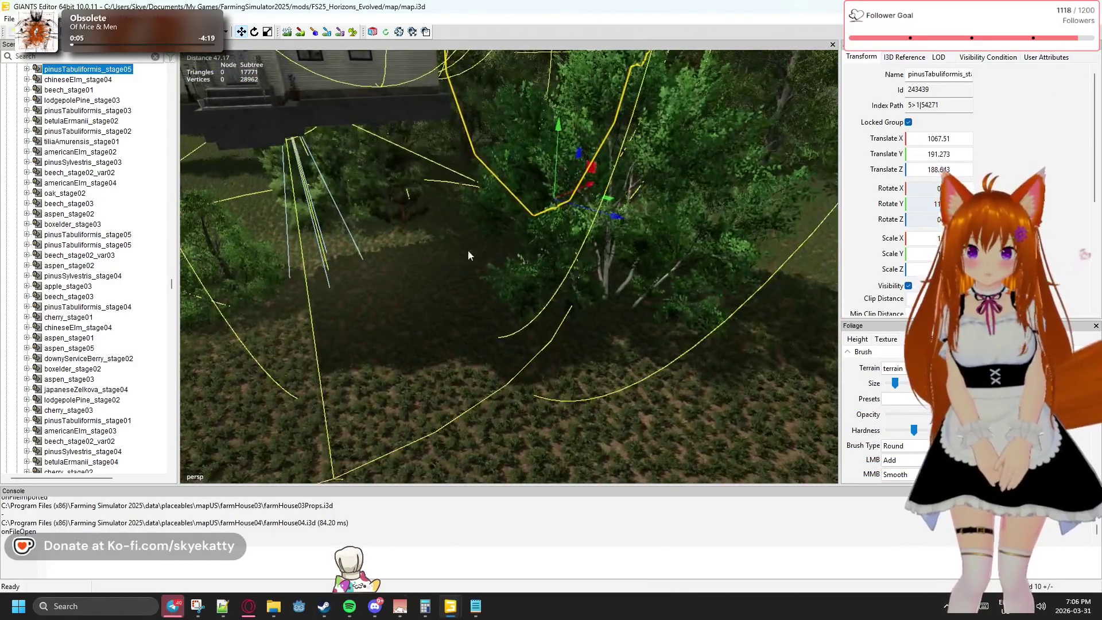
# - Move the birch tree across the lawn and raise it onto the ground
pyautogui.click(606, 266)
pyautogui.moveTo(614, 337); pyautogui.dragTo(831, 278)
pyautogui.moveTo(788, 320); pyautogui.dragTo(538, 215)
pyautogui.moveTo(513, 176); pyautogui.dragTo(516, 152)
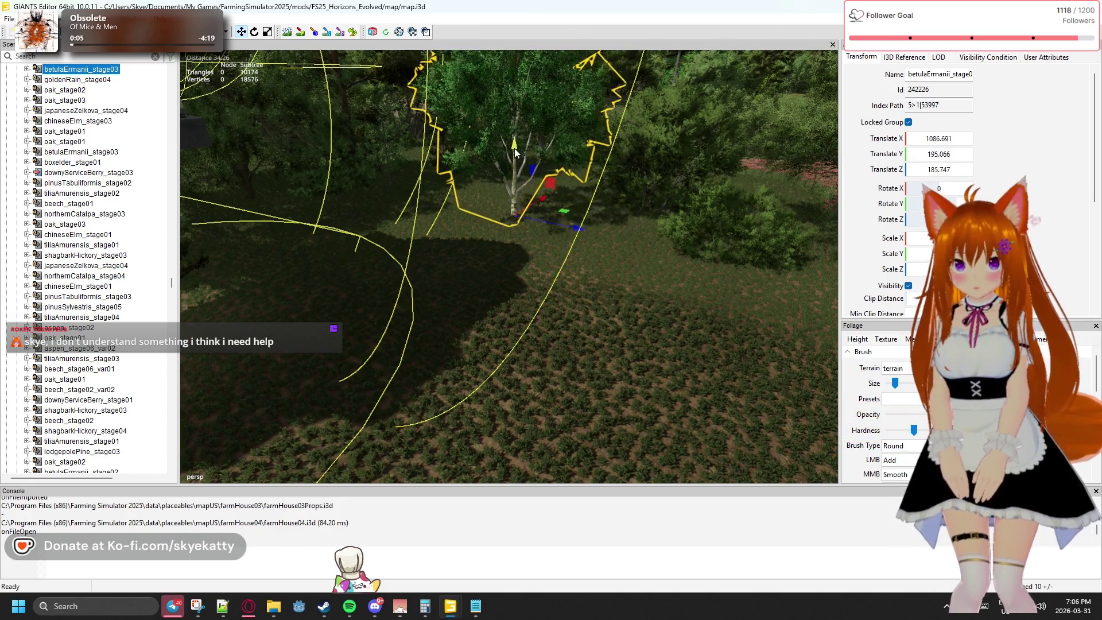
pyautogui.moveTo(465, 208); pyautogui.dragTo(377, 286)
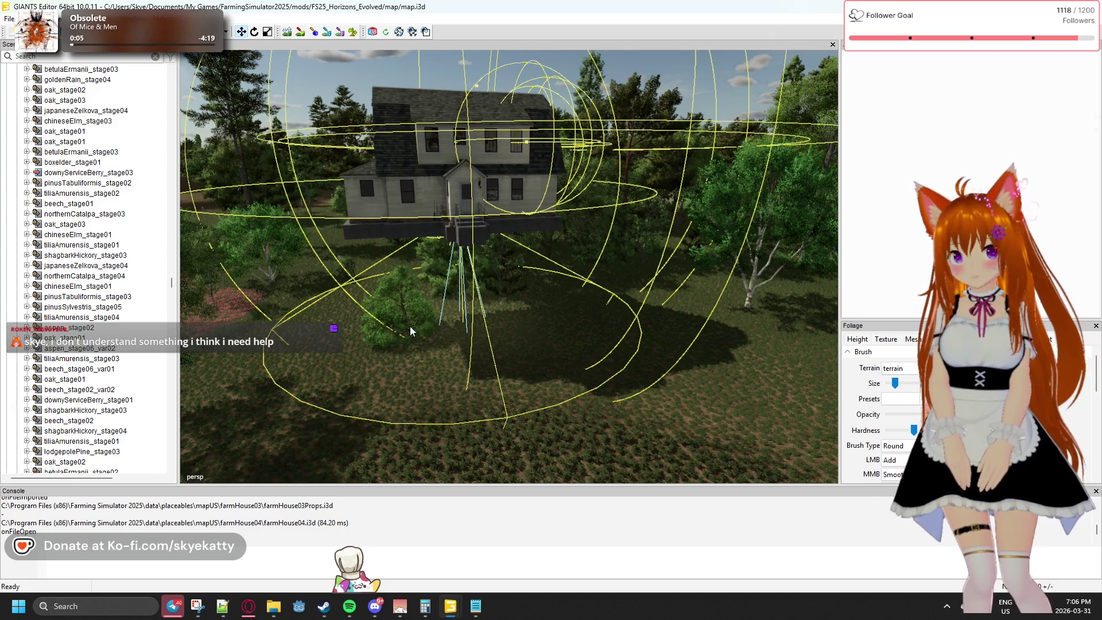
# - Move the bush out from the front of the house, then collapse the trees group
pyautogui.click(410, 326)
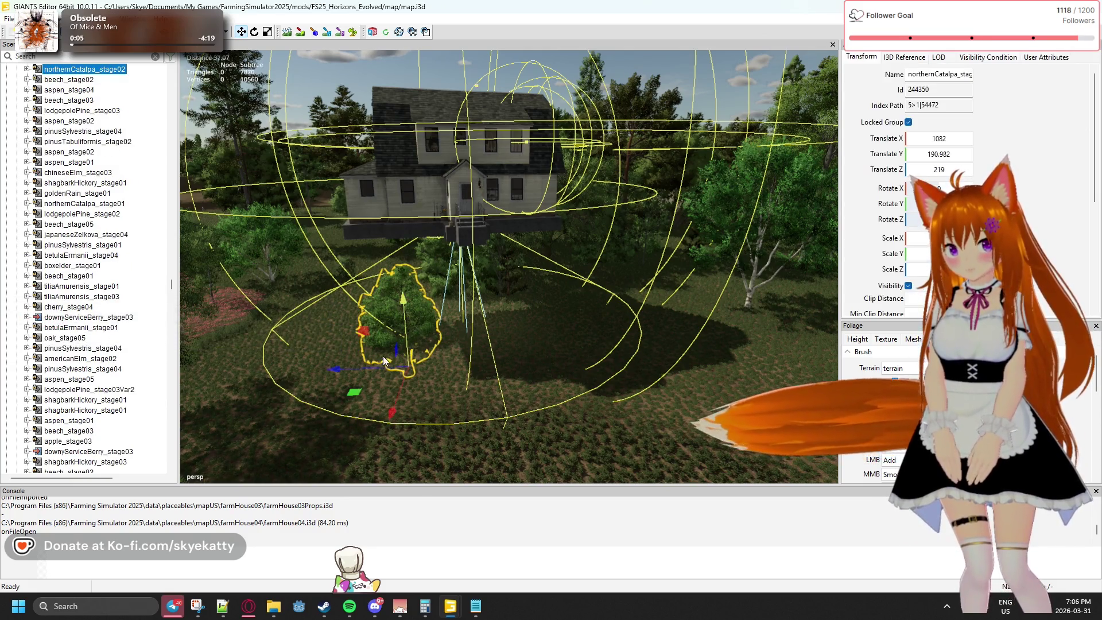
pyautogui.moveTo(356, 369); pyautogui.dragTo(784, 335)
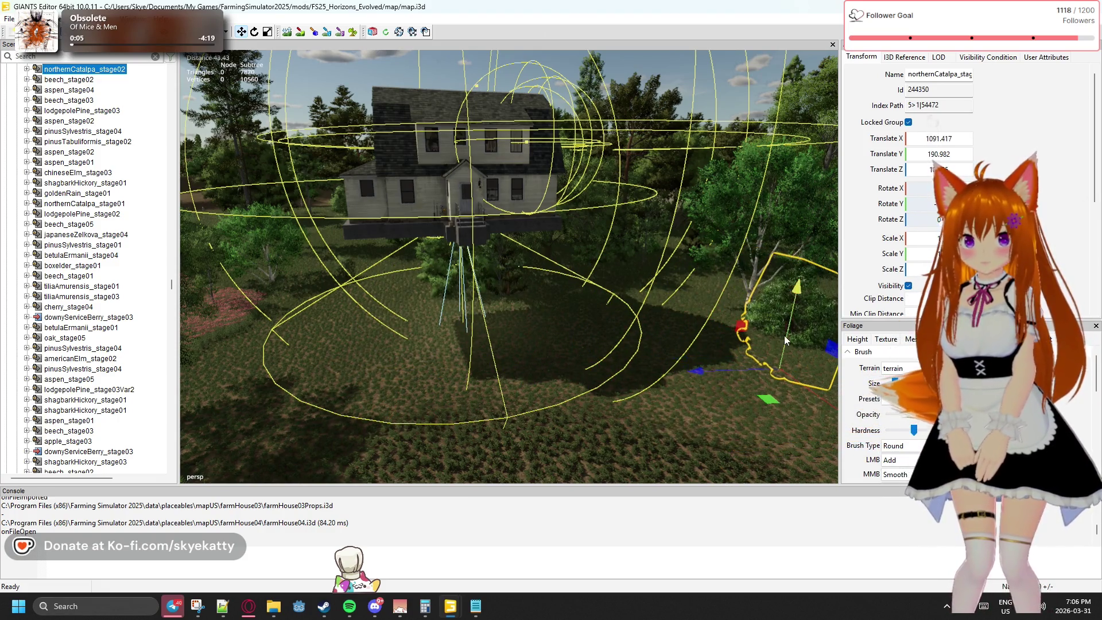
pyautogui.press('f')
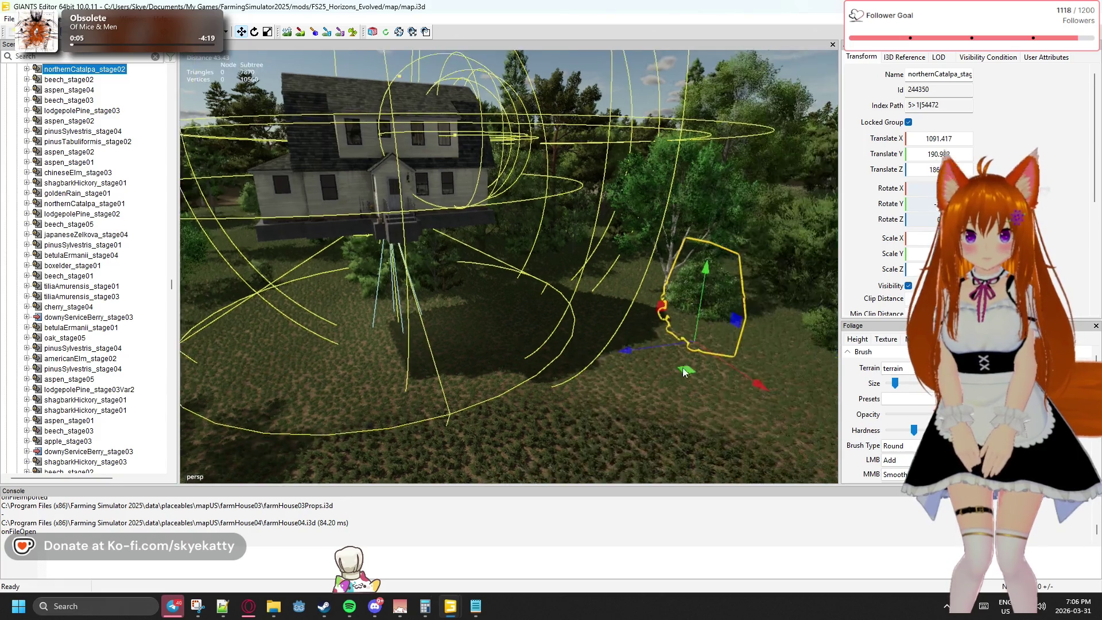
pyautogui.moveTo(608, 326); pyautogui.dragTo(618, 237)
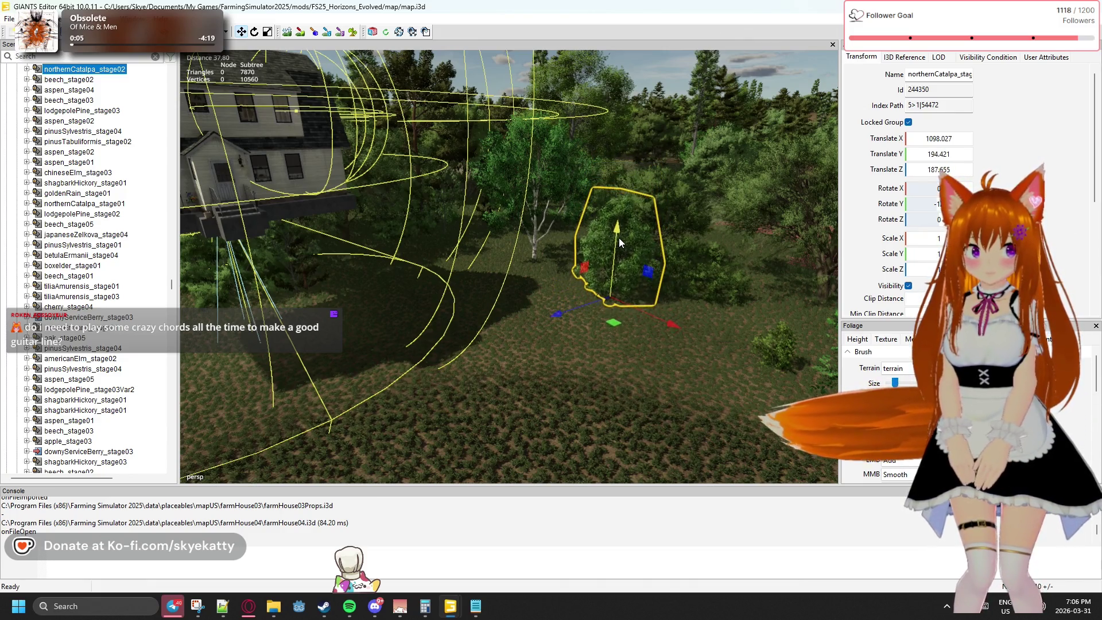
pyautogui.moveTo(459, 298); pyautogui.dragTo(644, 344)
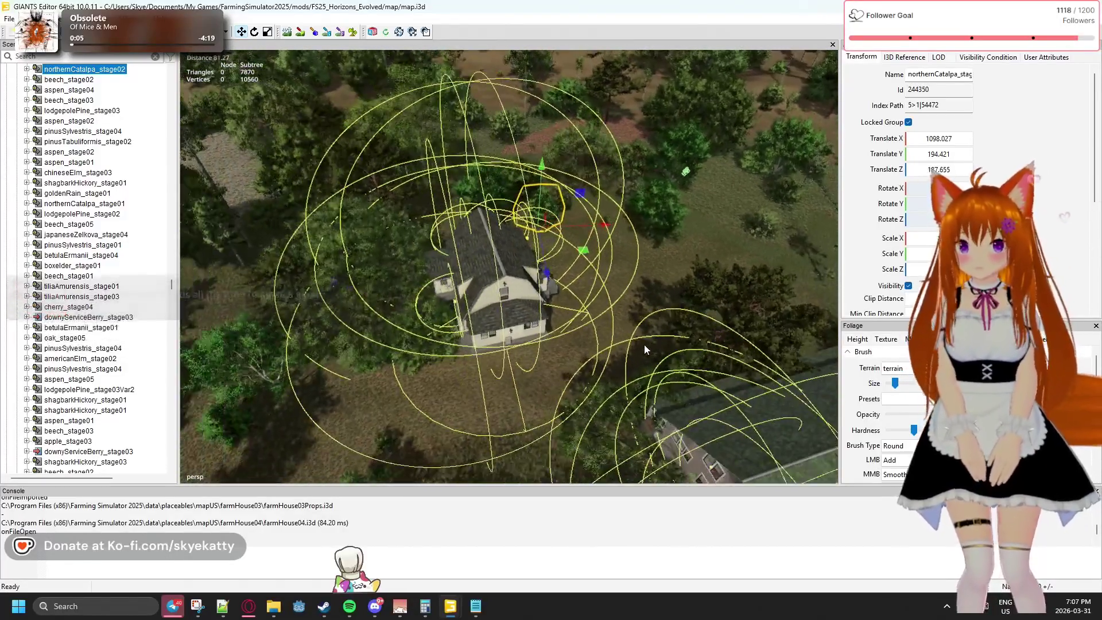
pyautogui.moveTo(172, 287); pyautogui.dragTo(154, 55)
pyautogui.click(16, 255)
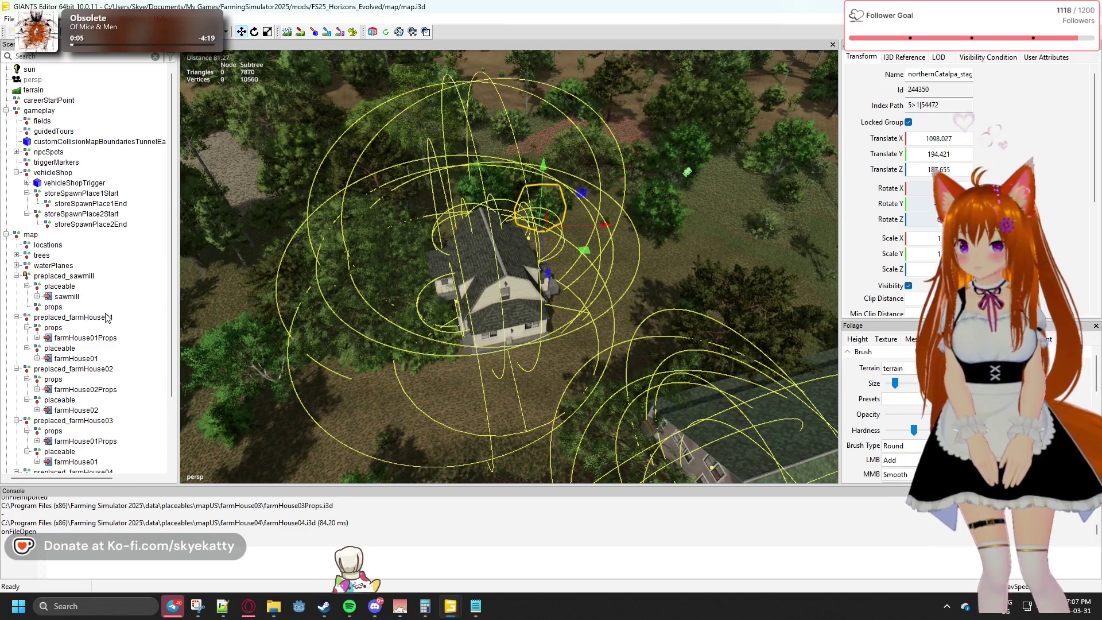
pyautogui.click(106, 317)
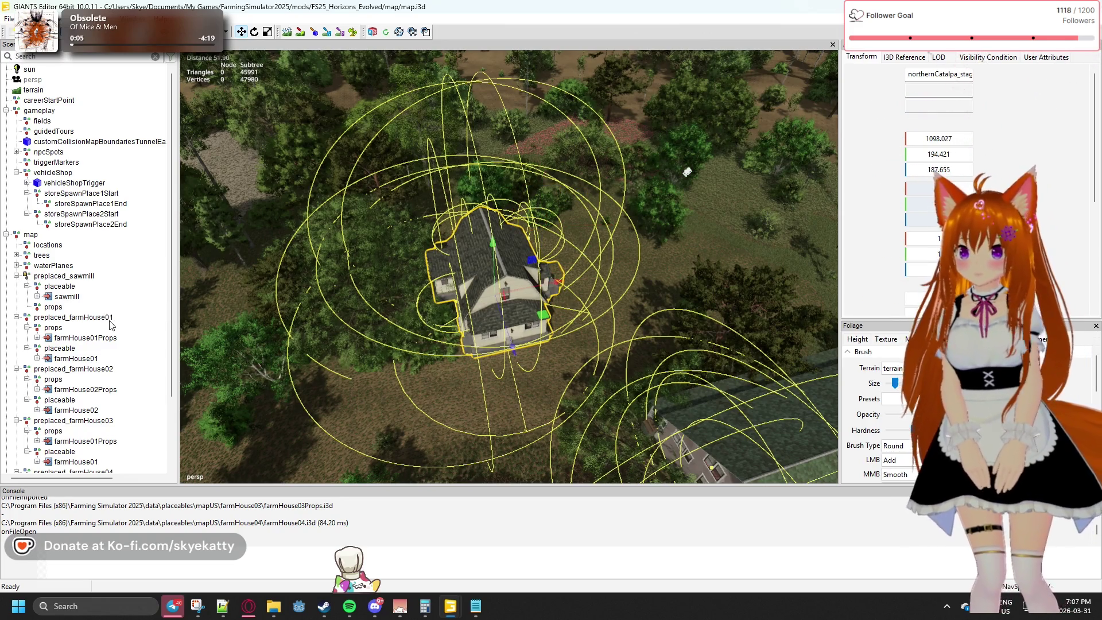
# - Drop preplaced_farmHouse01 in the forest clearing at 996.491, 192.37, 261.153 and frame it
pyautogui.moveTo(235, 305); pyautogui.dragTo(190, 317)
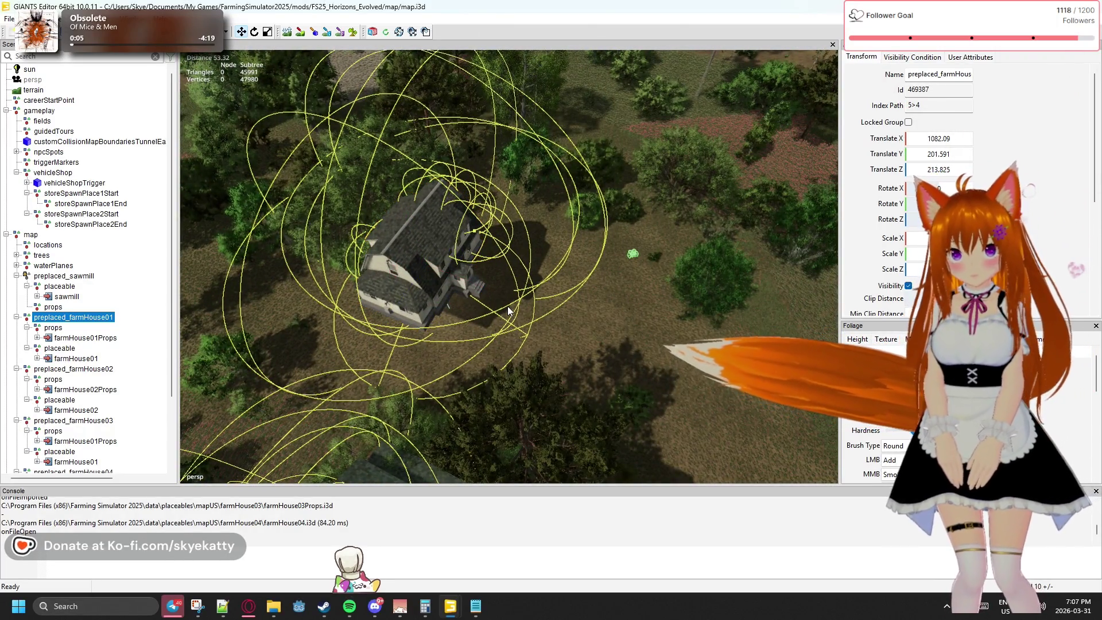
pyautogui.press('f')
pyautogui.press('space')
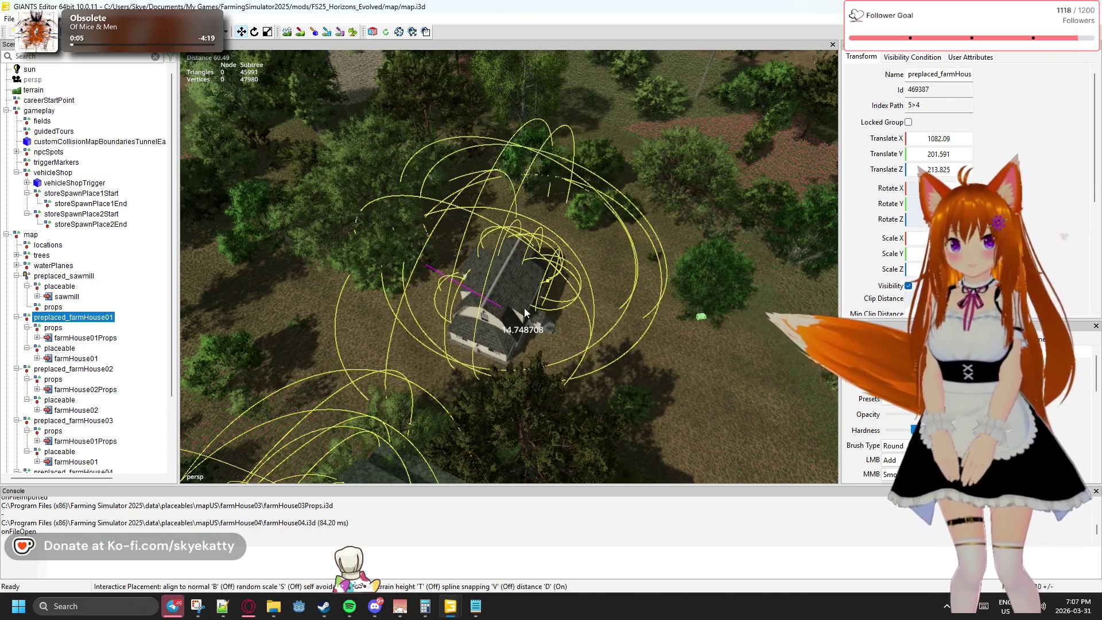
pyautogui.click(481, 331)
pyautogui.press('s')
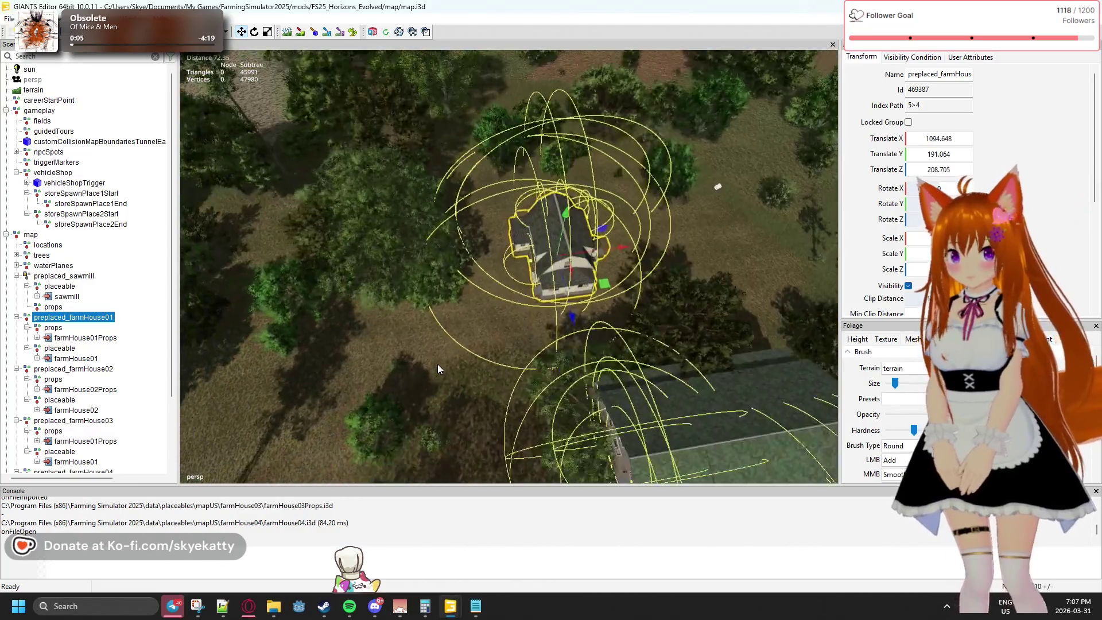
pyautogui.press('w')
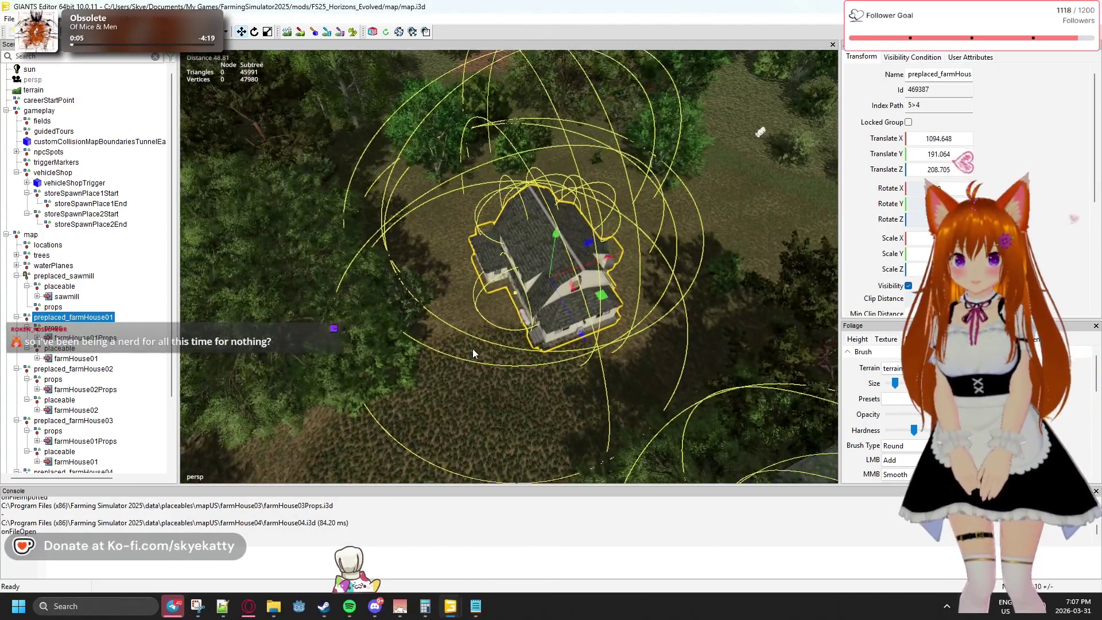
pyautogui.press('w')
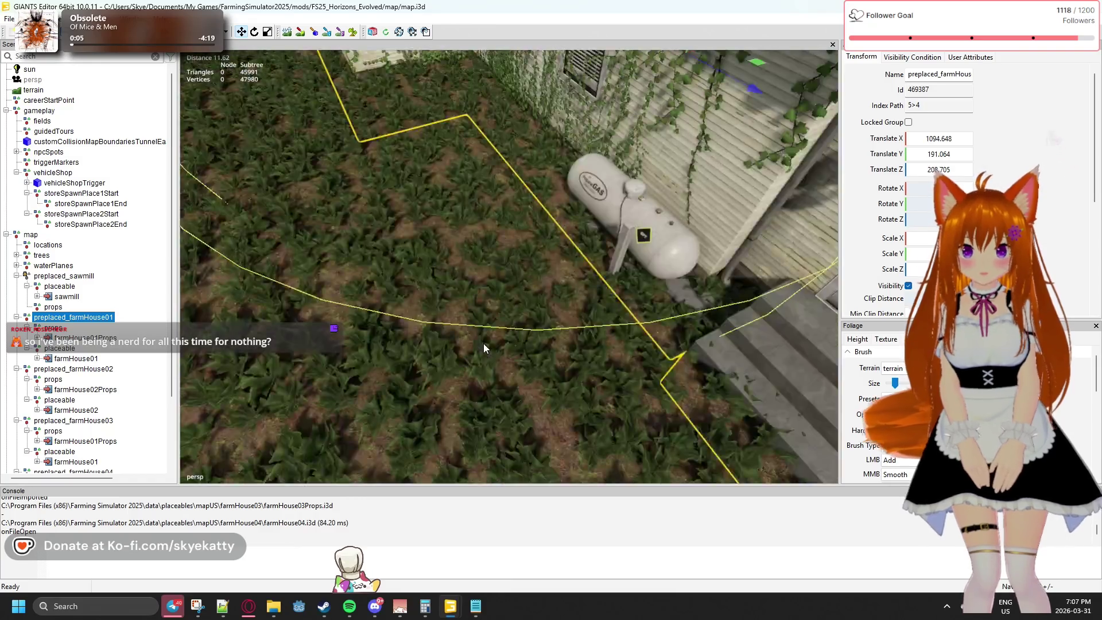
pyautogui.press('f')
pyautogui.press('s')
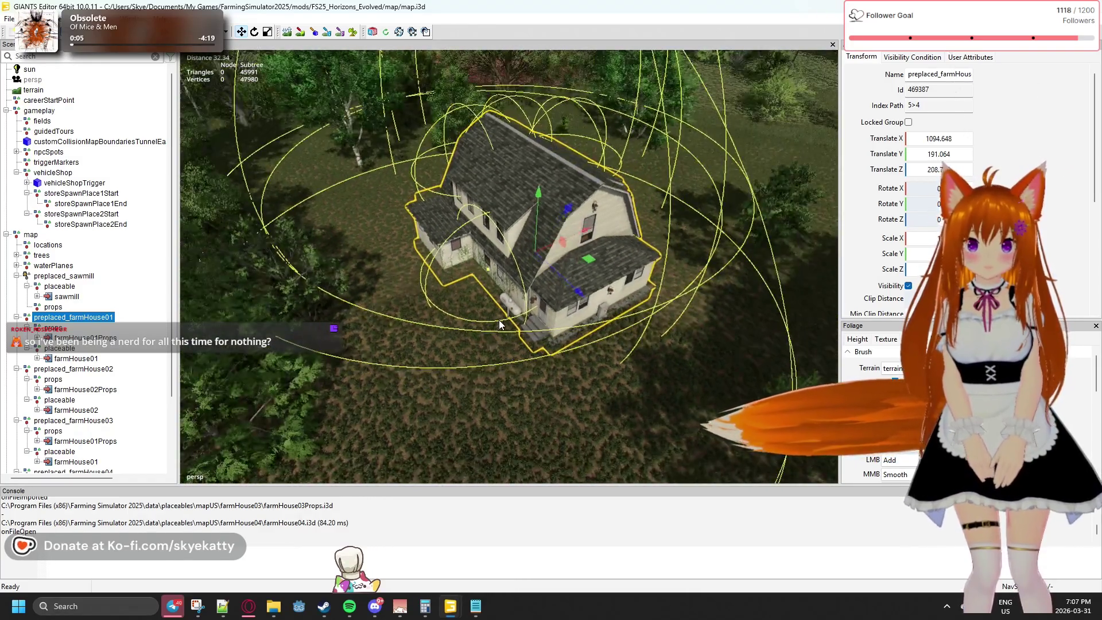
pyautogui.press('s')
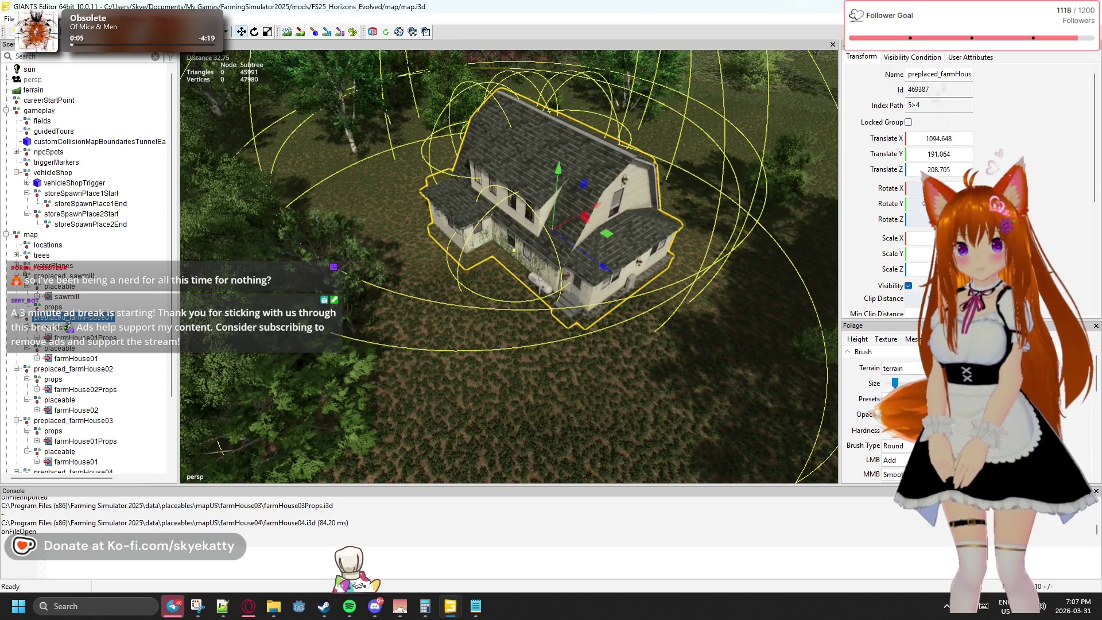
pyautogui.moveTo(505, 264); pyautogui.dragTo(573, 264)
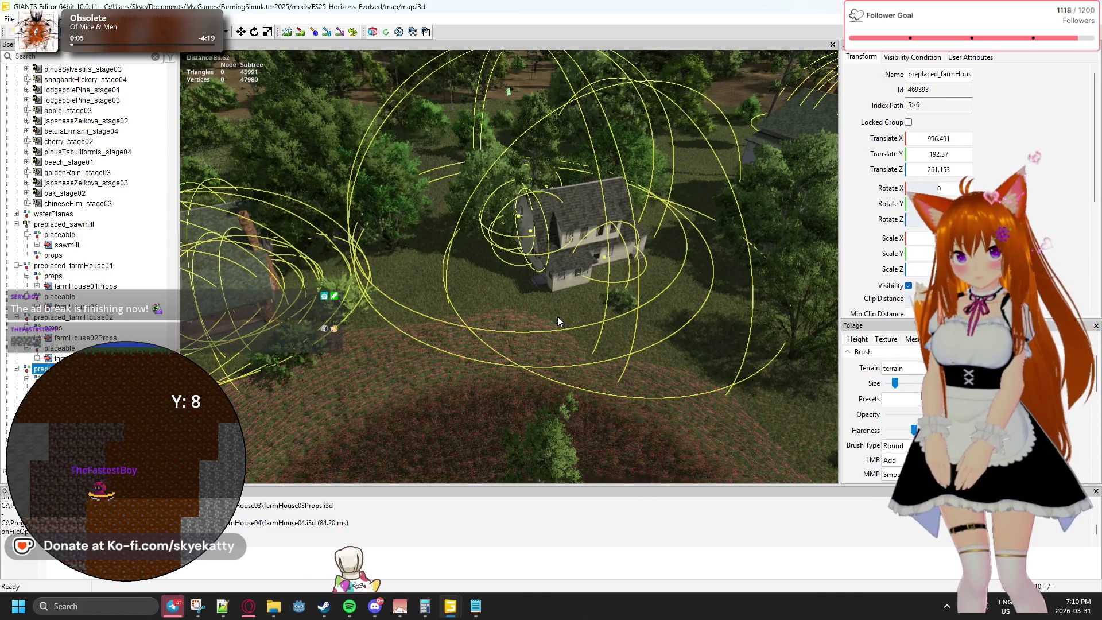
# - Place preplaced_farmHouse03 interactively, then undo the placement
pyautogui.press('p')
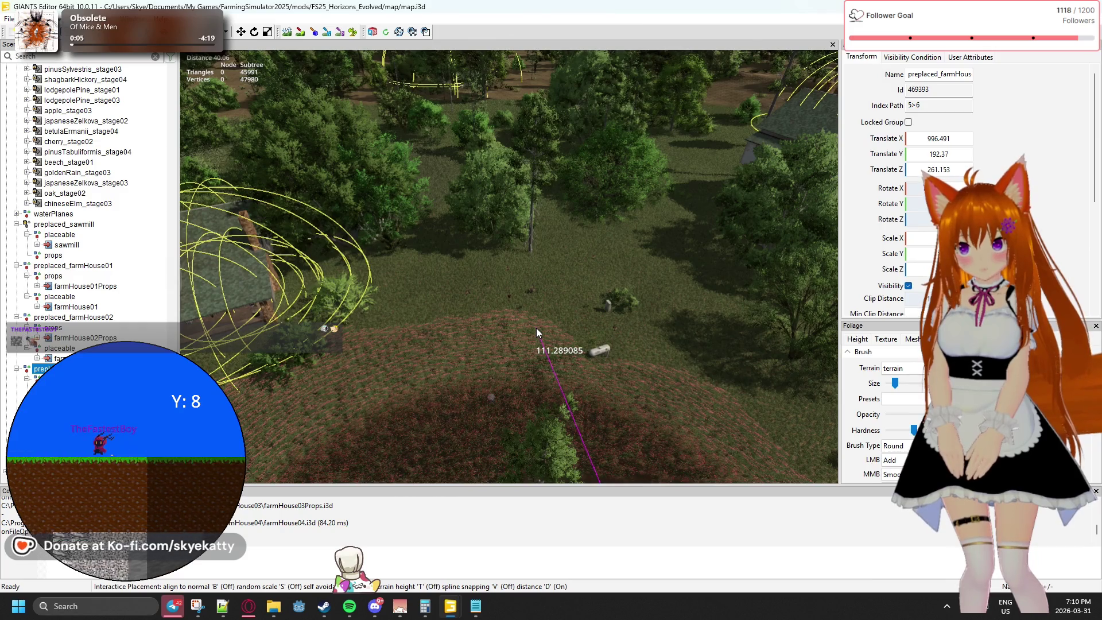
pyautogui.click(524, 328)
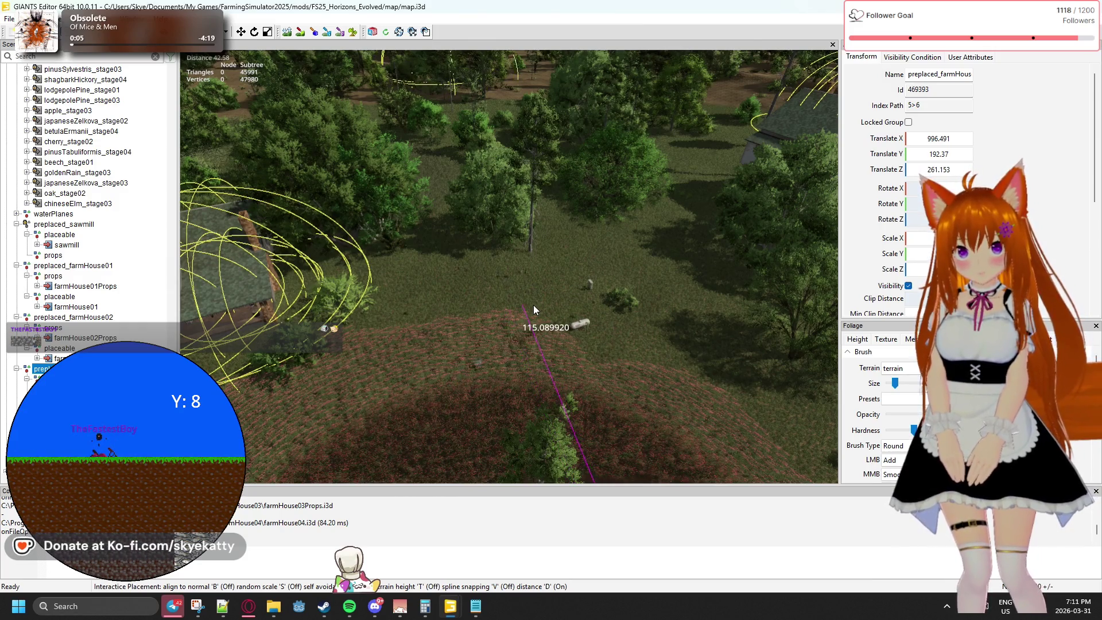
pyautogui.moveTo(600, 350); pyautogui.dragTo(608, 314)
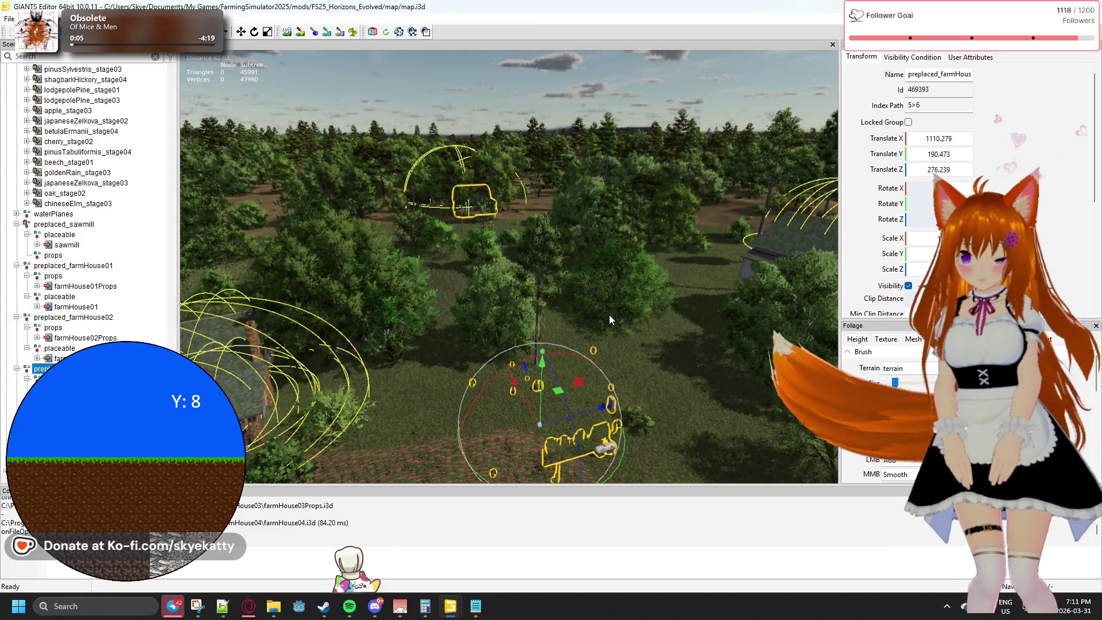
pyautogui.hotkey('ctrl', 'shift', 'p')
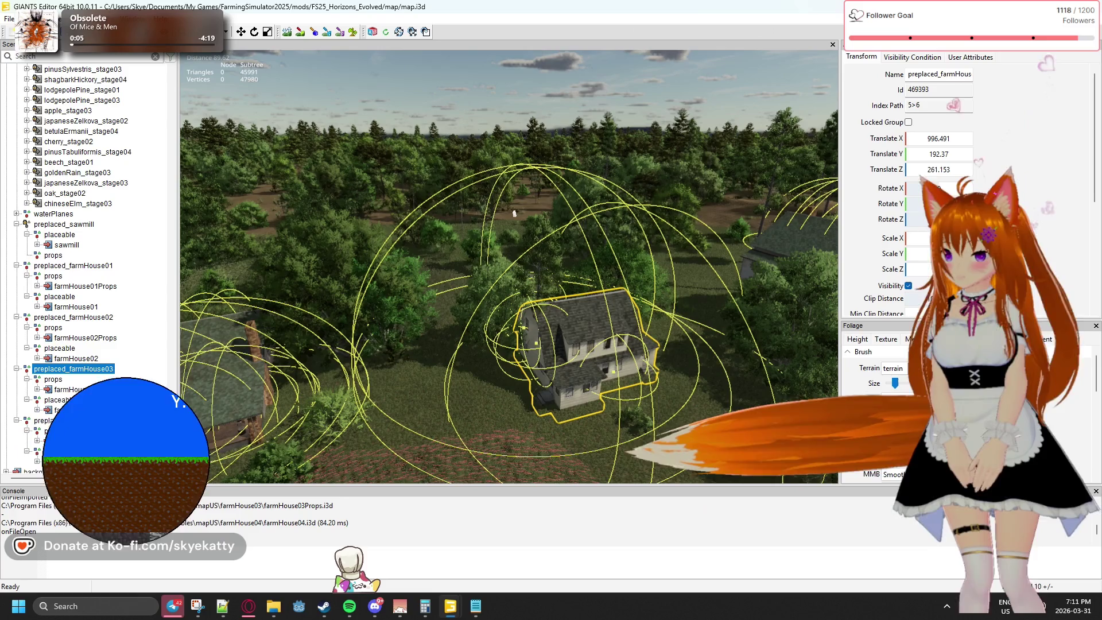
# - Select the group's farmHouse01 model and set its Translate X to 0
pyautogui.click(93, 390)
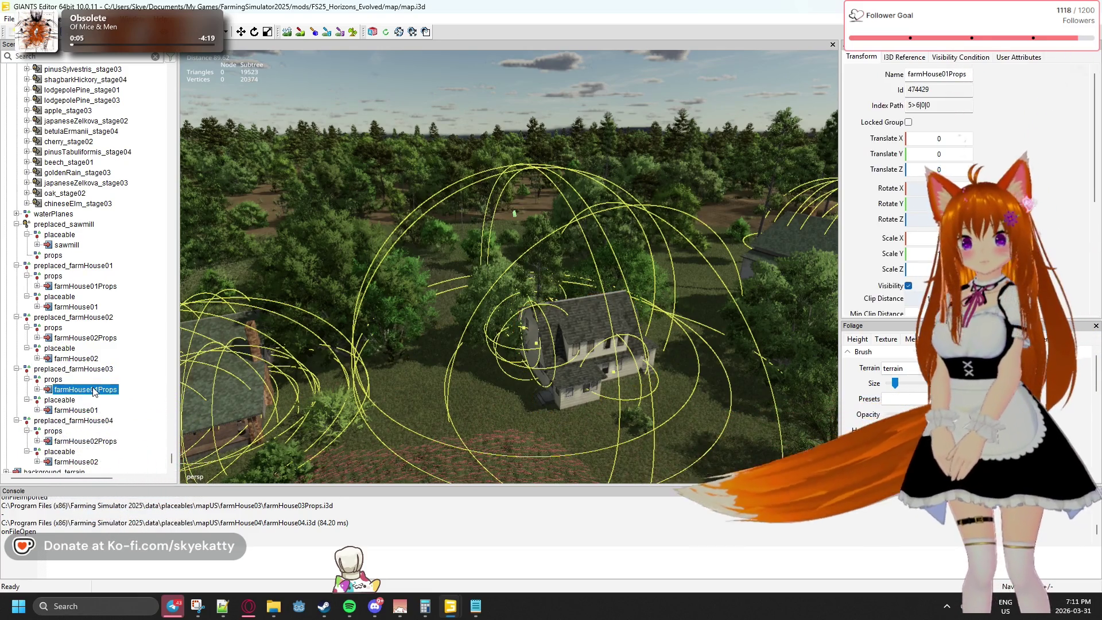
pyautogui.click(91, 410)
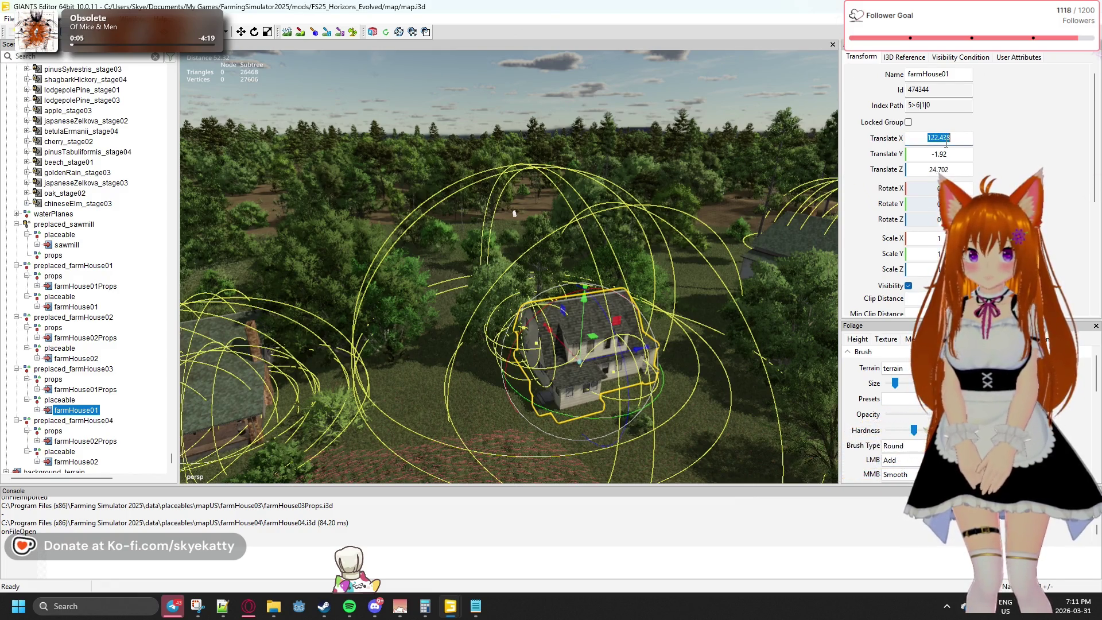
pyautogui.press('Return')
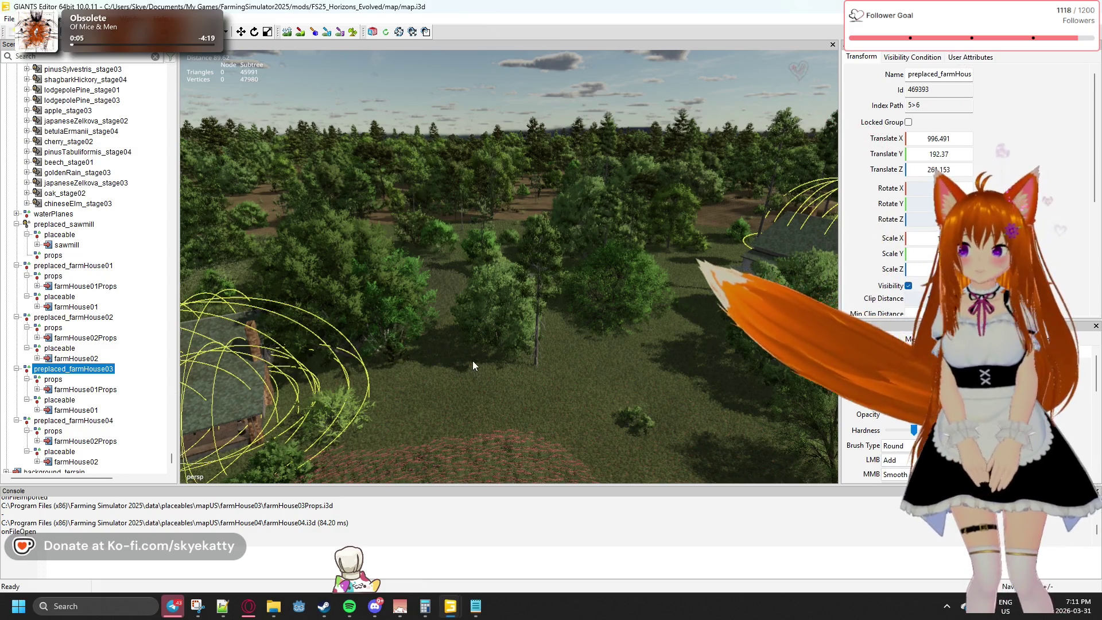
# - Drop preplaced_farmHouse03 at a new location and slide it slightly across the terrain
pyautogui.hotkey('ctrl', 'alt', 'p')
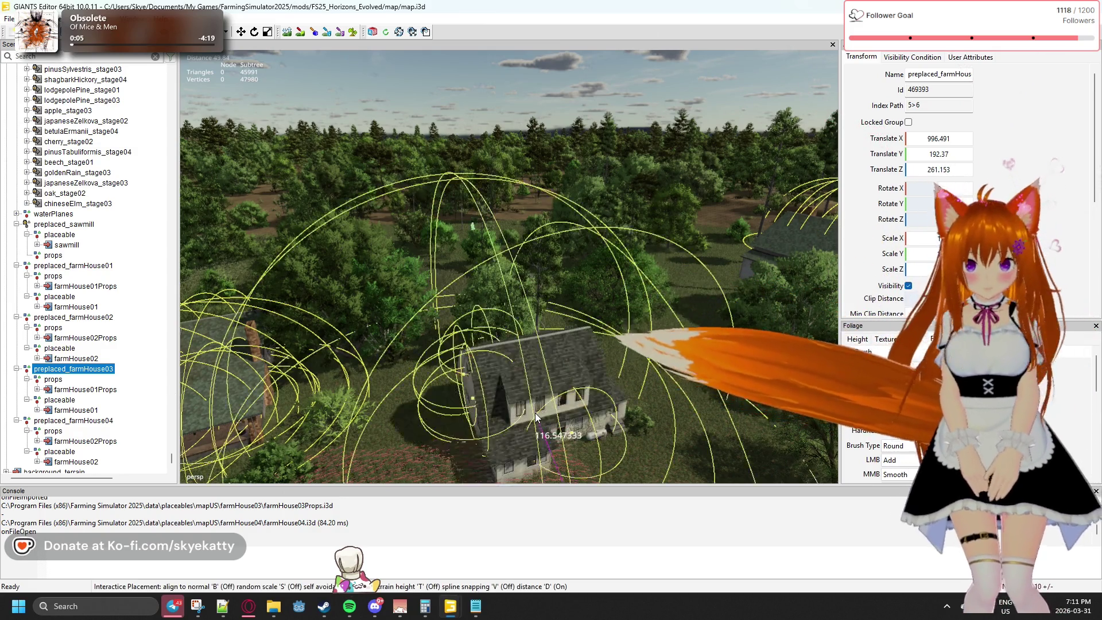
pyautogui.click(537, 417)
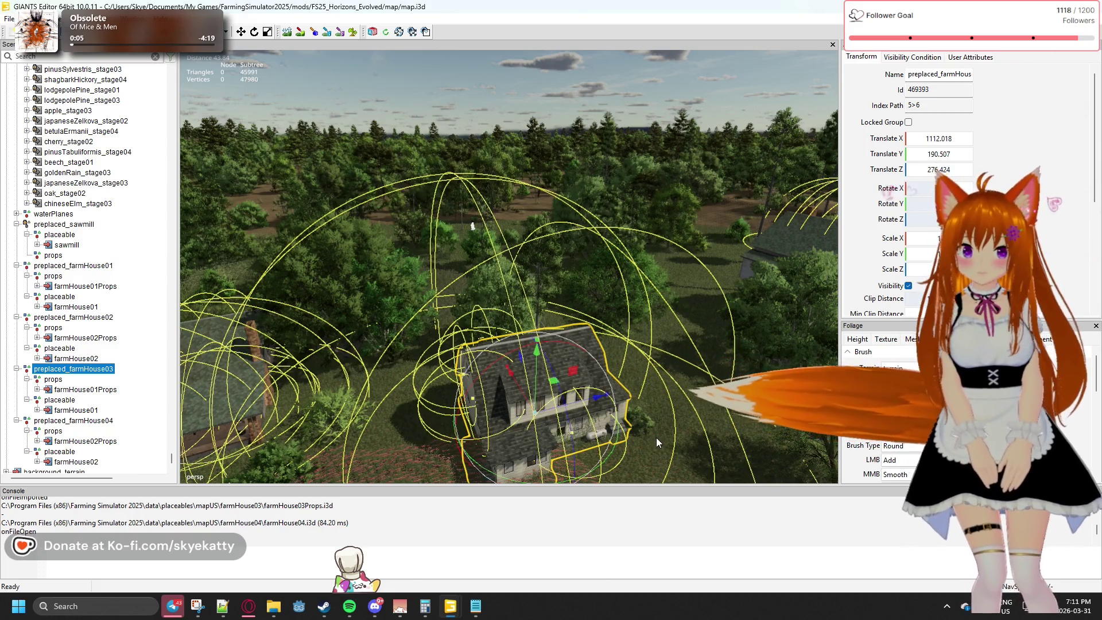
pyautogui.scroll(-3)
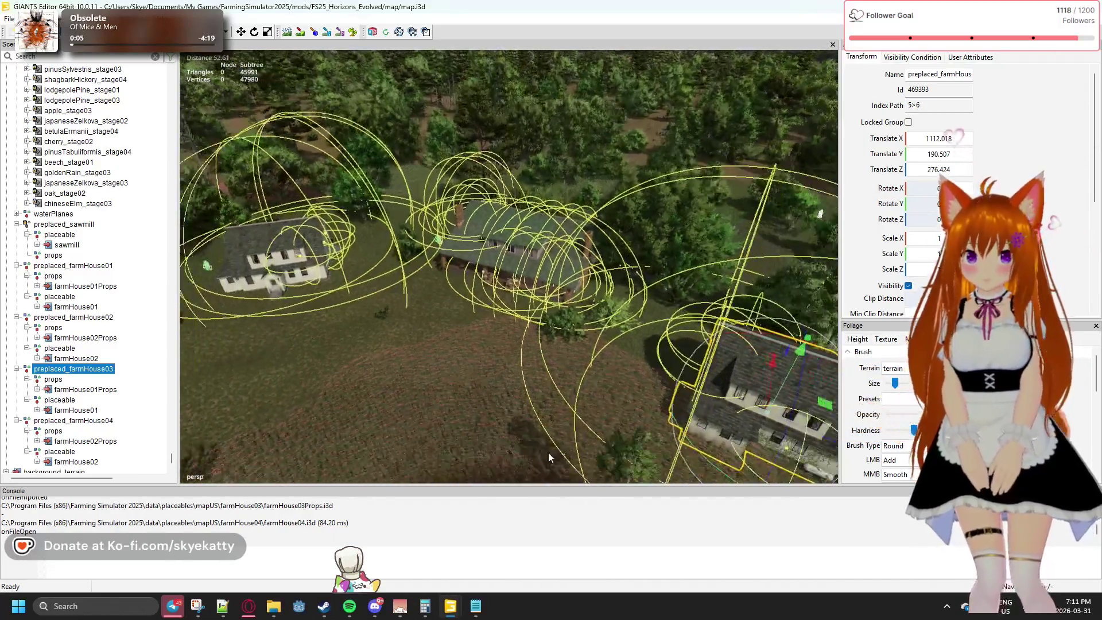
pyautogui.scroll(-3)
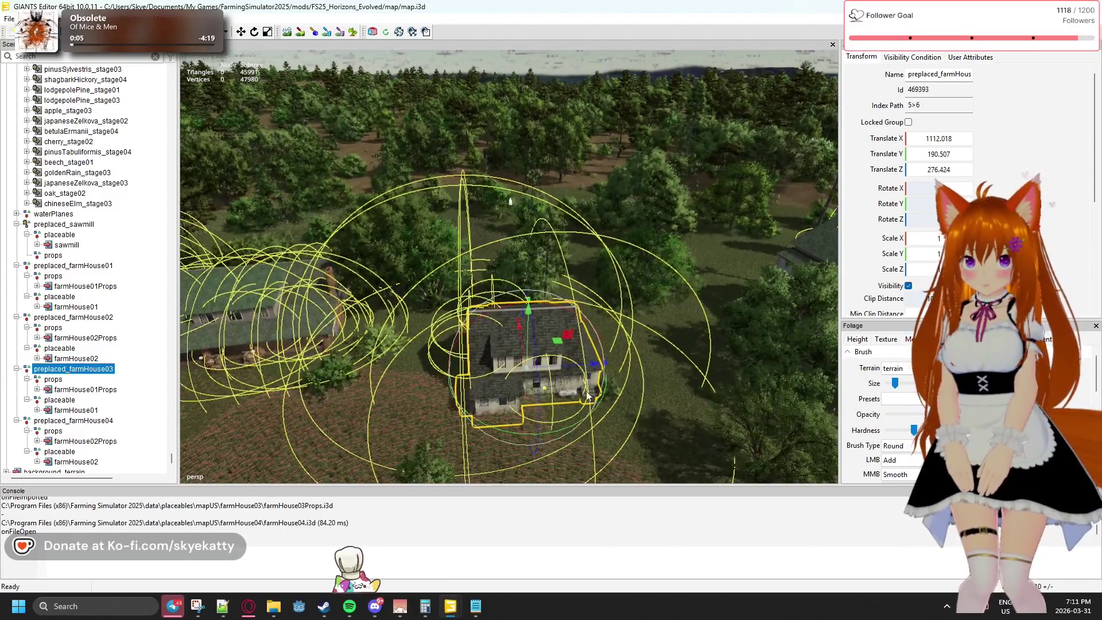
pyautogui.moveTo(555, 341); pyautogui.dragTo(613, 310)
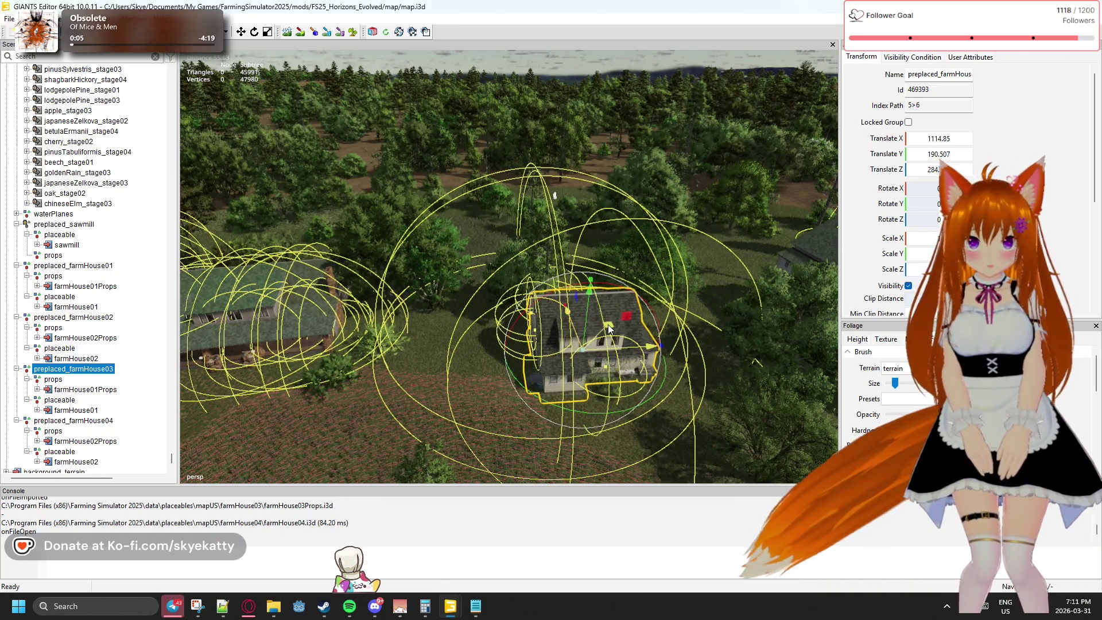
pyautogui.moveTo(610, 327); pyautogui.dragTo(641, 360)
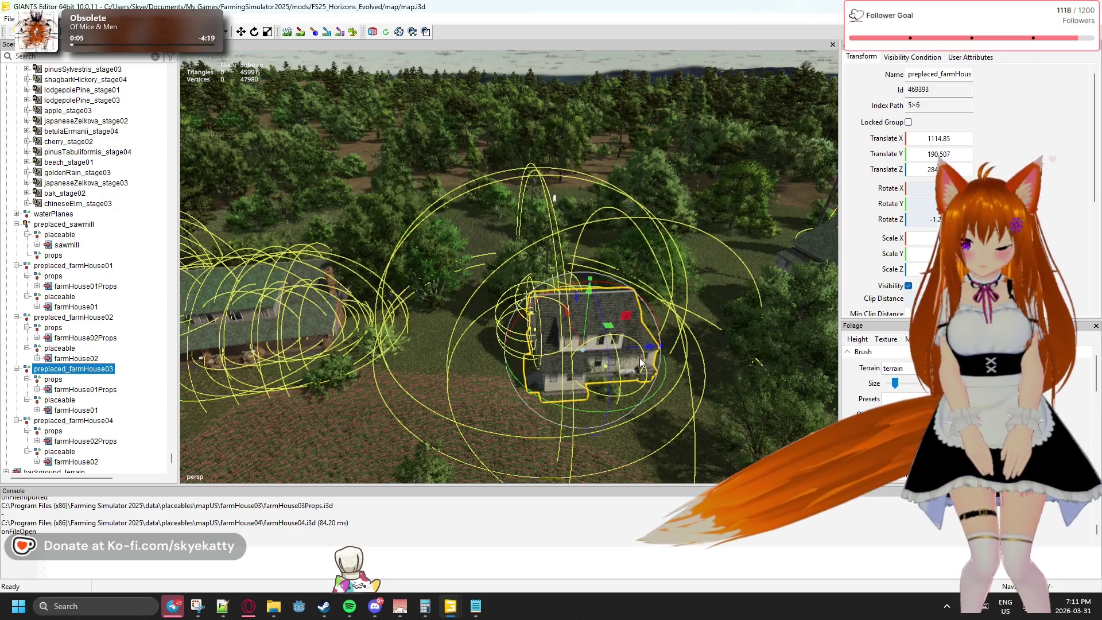
pyautogui.hotkey('ctrl', 'z')
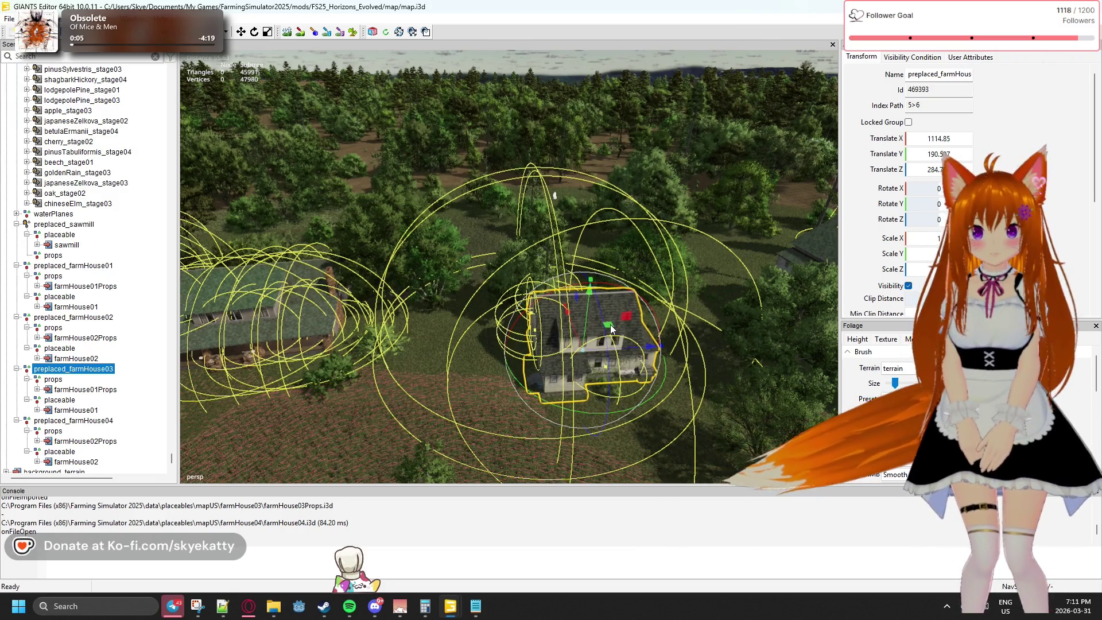
pyautogui.moveTo(610, 324); pyautogui.dragTo(617, 306)
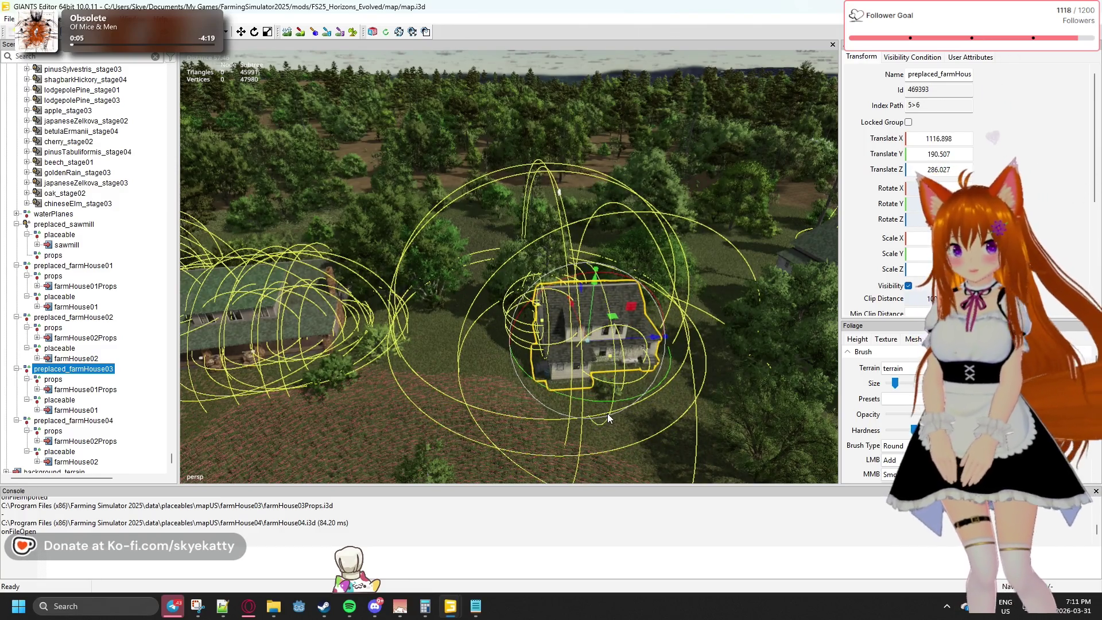
# - Undo an accidental gizmo tilt so the farmhouse stays upright at 150 on Y
pyautogui.moveTo(558, 192); pyautogui.dragTo(522, 372)
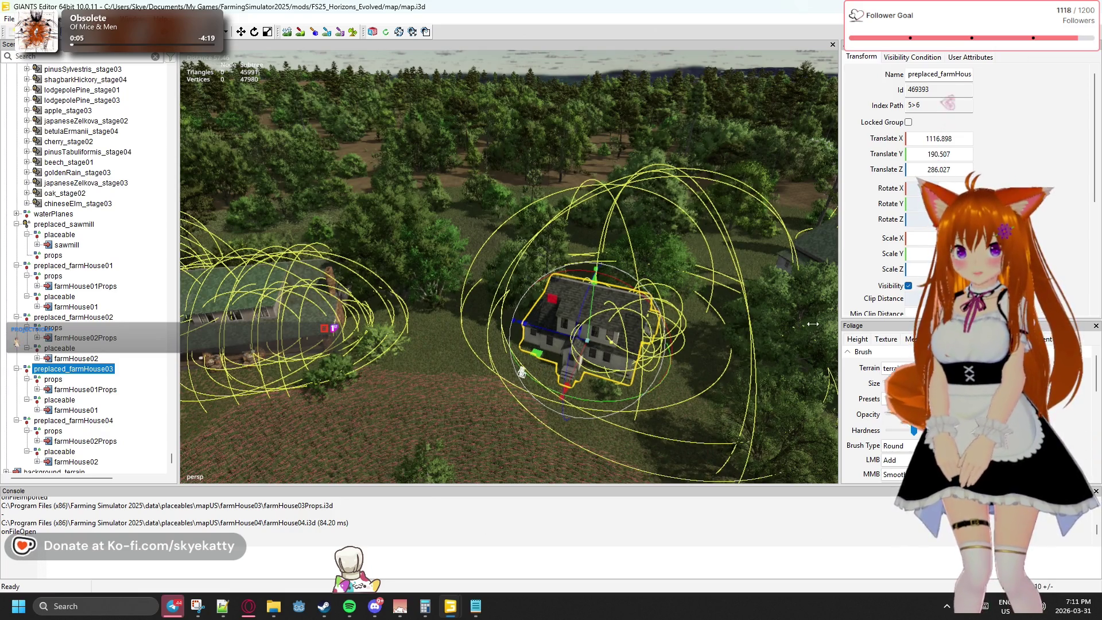
pyautogui.scroll(3)
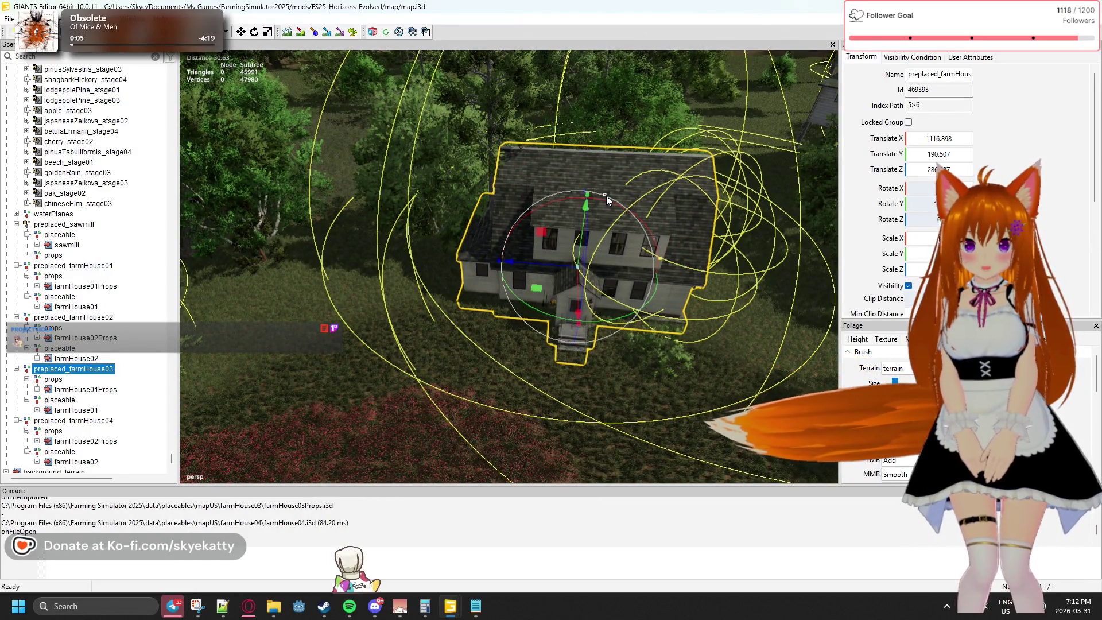
pyautogui.moveTo(607, 201); pyautogui.dragTo(623, 209)
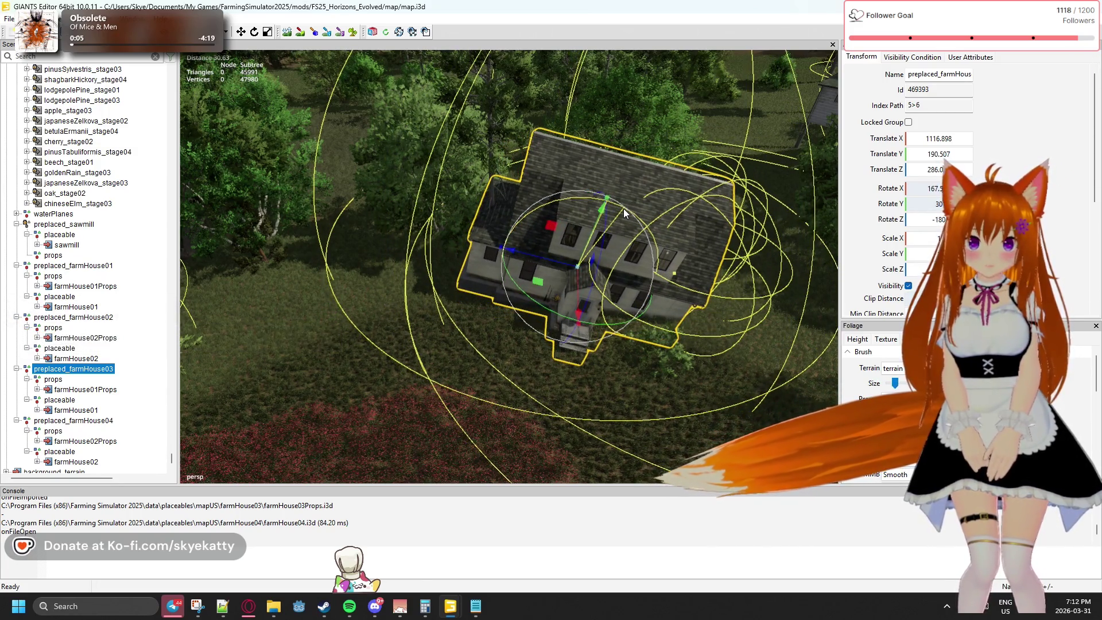
pyautogui.hotkey('ctrl', 'z')
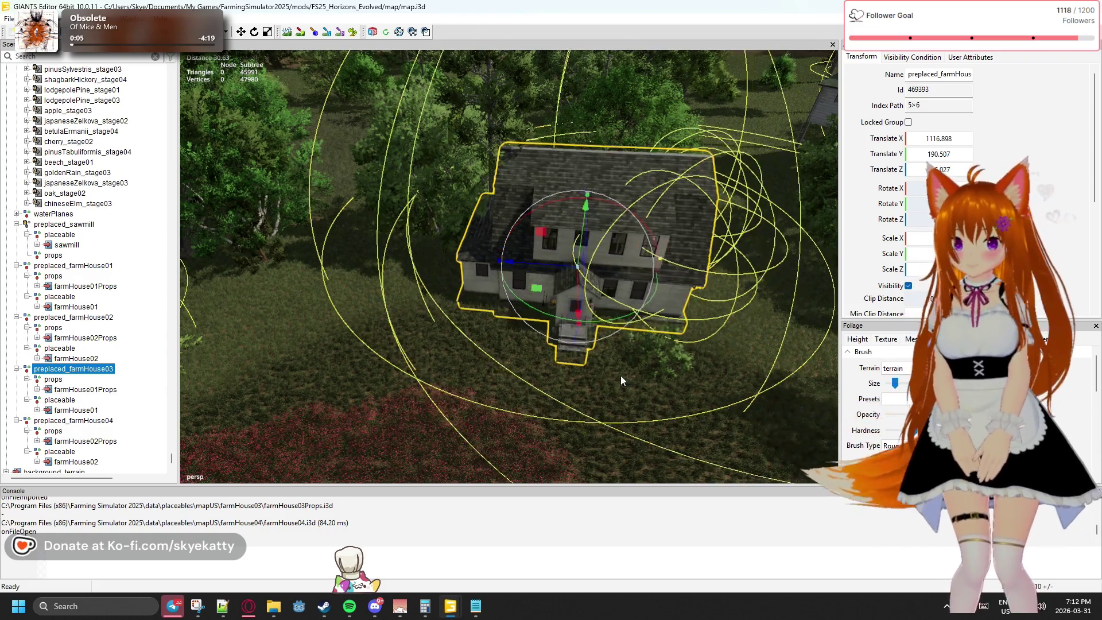
# - Orbit and zoom around the farmhouse to check its placement among the surrounding trees
pyautogui.scroll(-3)
pyautogui.moveTo(606, 415); pyautogui.dragTo(622, 416)
pyautogui.scroll(-3)
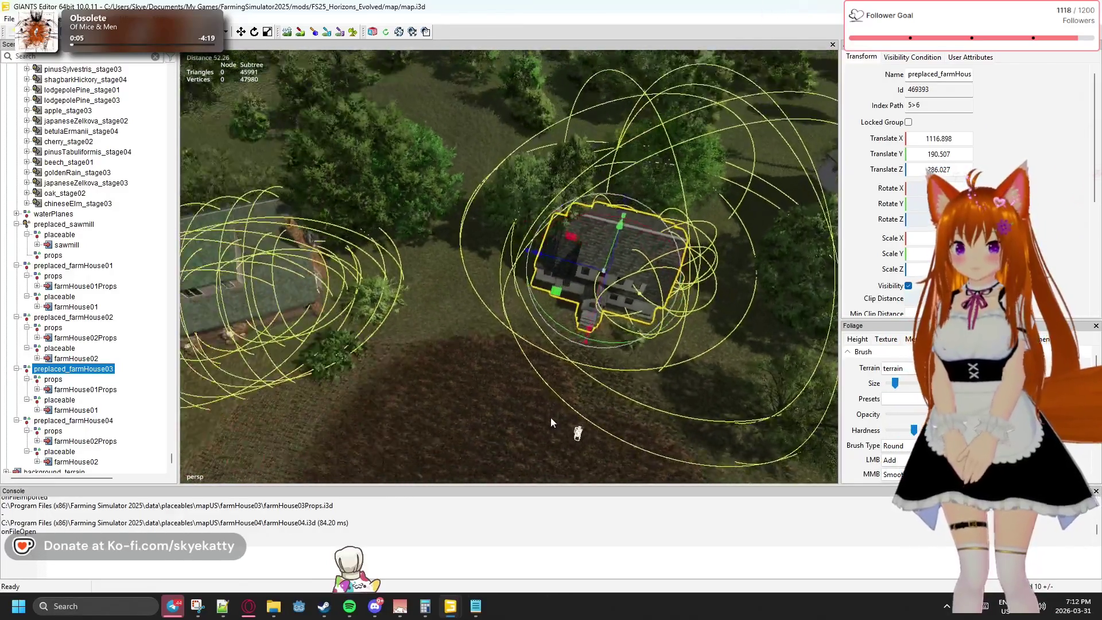
pyautogui.moveTo(550, 418); pyautogui.dragTo(642, 436)
pyautogui.scroll(3)
pyautogui.scroll(-3)
pyautogui.scroll(-3)
pyautogui.scroll(3)
pyautogui.scroll(3)
pyautogui.scroll(3)
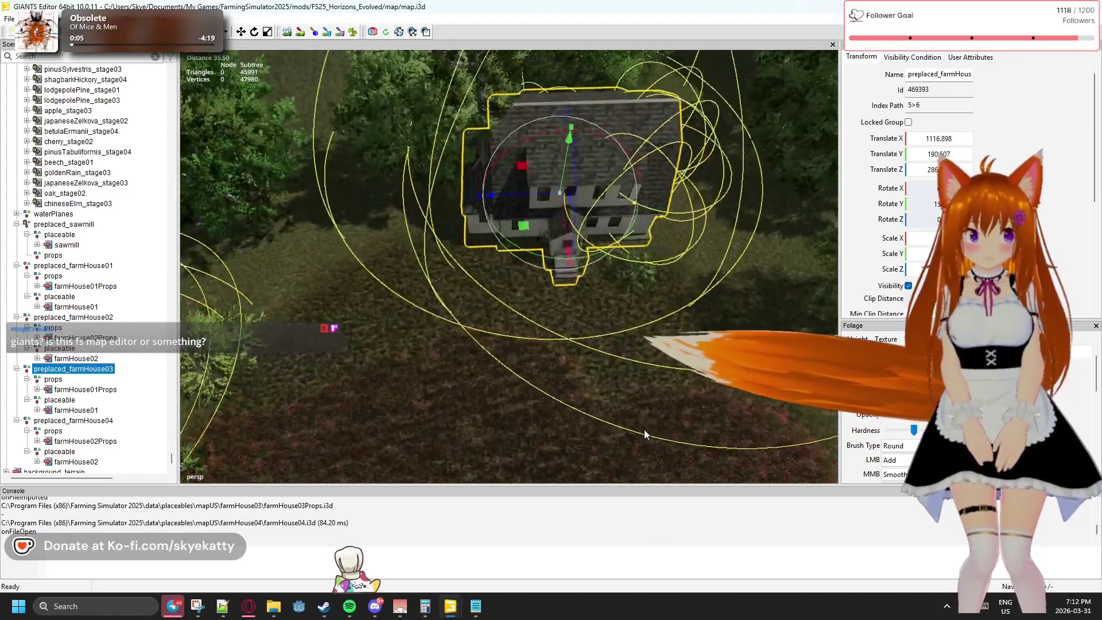
pyautogui.scroll(-3)
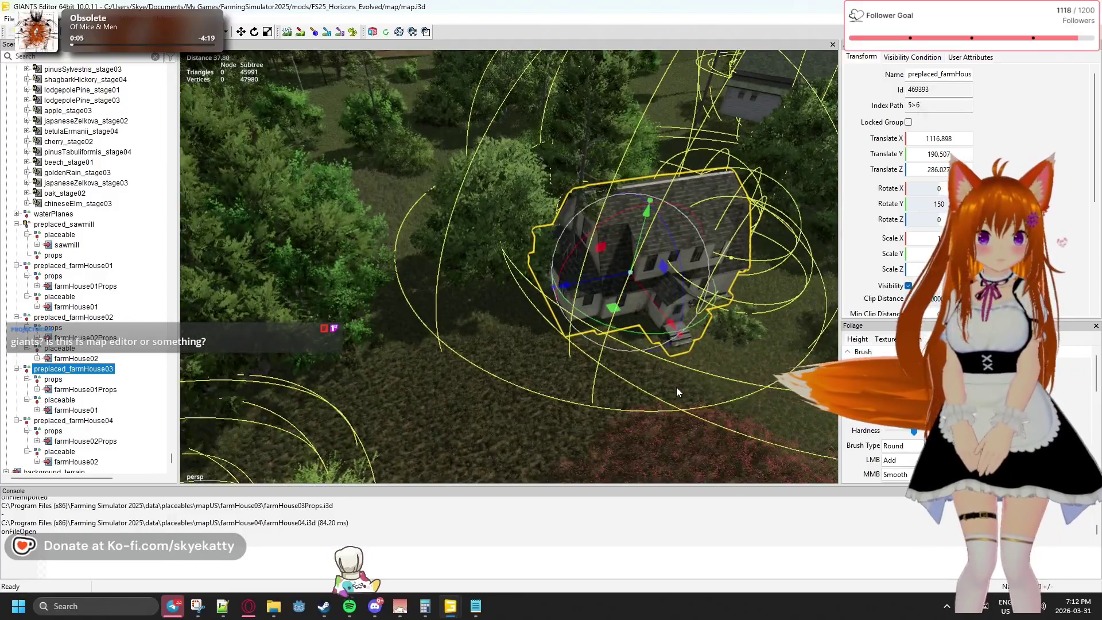
pyautogui.moveTo(676, 387); pyautogui.dragTo(613, 352)
pyautogui.scroll(3)
pyautogui.scroll(3)
pyautogui.click(511, 341)
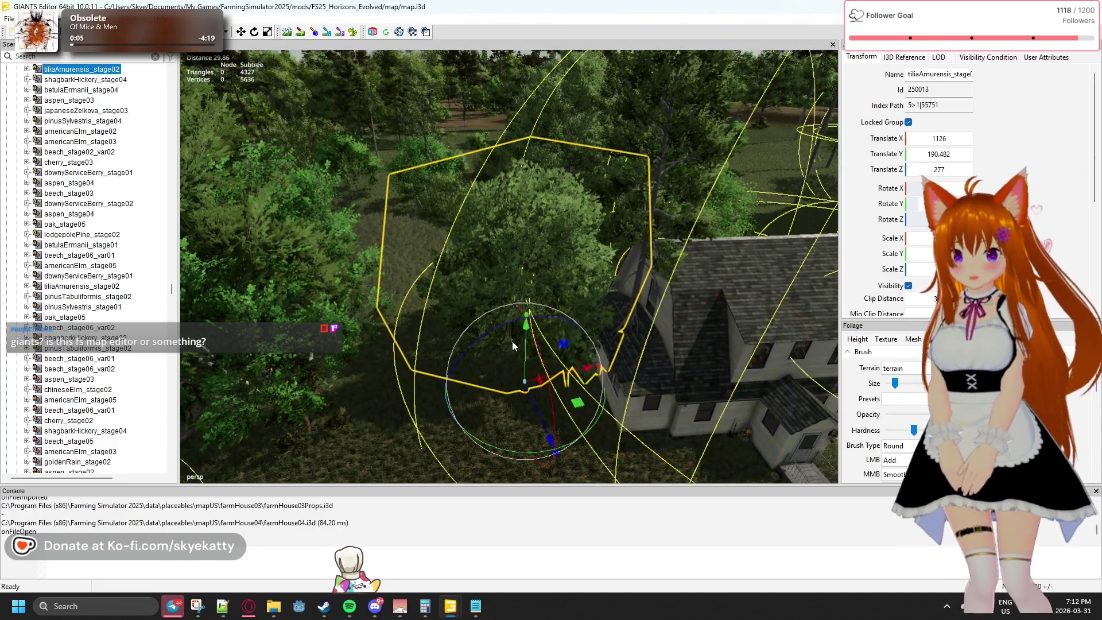
# - Move the tilia tree aside and shift the pine off the house to the left
pyautogui.moveTo(577, 403); pyautogui.dragTo(493, 319)
pyautogui.moveTo(580, 370); pyautogui.dragTo(616, 327)
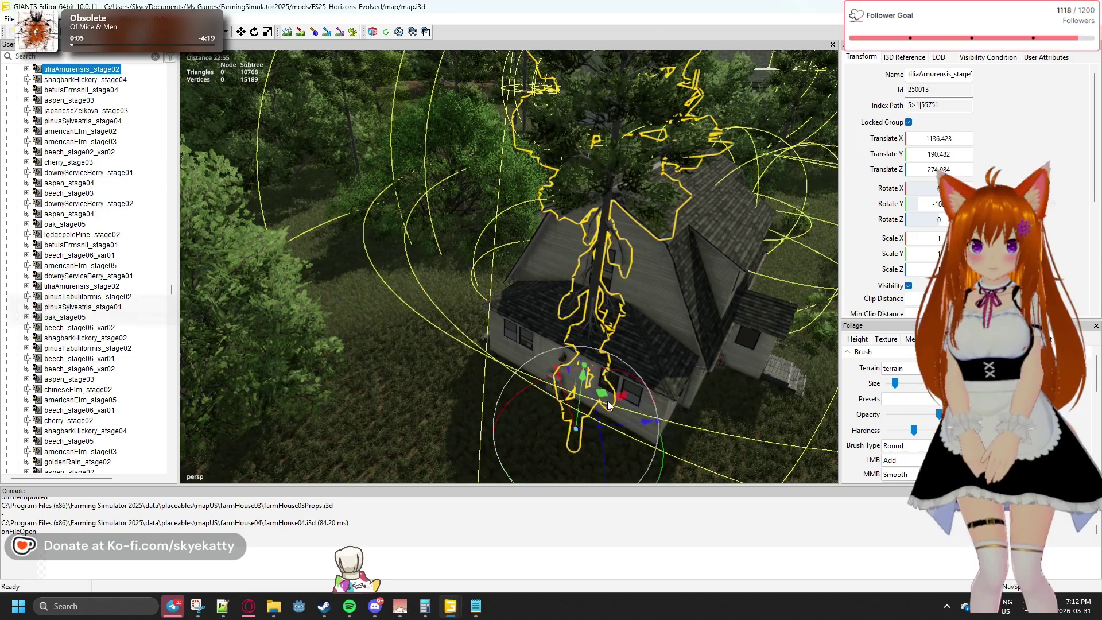
pyautogui.click(601, 393)
pyautogui.moveTo(576, 393); pyautogui.dragTo(432, 341)
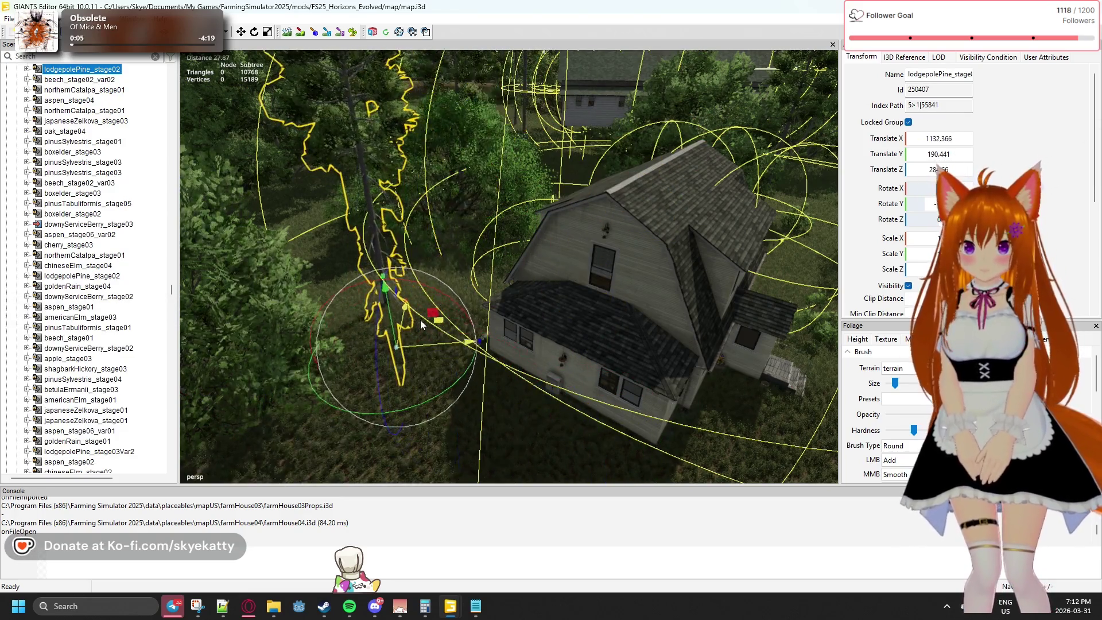
pyautogui.moveTo(590, 414); pyautogui.dragTo(590, 363)
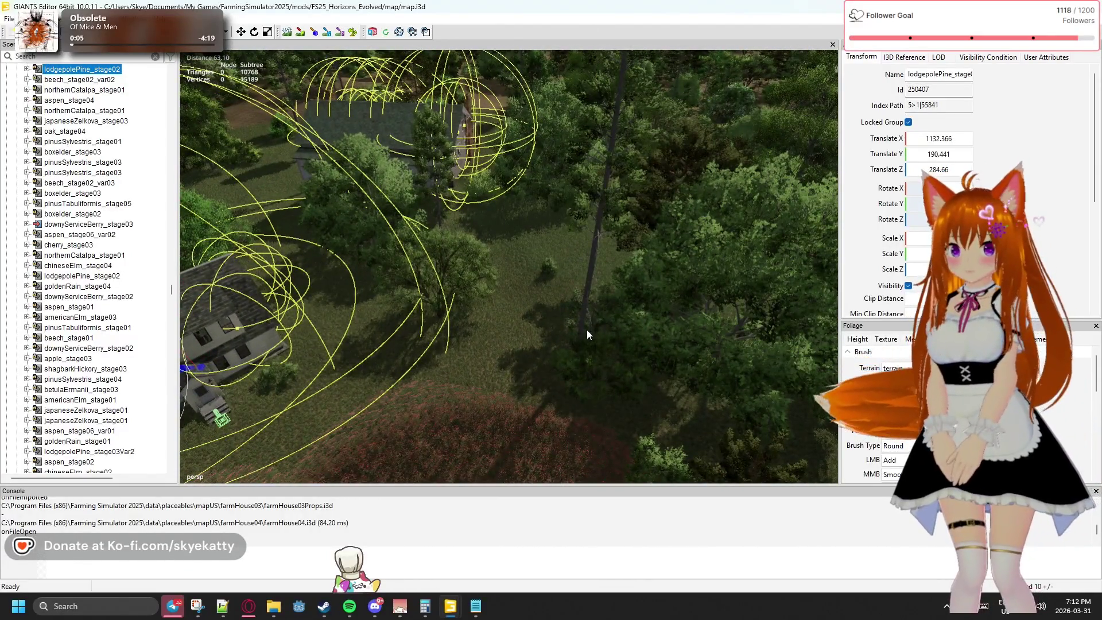
# - Adjust the goldenRain tree and move lodgepolePine_stage03Var2 away up-left
pyautogui.click(587, 329)
pyautogui.moveTo(583, 300); pyautogui.dragTo(597, 391)
pyautogui.click(621, 387)
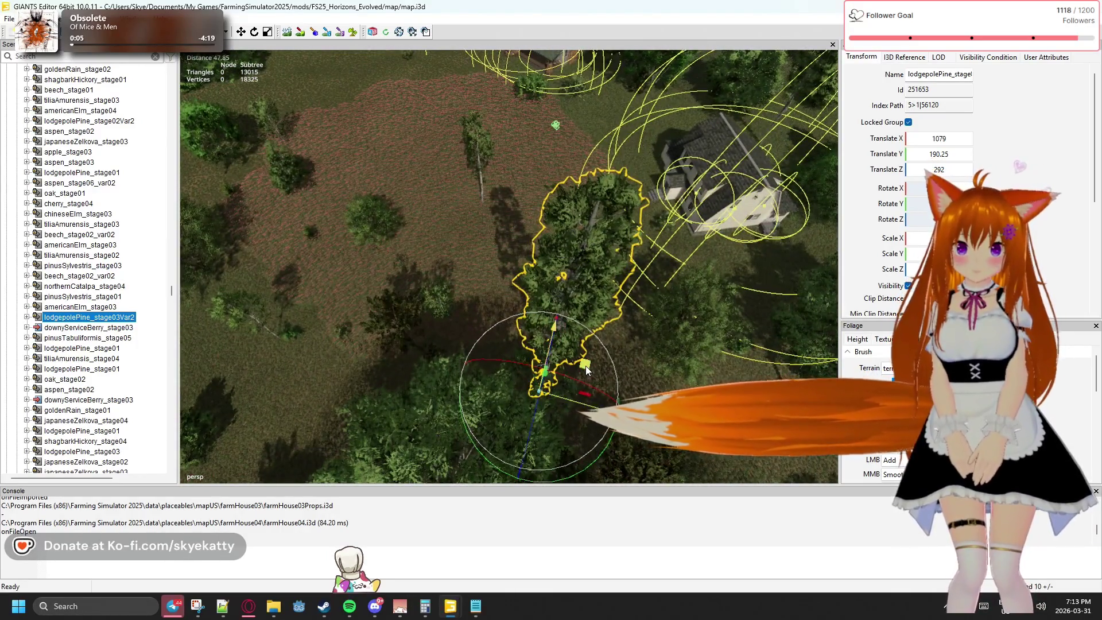
pyautogui.moveTo(513, 272); pyautogui.dragTo(426, 134)
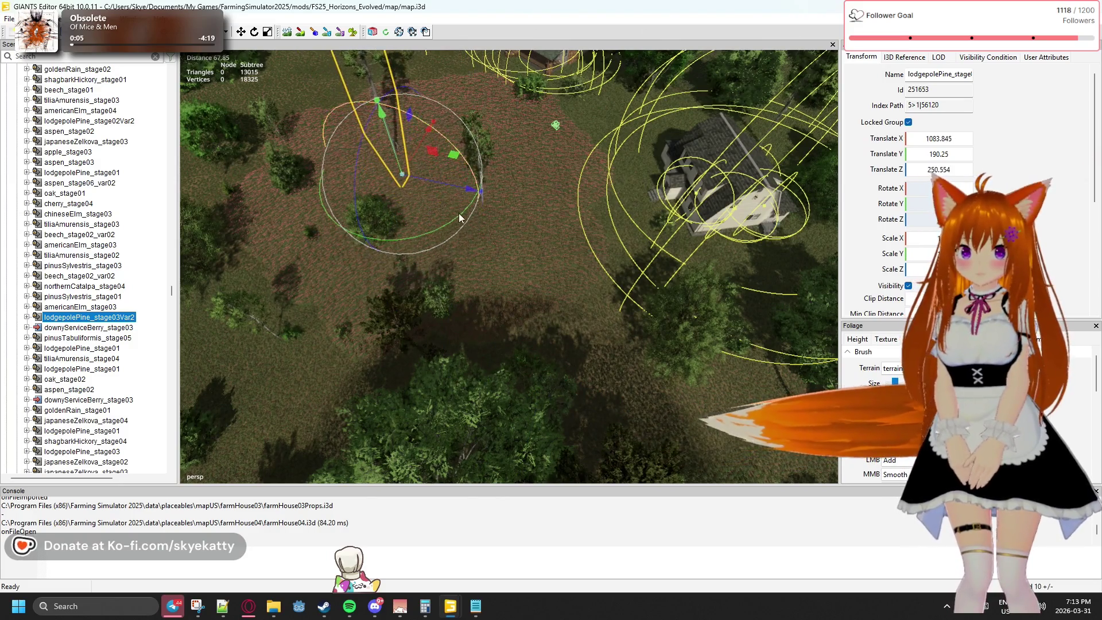
pyautogui.moveTo(472, 267); pyautogui.dragTo(831, 257)
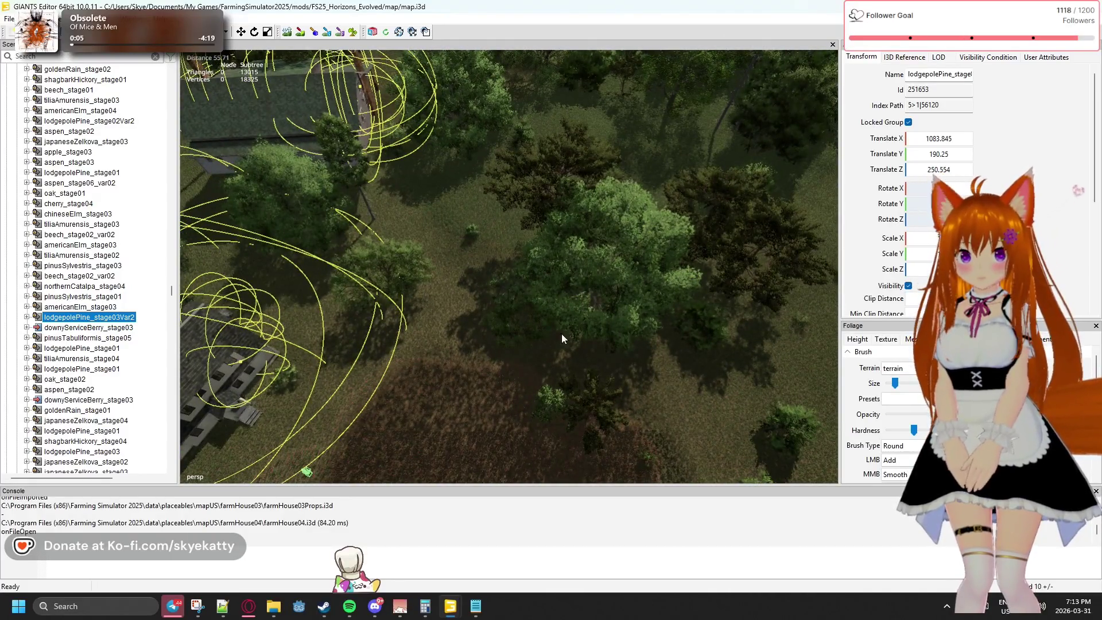
# - Undo a bad tilia move and earlier goldenRain change, then move the goldenRain tree upward
pyautogui.click(561, 332)
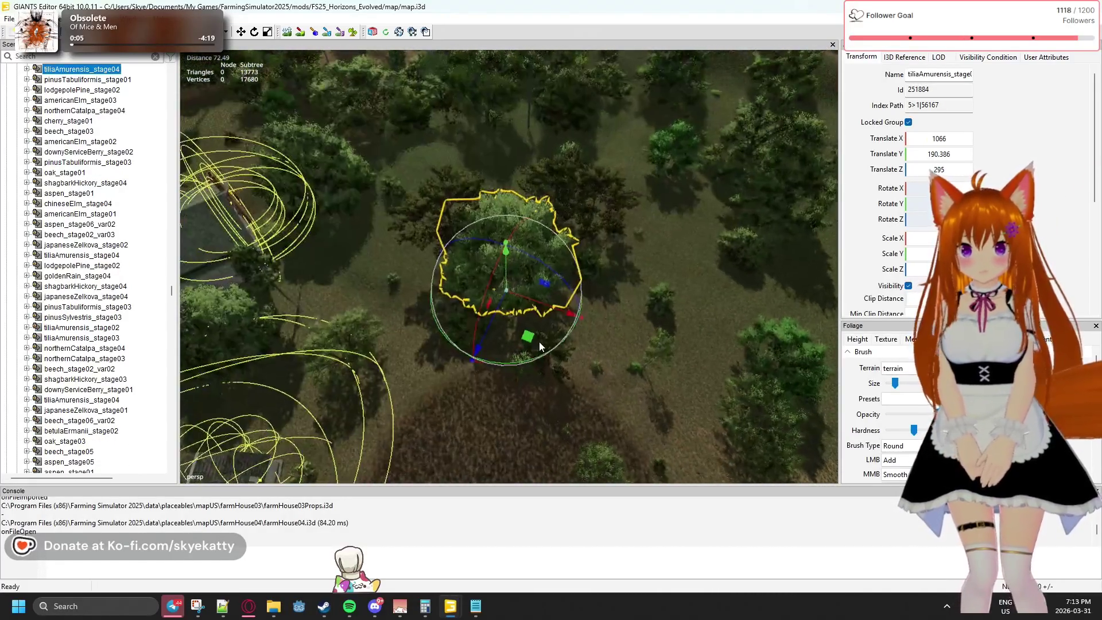
pyautogui.moveTo(529, 341); pyautogui.dragTo(694, 248)
pyautogui.hotkey('ctrl', 'z')
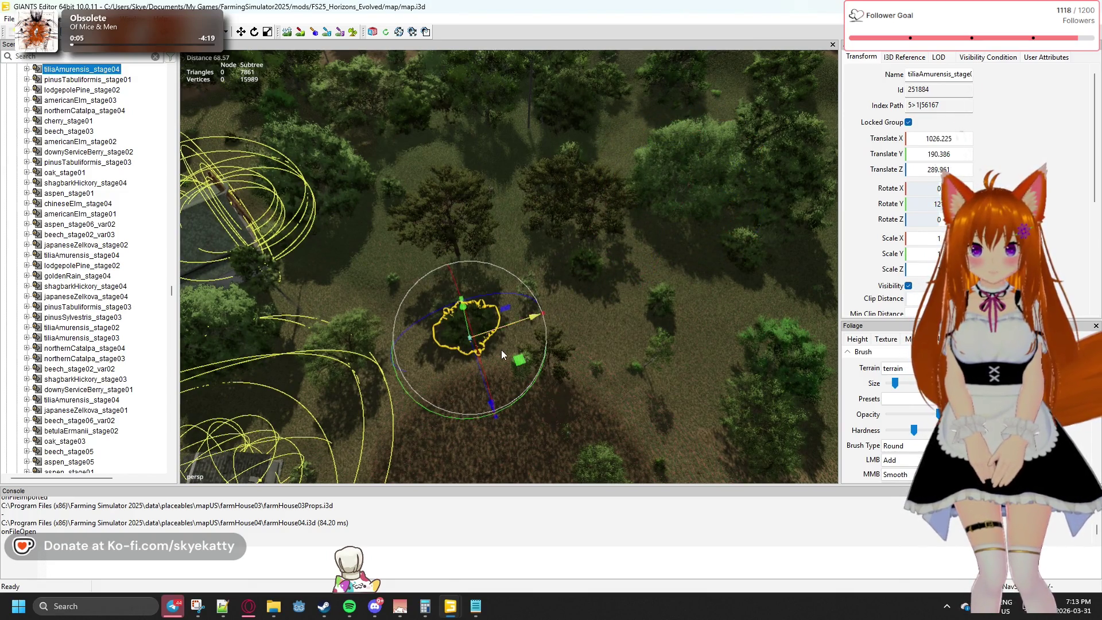
pyautogui.hotkey('ctrl', 'z')
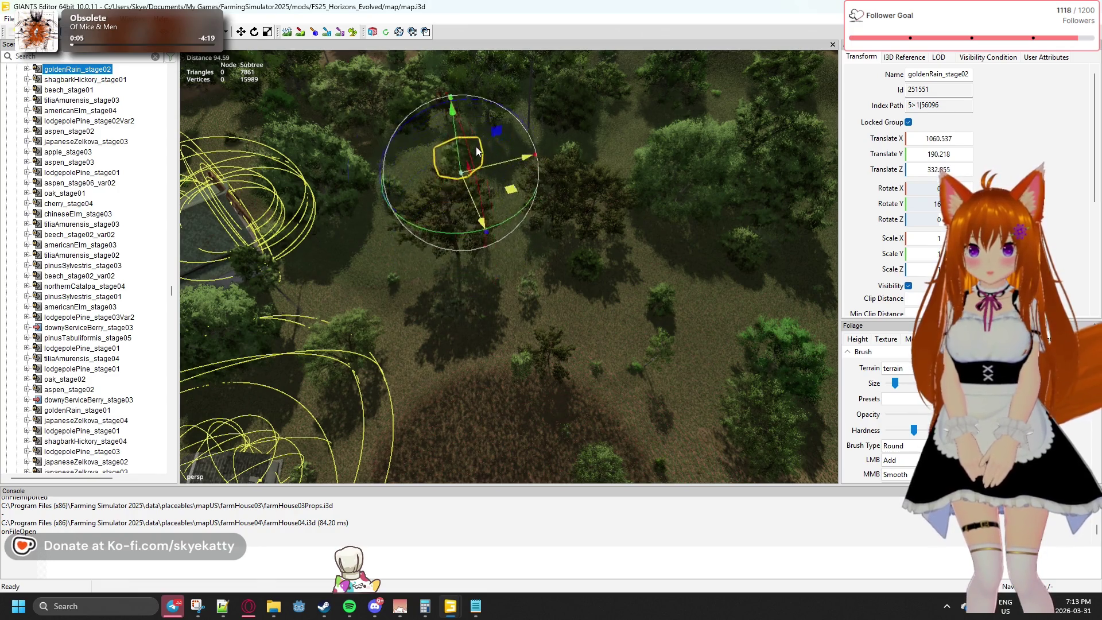
pyautogui.hotkey('ctrl', 'z')
pyautogui.hotkey('ctrl', 'z')
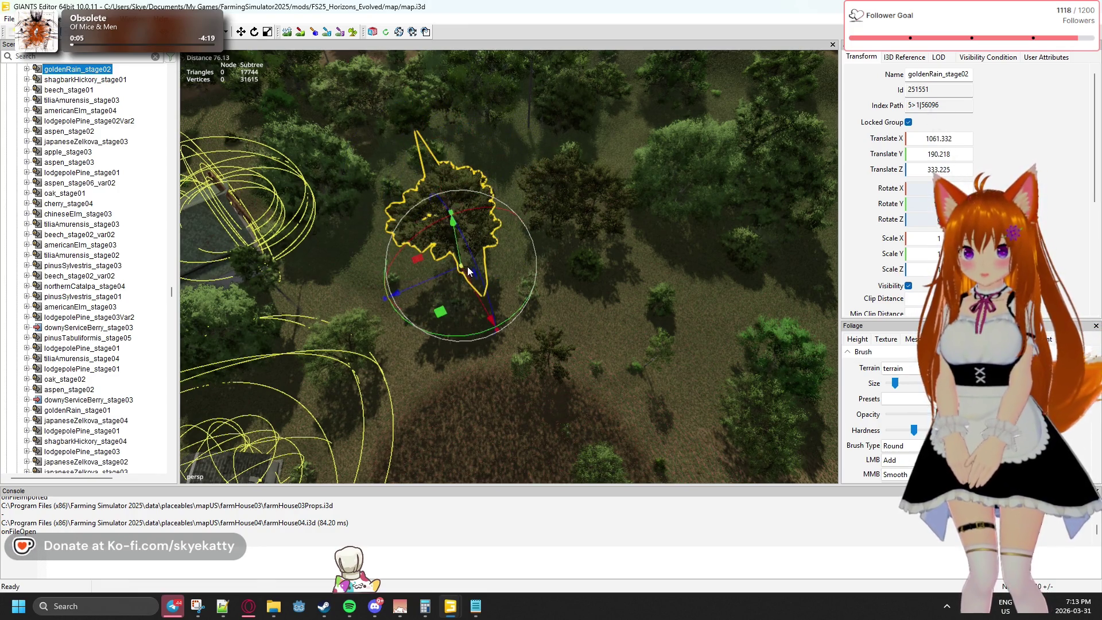
pyautogui.moveTo(442, 312); pyautogui.dragTo(493, 173)
# - Move pinusTabuliformis_stage04 up-right, then check the beech, americanElm and lodgepolePine_stage02 trees
pyautogui.click(482, 173)
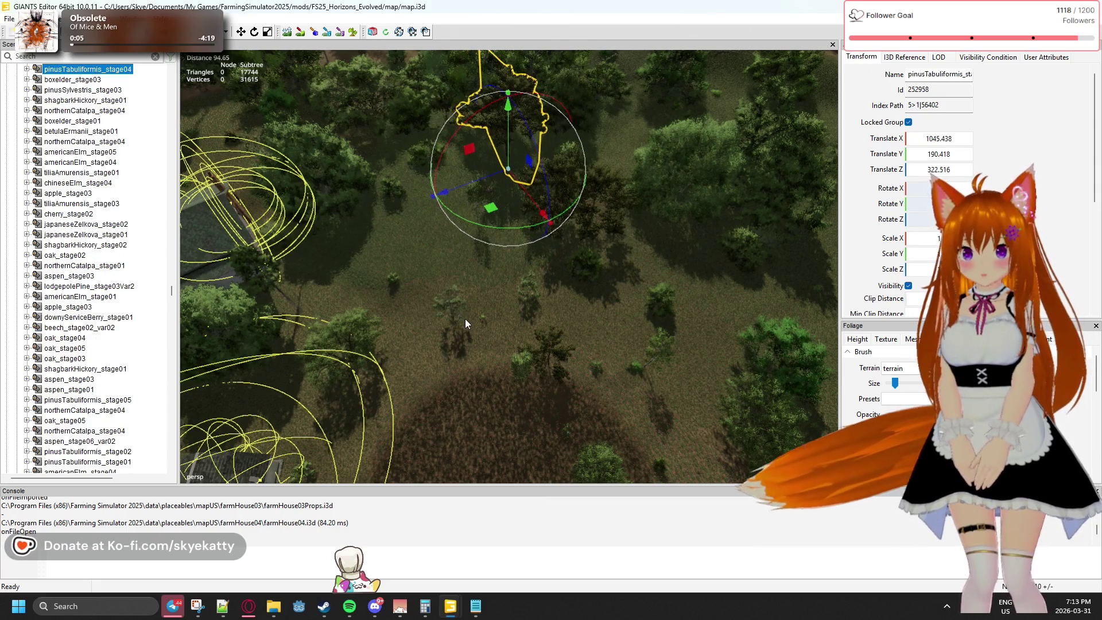
pyautogui.moveTo(505, 345); pyautogui.dragTo(637, 167)
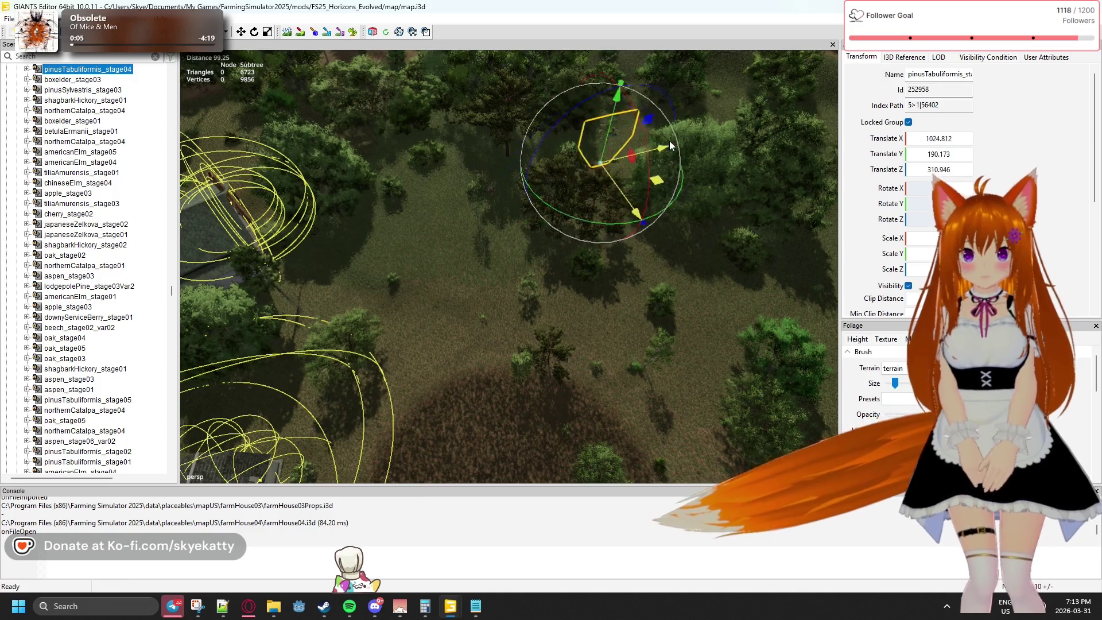
pyautogui.click(674, 159)
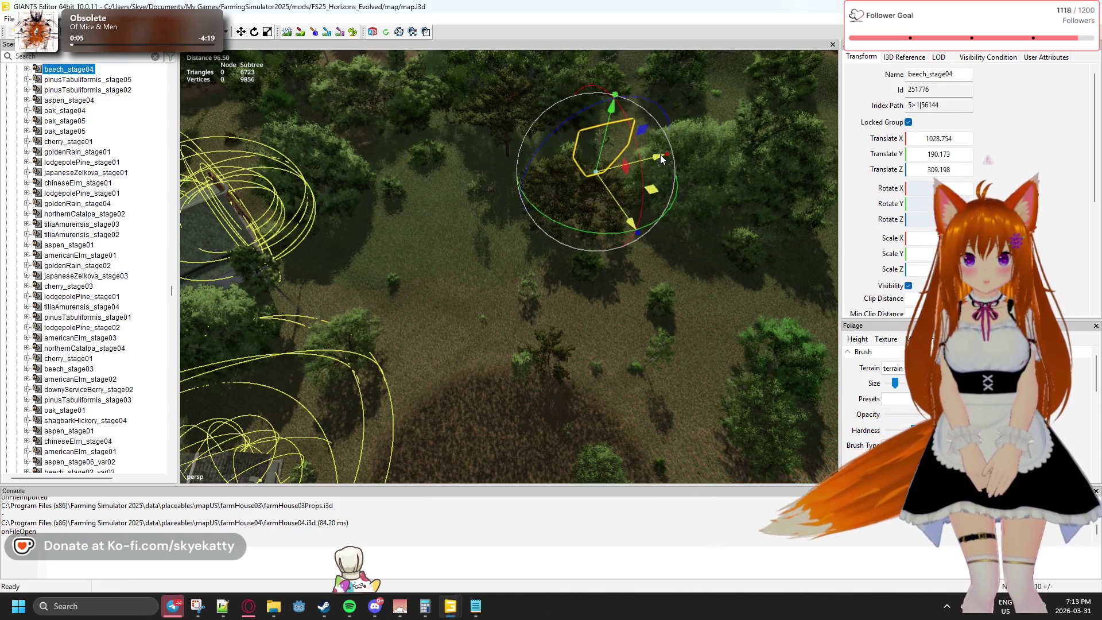
pyautogui.moveTo(489, 325); pyautogui.dragTo(336, 277)
pyautogui.moveTo(546, 297); pyautogui.dragTo(370, 396)
pyautogui.click(543, 268)
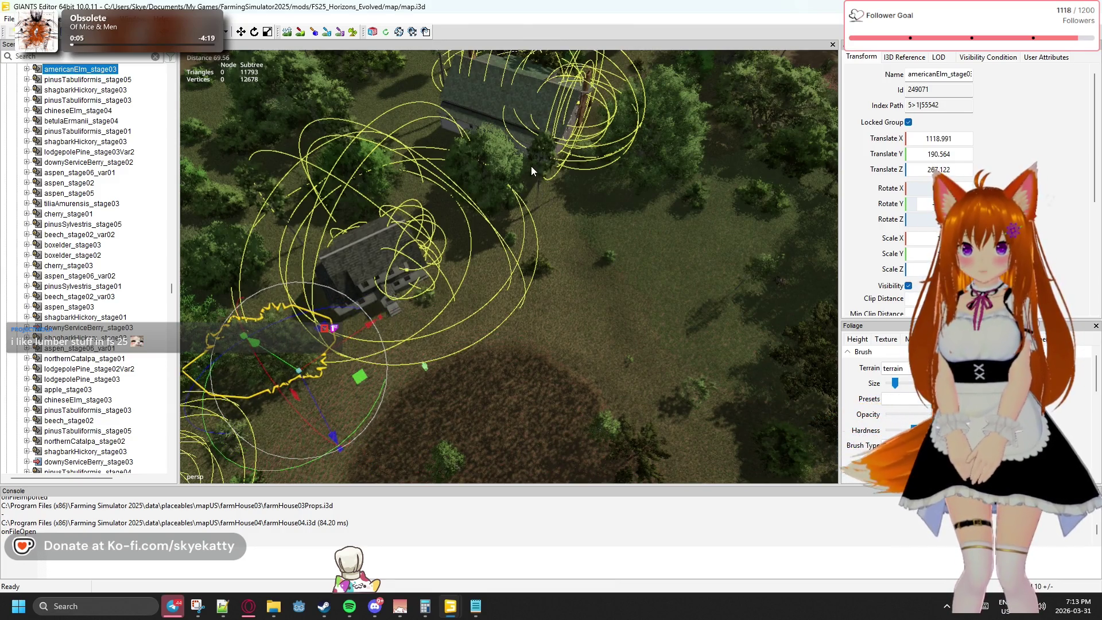
pyautogui.click(537, 192)
pyautogui.moveTo(538, 192); pyautogui.dragTo(687, 135)
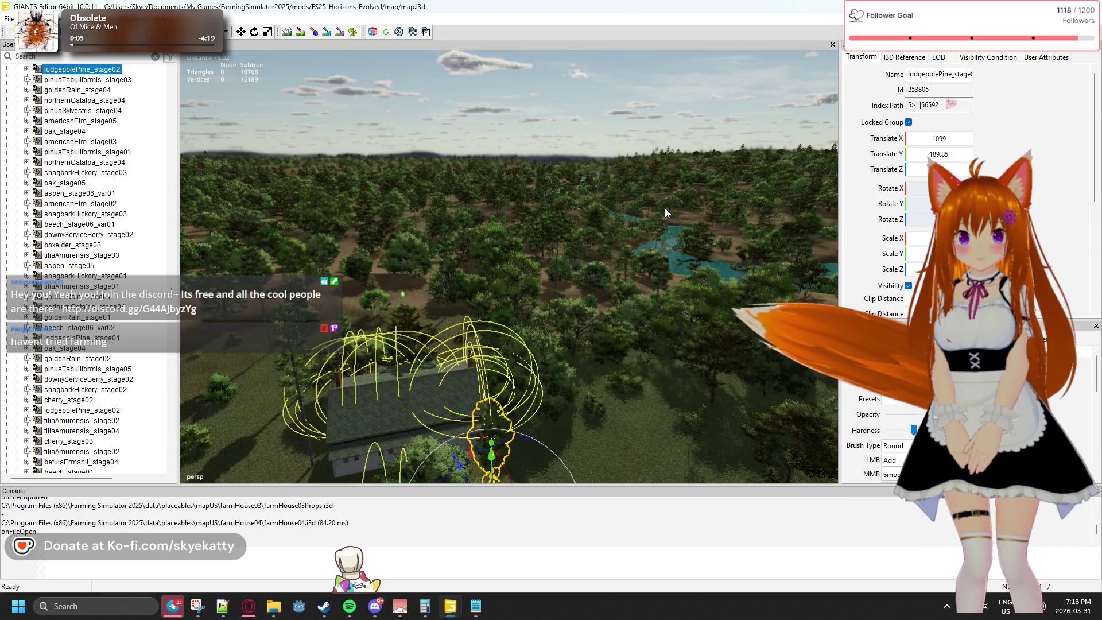
pyautogui.moveTo(664, 208); pyautogui.dragTo(400, 230)
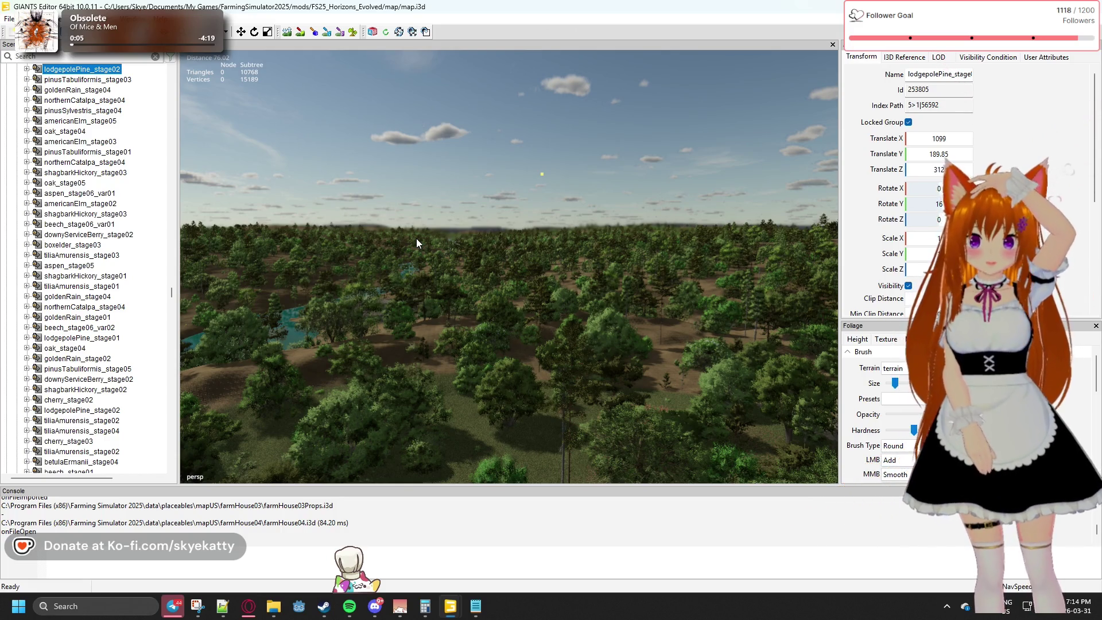
pyautogui.moveTo(426, 226); pyautogui.dragTo(501, 230)
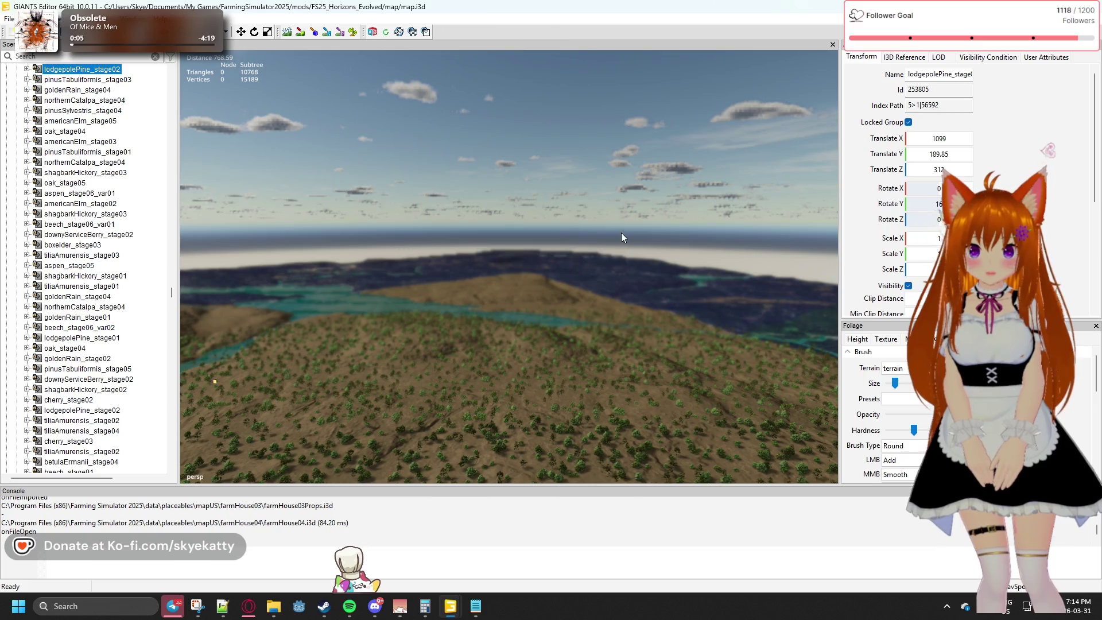
pyautogui.moveTo(538, 285); pyautogui.dragTo(236, 332)
pyautogui.moveTo(248, 329); pyautogui.dragTo(402, 250)
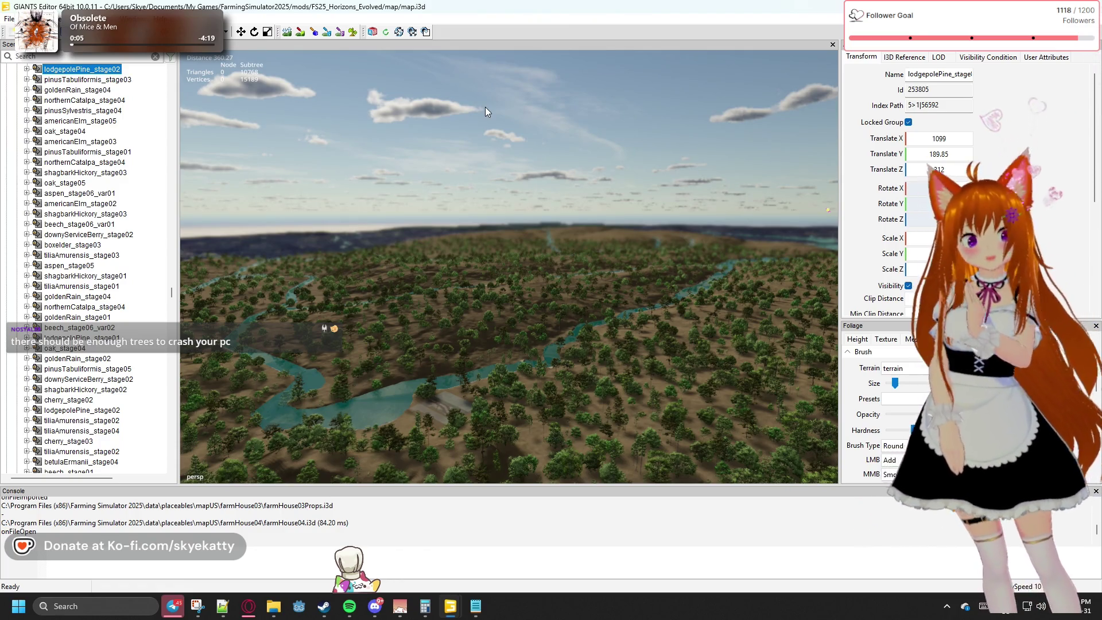
pyautogui.moveTo(484, 107); pyautogui.dragTo(400, 202)
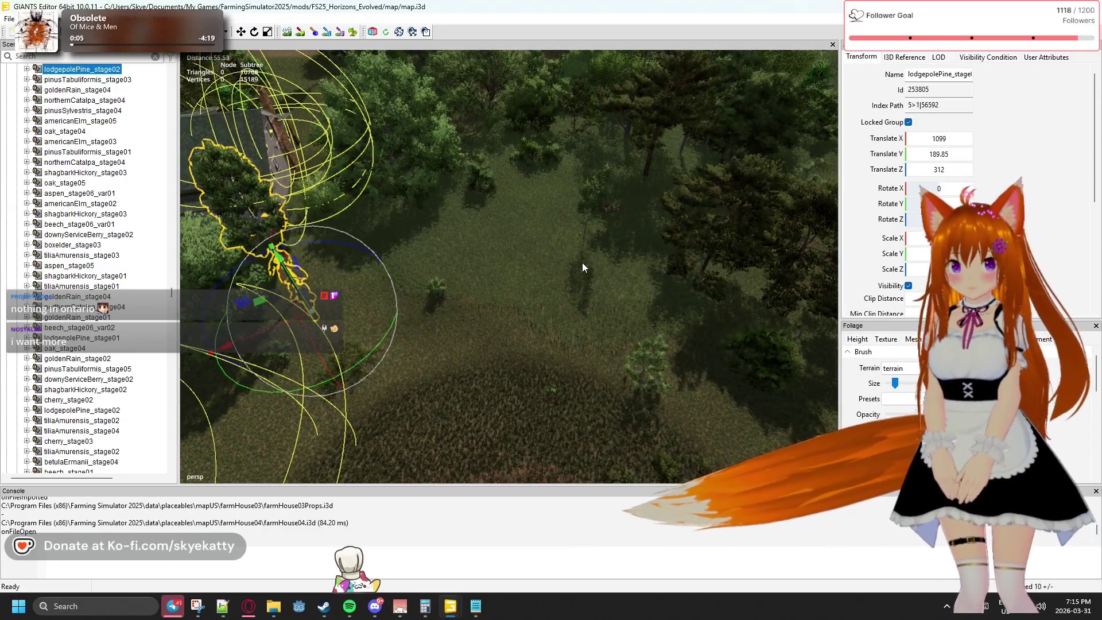
# - Move beech_stage03 off to the right and beech_stage02_var02 to the left
pyautogui.click(582, 266)
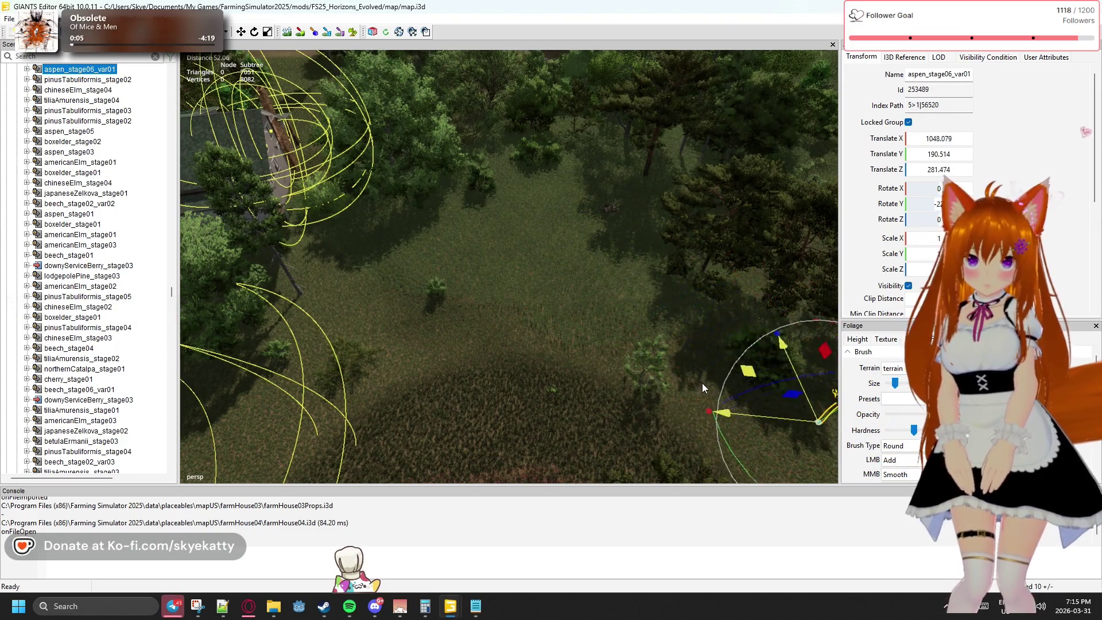
pyautogui.press('f')
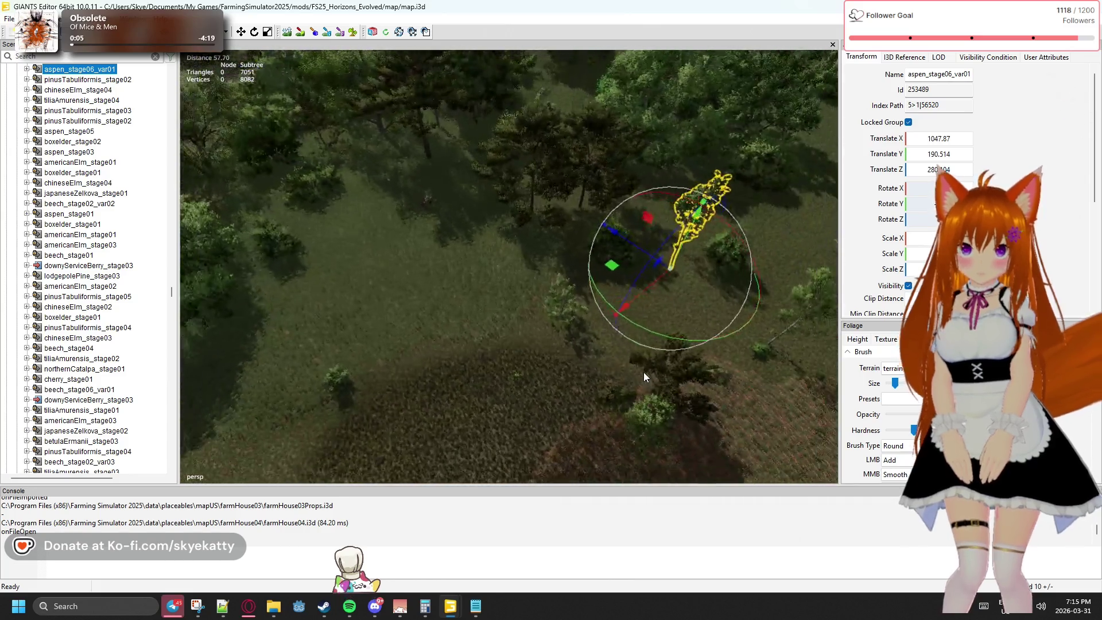
pyautogui.click(599, 338)
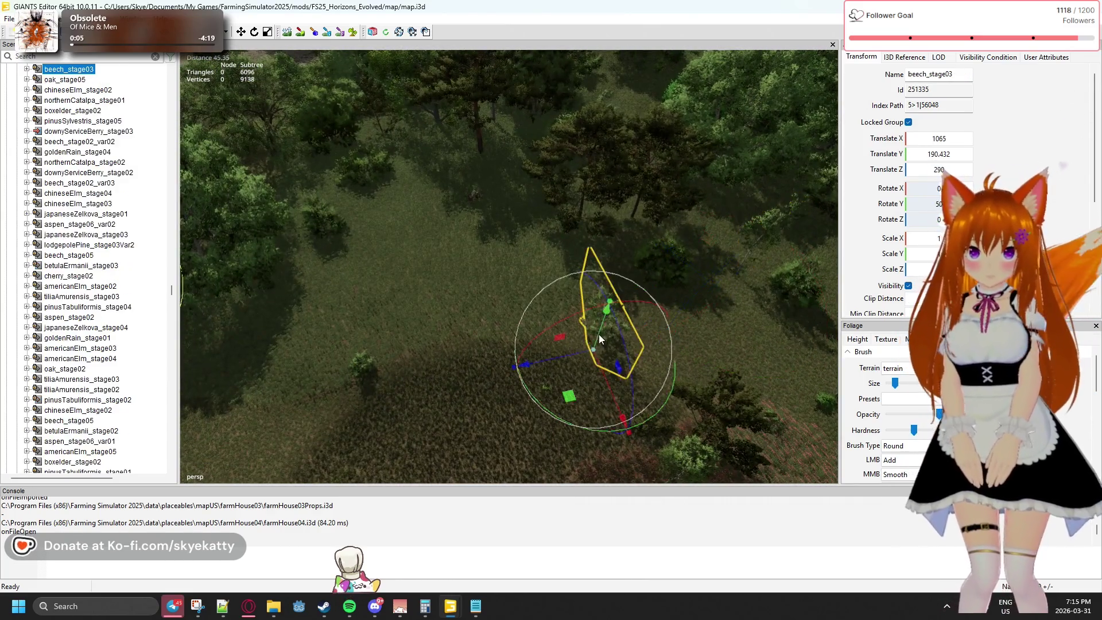
pyautogui.moveTo(576, 391); pyautogui.dragTo(744, 374)
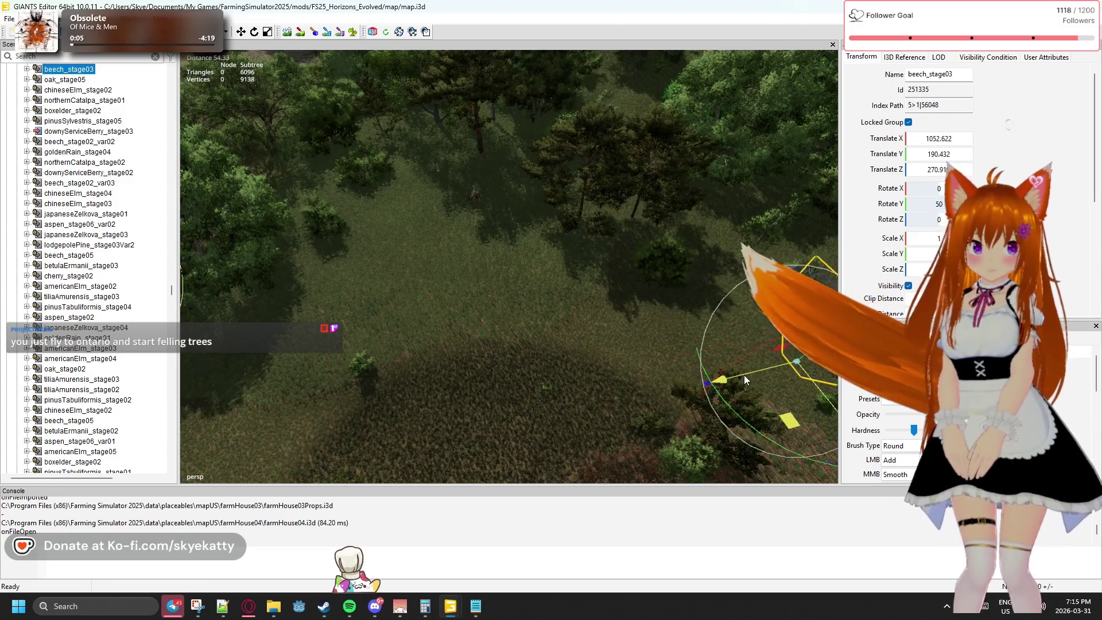
pyautogui.click(372, 374)
pyautogui.moveTo(374, 429); pyautogui.dragTo(247, 429)
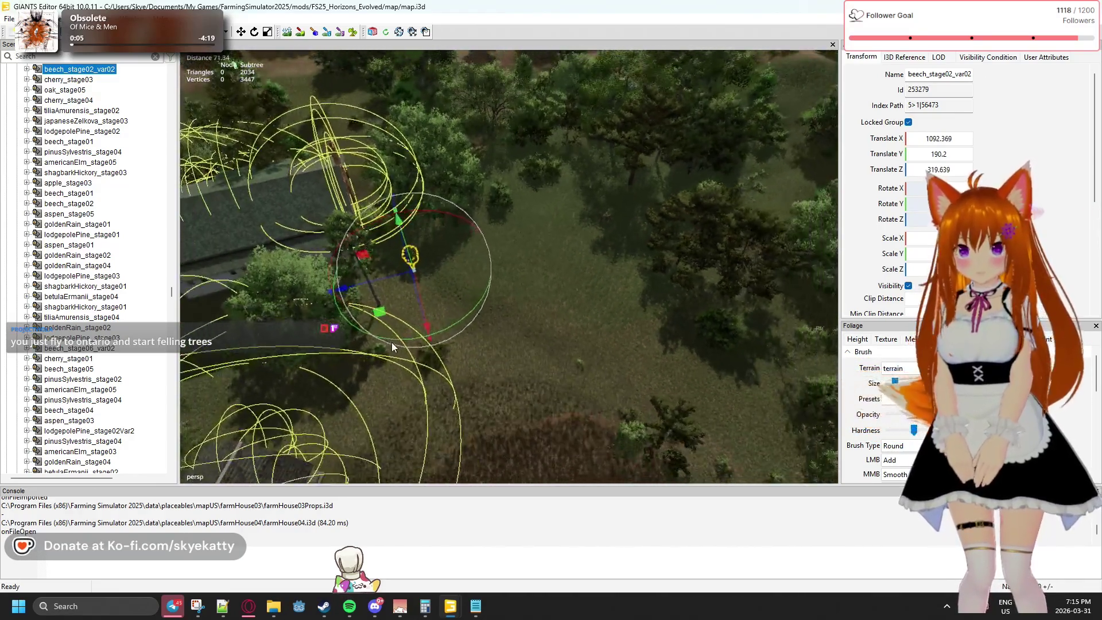
# - Pull the view back to the nearby houses and collapse the trees group in the Scenegraph
pyautogui.moveTo(392, 346); pyautogui.dragTo(347, 339)
pyautogui.scroll(3)
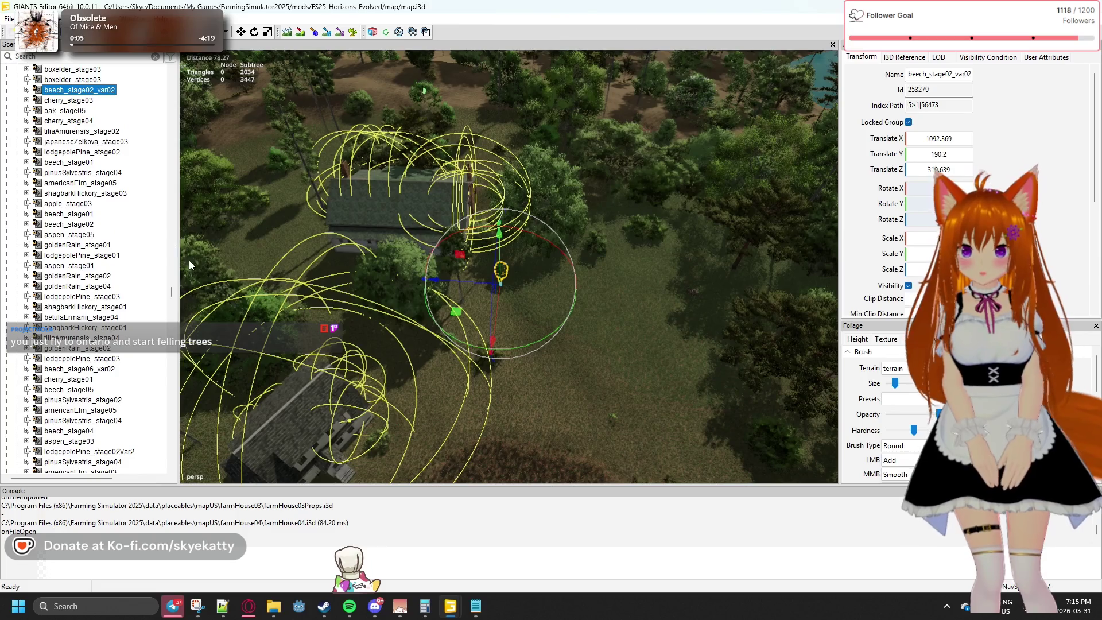
pyautogui.moveTo(171, 296); pyautogui.dragTo(166, 67)
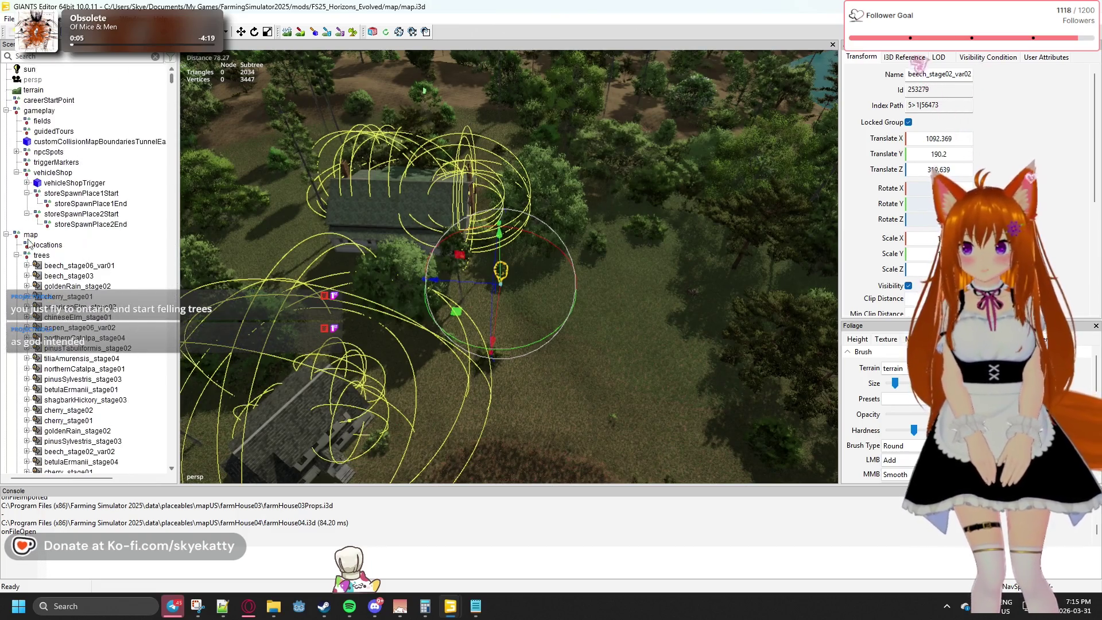
pyautogui.click(17, 255)
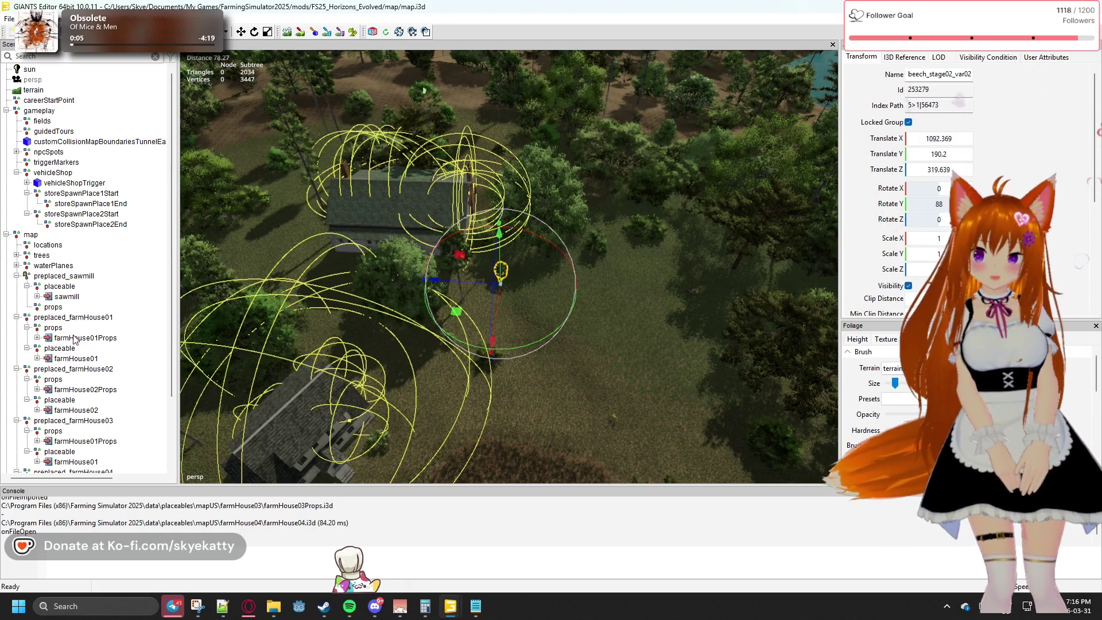
# - Place preplaced_farmHouse04 on the open clearing and turn it about 180 degrees
pyautogui.scroll(-3)
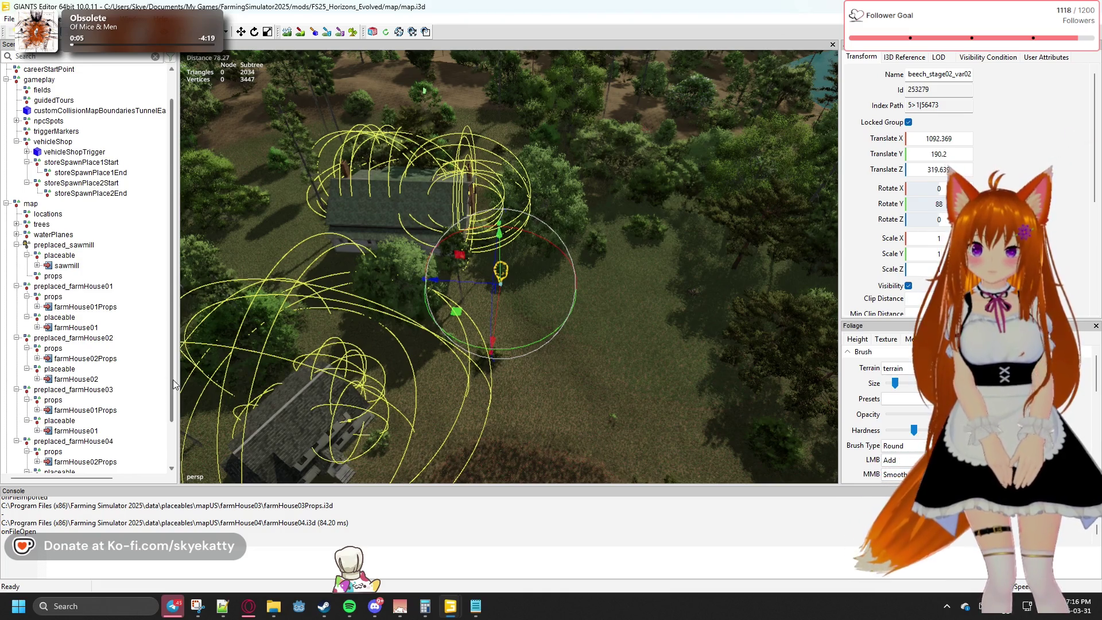
pyautogui.moveTo(175, 385); pyautogui.dragTo(176, 447)
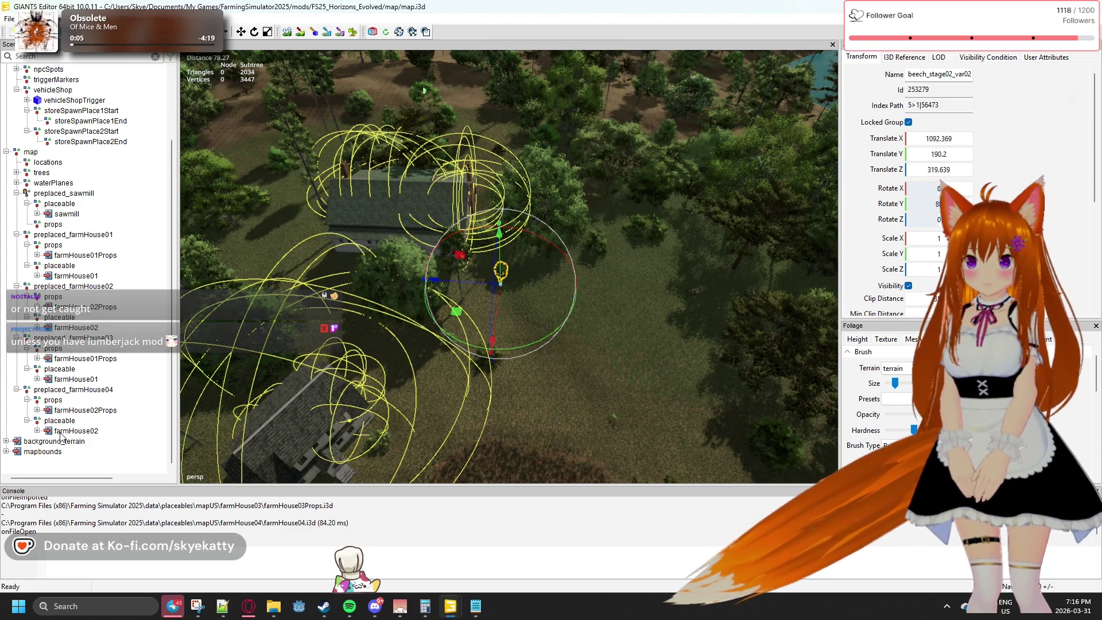
pyautogui.click(63, 431)
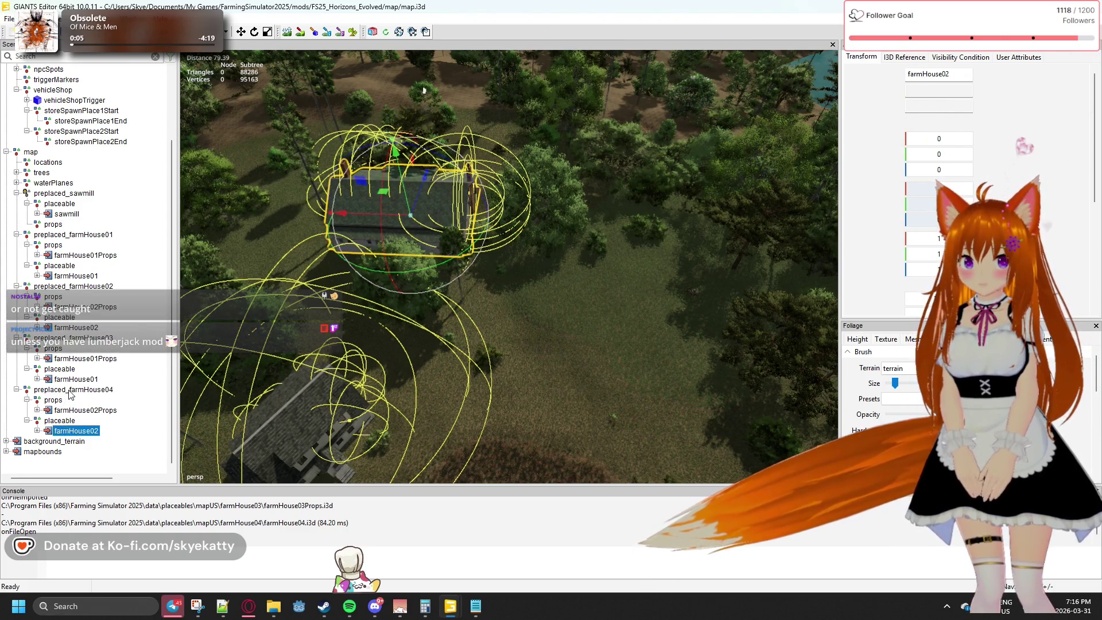
pyautogui.click(69, 390)
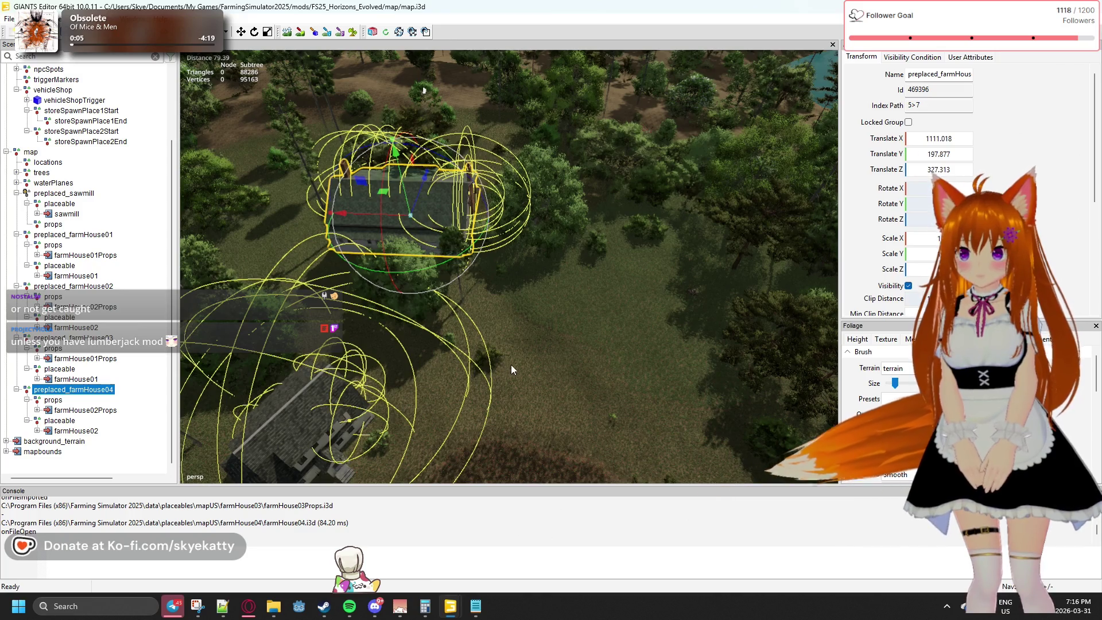
pyautogui.click(583, 337)
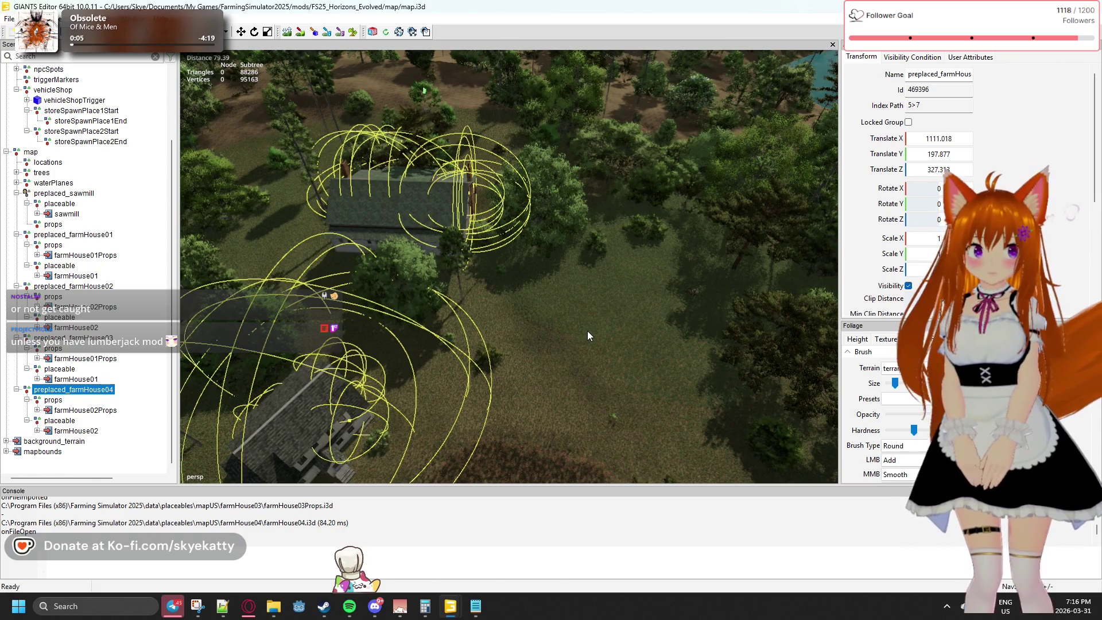
pyautogui.hotkey('ctrl', 'space')
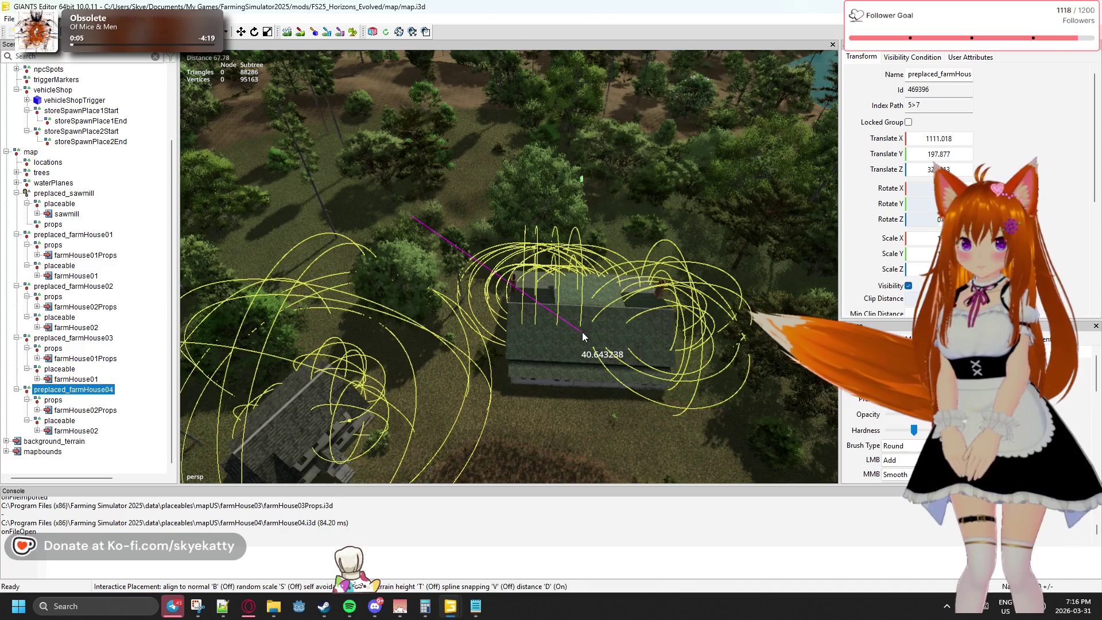
pyautogui.click(581, 332)
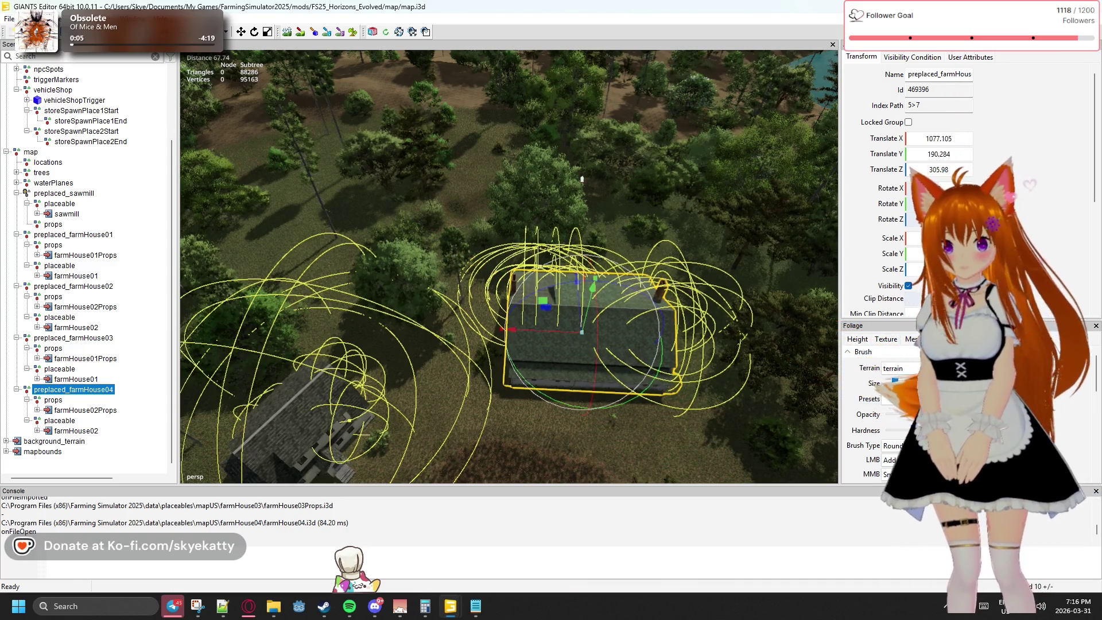
pyautogui.moveTo(585, 258); pyautogui.dragTo(622, 455)
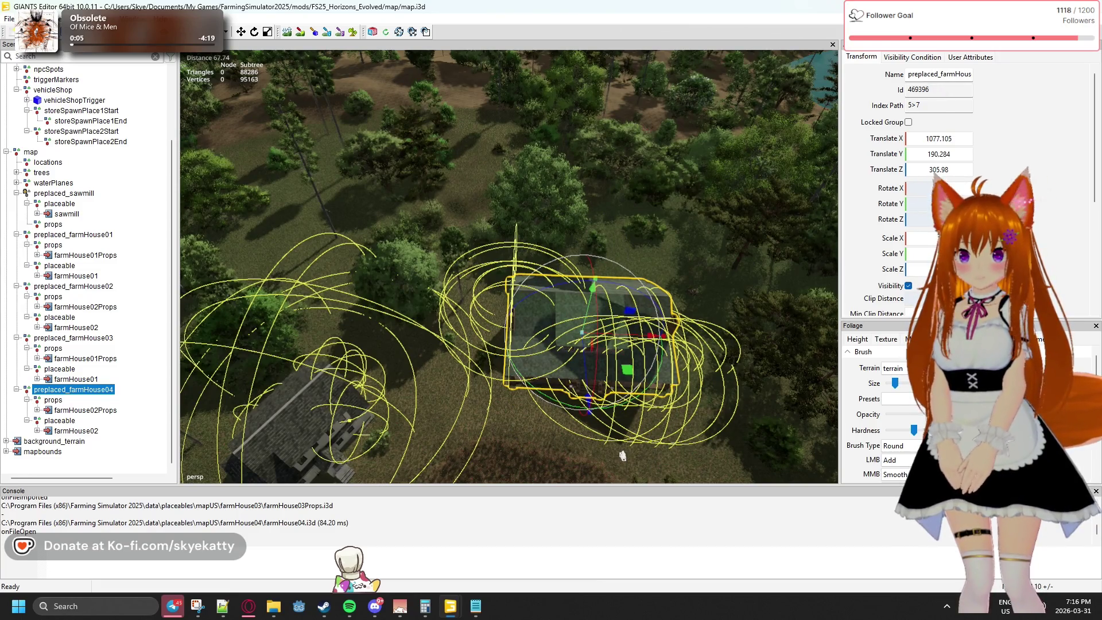
# - Nudge the farmhouse into its final position at 1072.01, 190.284, 309.708
pyautogui.moveTo(518, 423); pyautogui.dragTo(454, 409)
pyautogui.scroll(3)
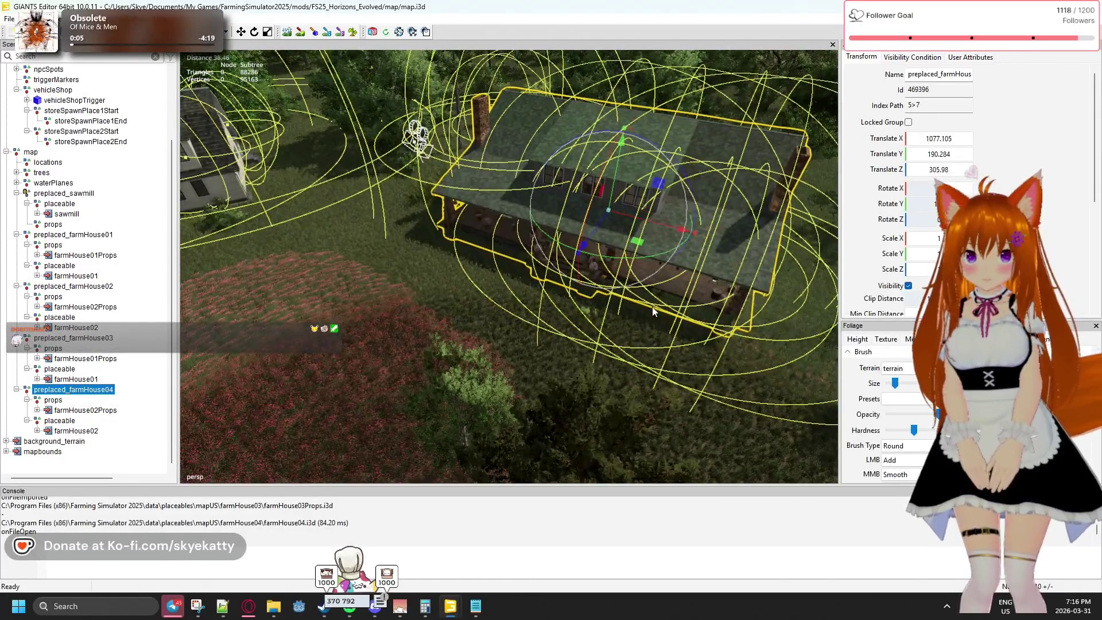
pyautogui.moveTo(637, 244); pyautogui.dragTo(648, 236)
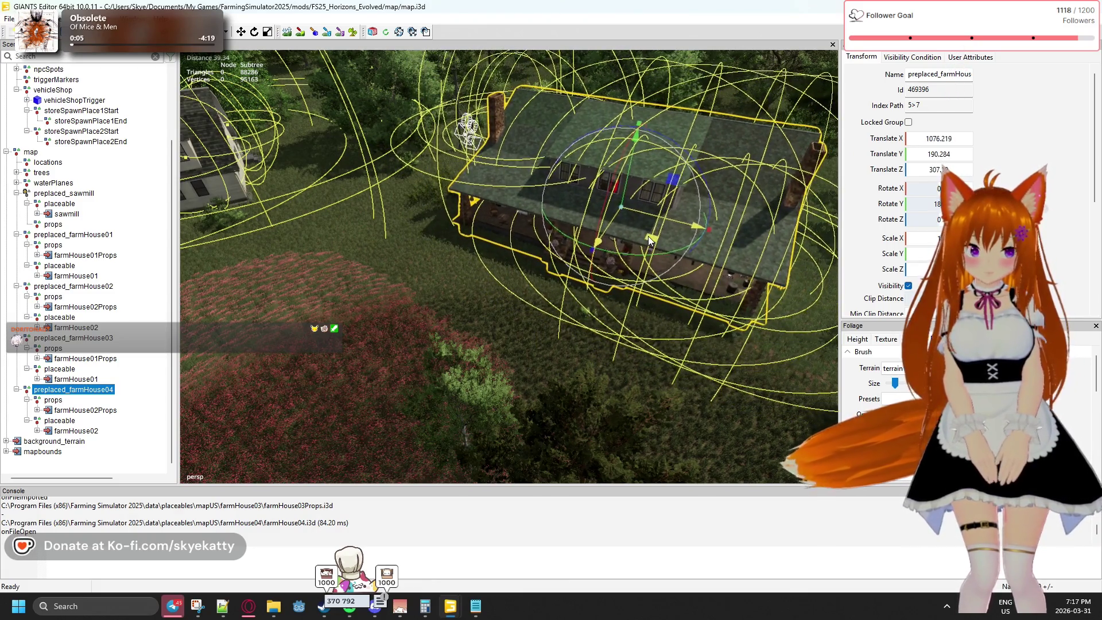
pyautogui.moveTo(439, 284); pyautogui.dragTo(589, 305)
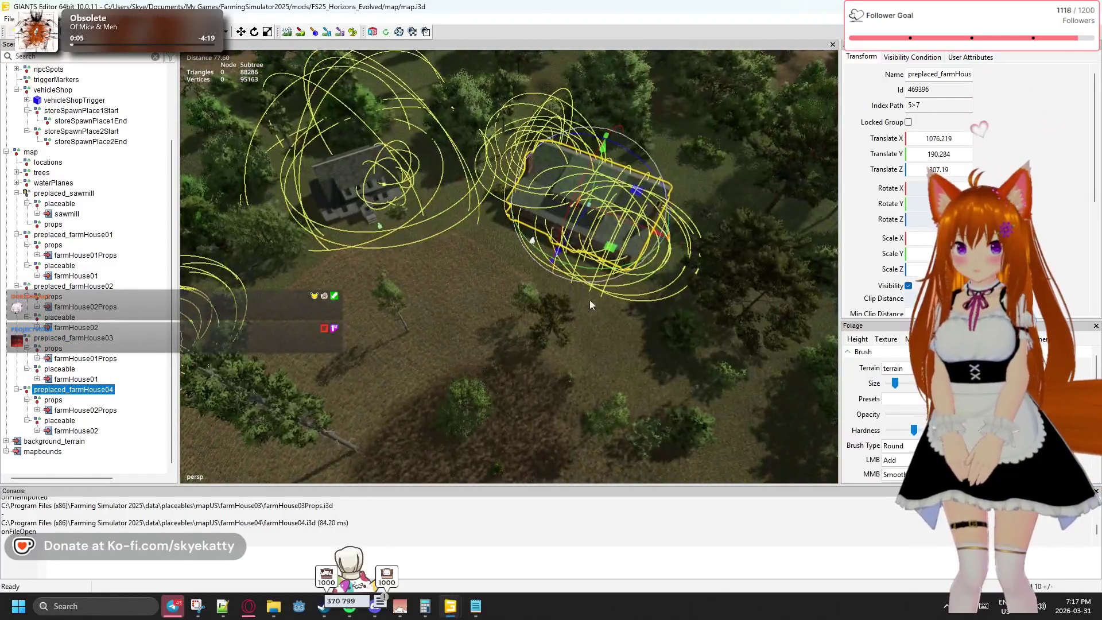
pyautogui.moveTo(614, 248); pyautogui.dragTo(633, 250)
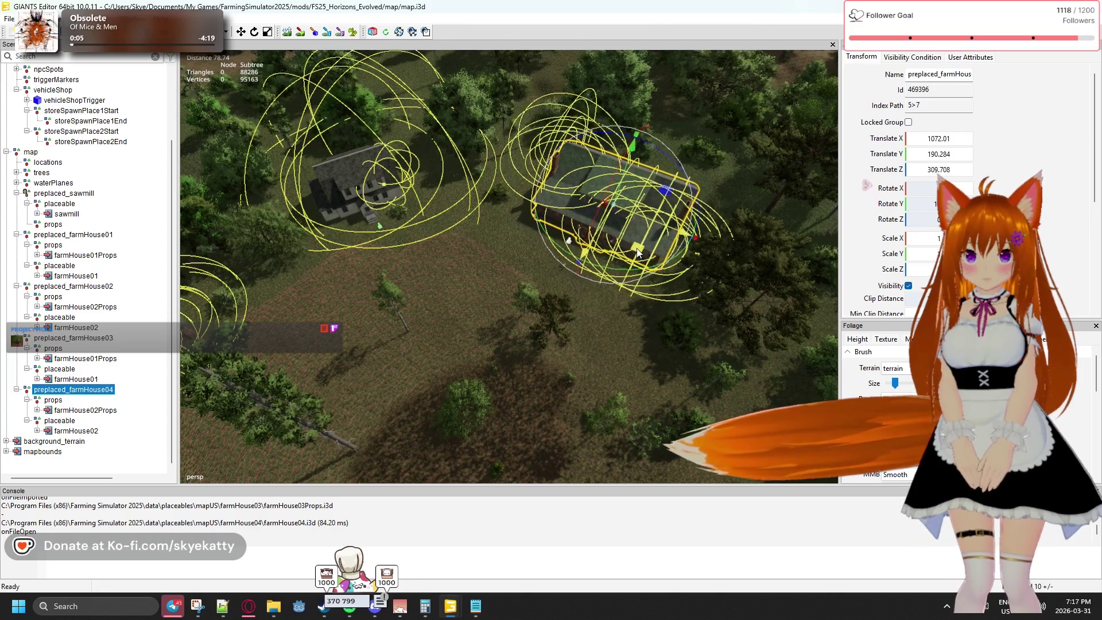
pyautogui.moveTo(565, 287); pyautogui.dragTo(173, 255)
pyautogui.moveTo(343, 285); pyautogui.dragTo(599, 315)
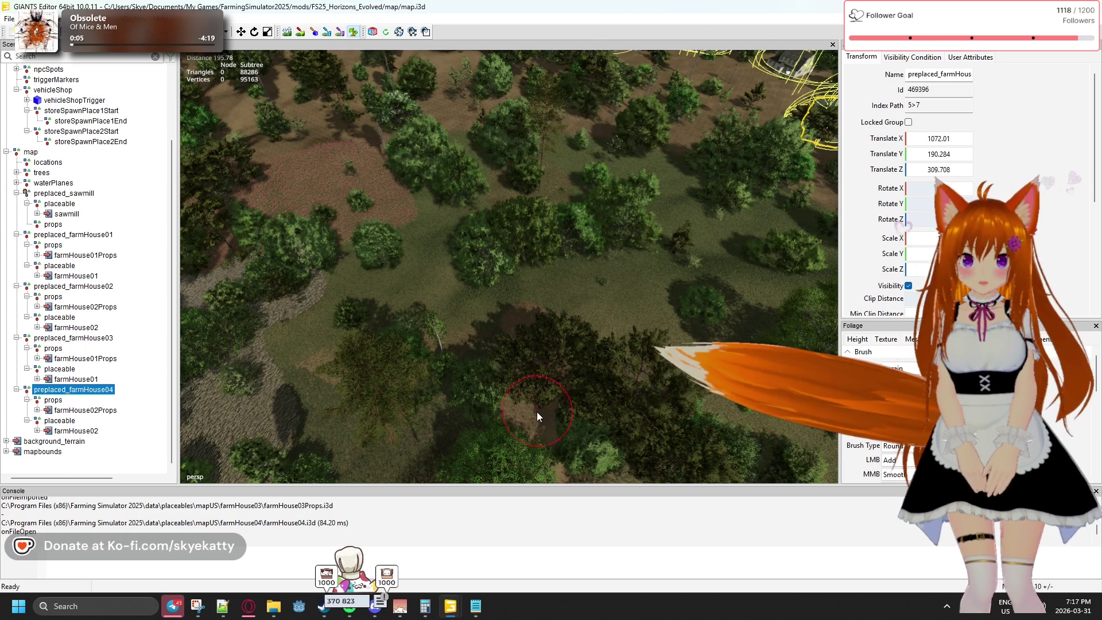
pyautogui.moveTo(528, 398); pyautogui.dragTo(542, 425)
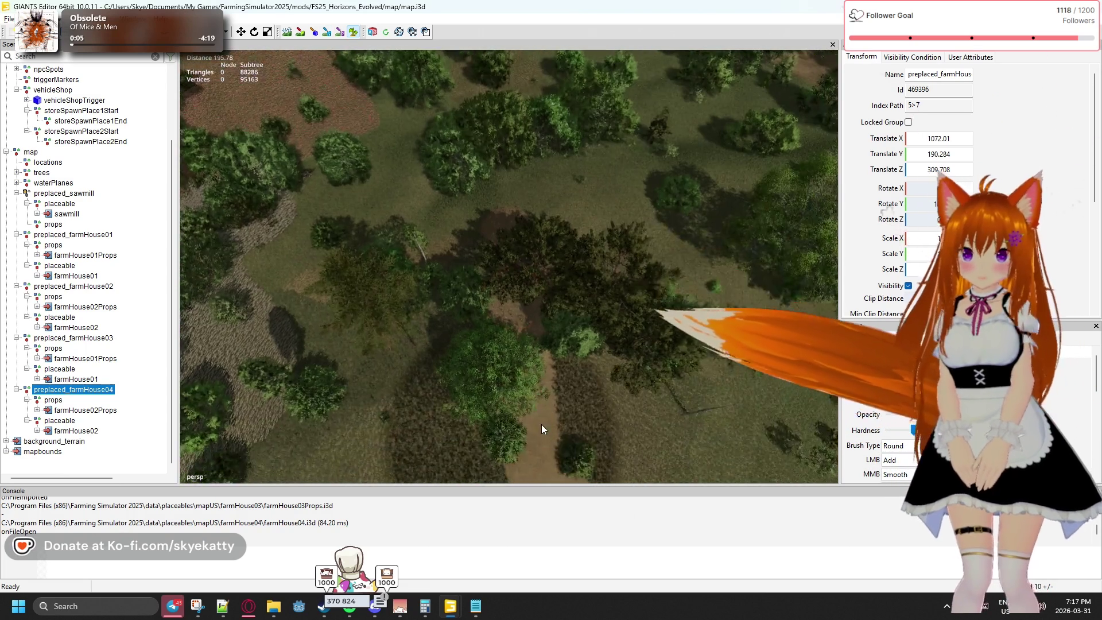
pyautogui.moveTo(522, 319); pyautogui.dragTo(704, 428)
pyautogui.moveTo(556, 297); pyautogui.dragTo(719, 427)
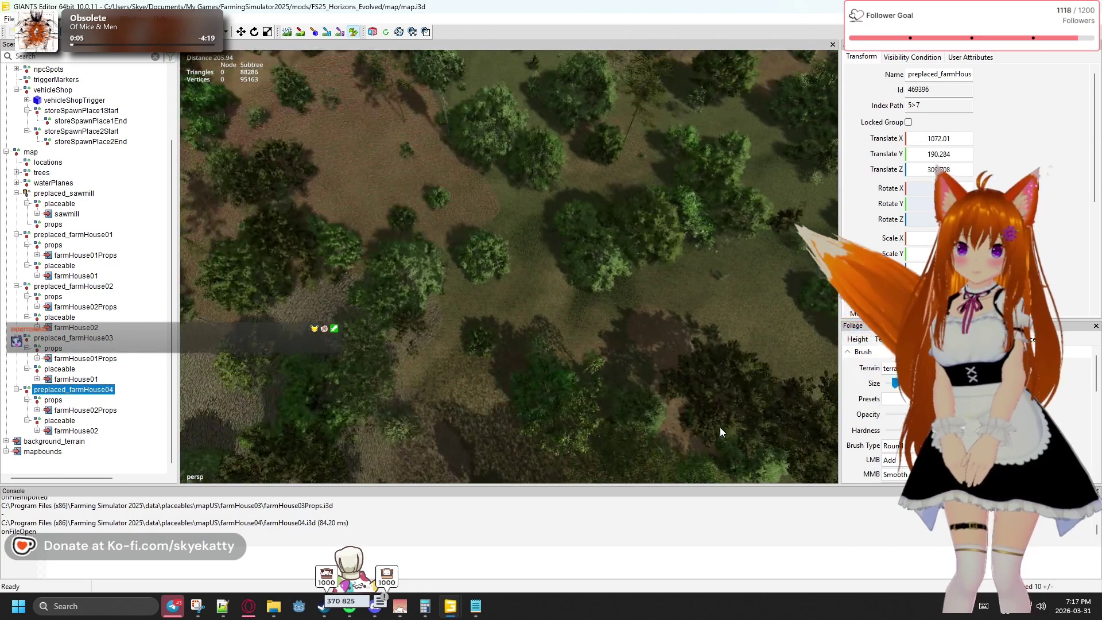
pyautogui.moveTo(514, 349); pyautogui.dragTo(731, 357)
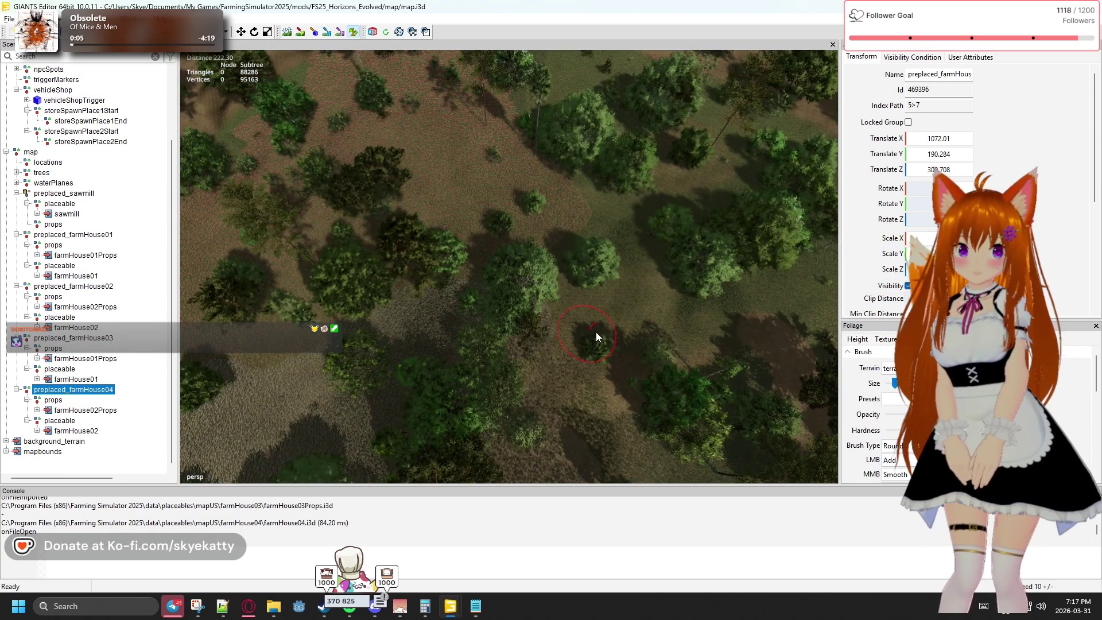
pyautogui.moveTo(595, 332); pyautogui.dragTo(728, 316)
pyautogui.moveTo(618, 325); pyautogui.dragTo(858, 272)
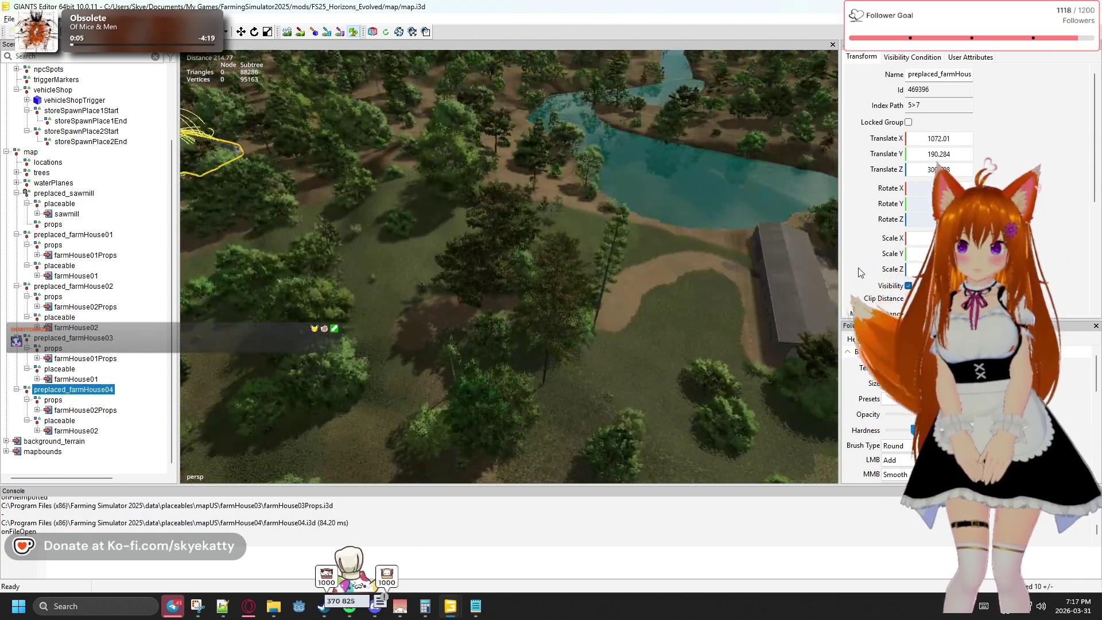
pyautogui.moveTo(515, 283); pyautogui.dragTo(545, 291)
pyautogui.moveTo(395, 284); pyautogui.dragTo(683, 294)
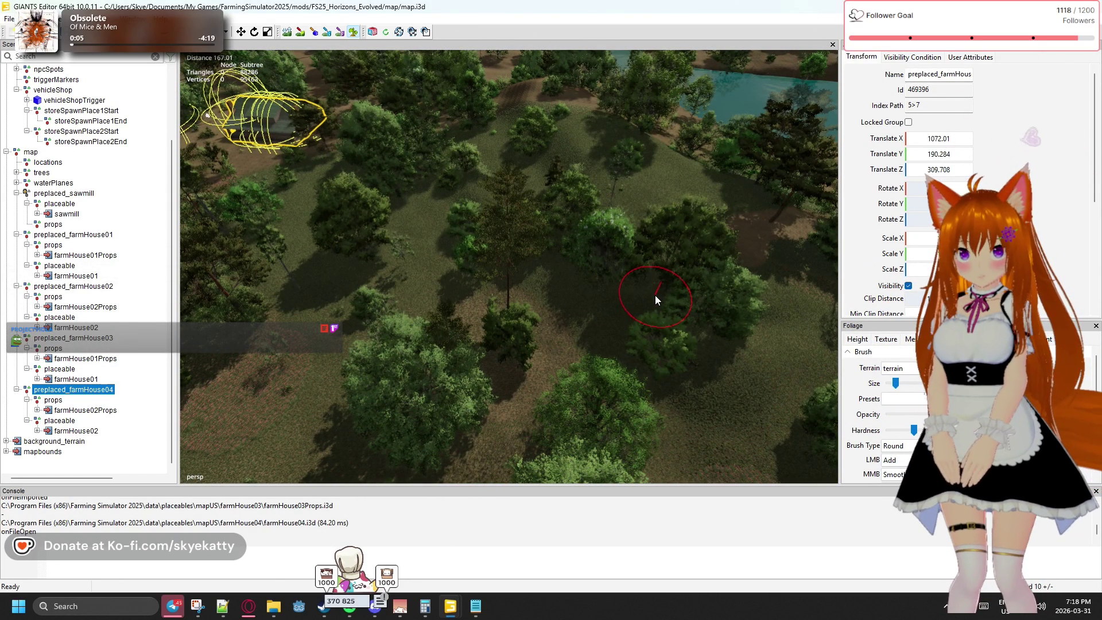
pyautogui.moveTo(641, 308); pyautogui.dragTo(503, 434)
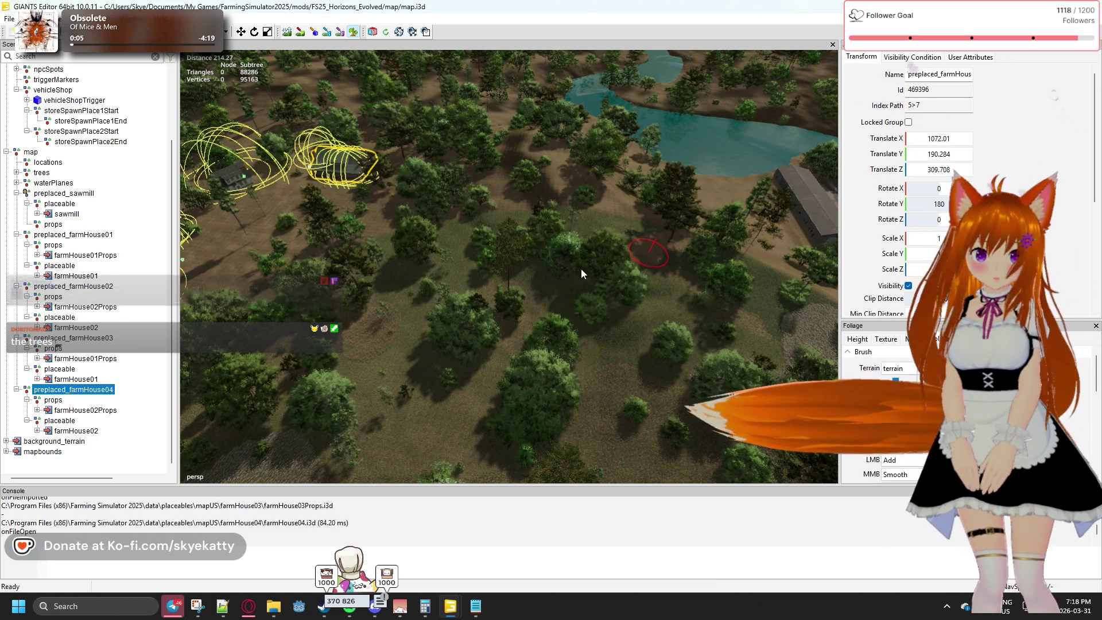
pyautogui.moveTo(394, 277); pyautogui.dragTo(618, 269)
pyautogui.moveTo(434, 295); pyautogui.dragTo(310, 349)
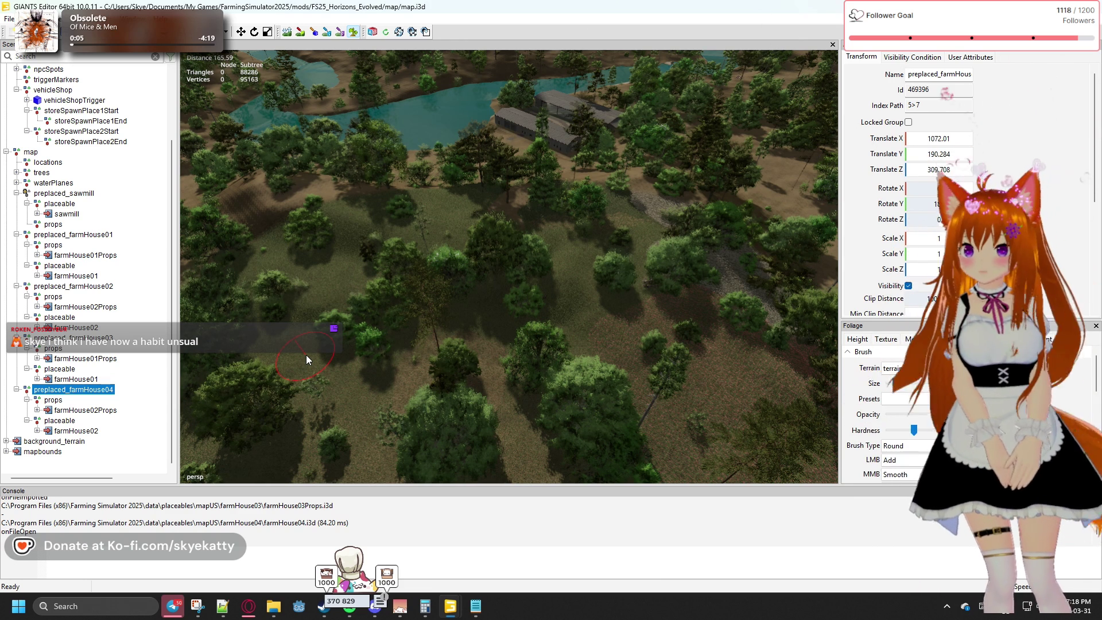
pyautogui.scroll(3)
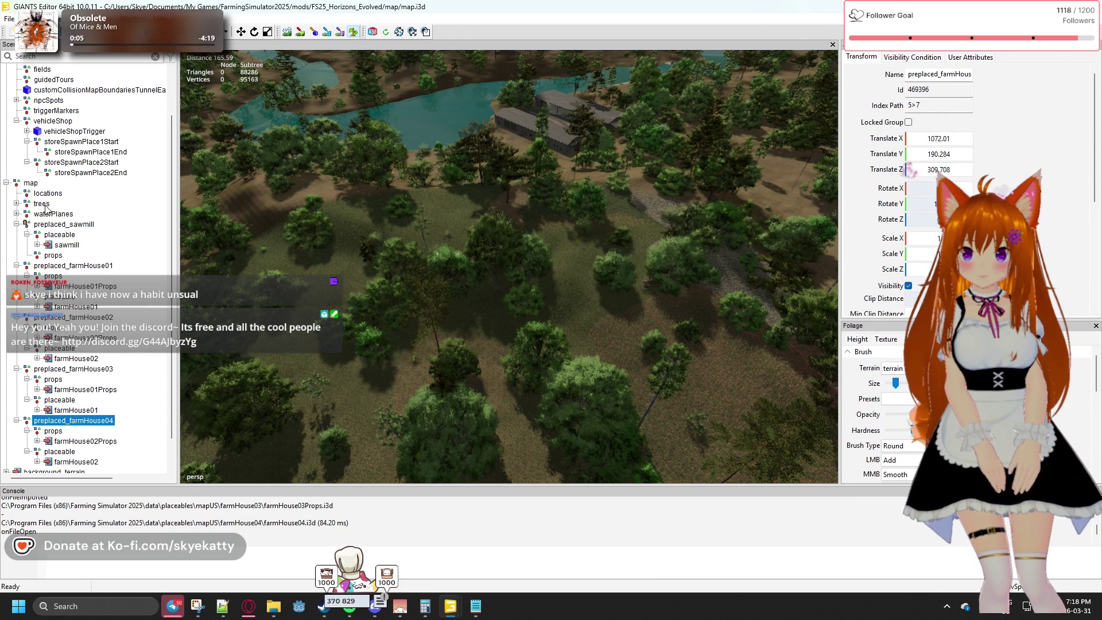
# - Select the trees group, review its Visibility Condition tab, and uncheck Visibility under Transform
pyautogui.click(43, 206)
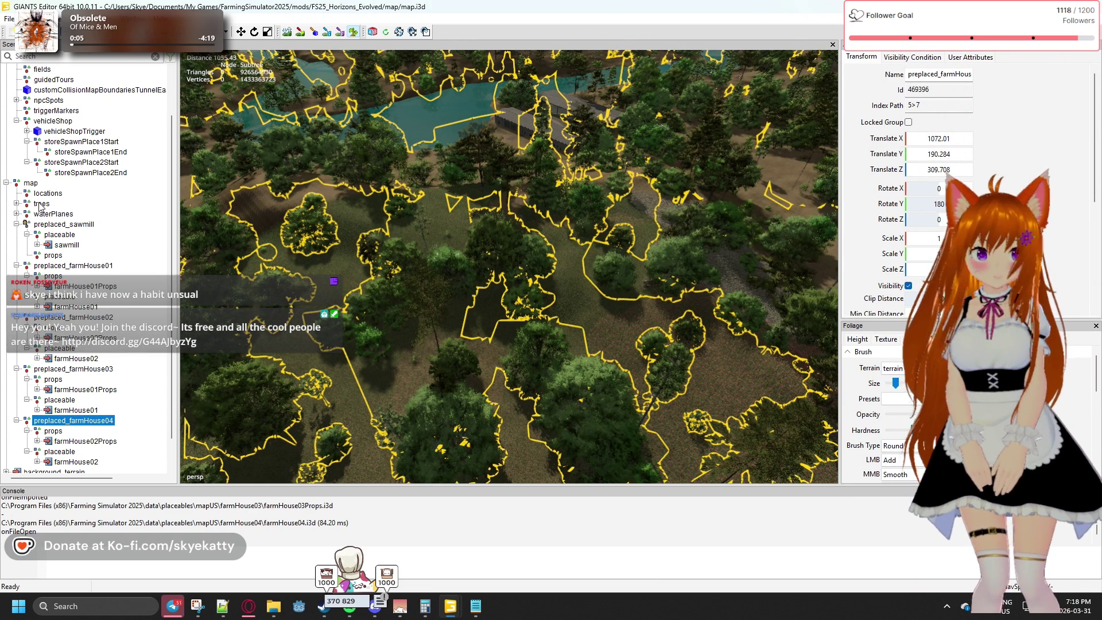
pyautogui.click(41, 204)
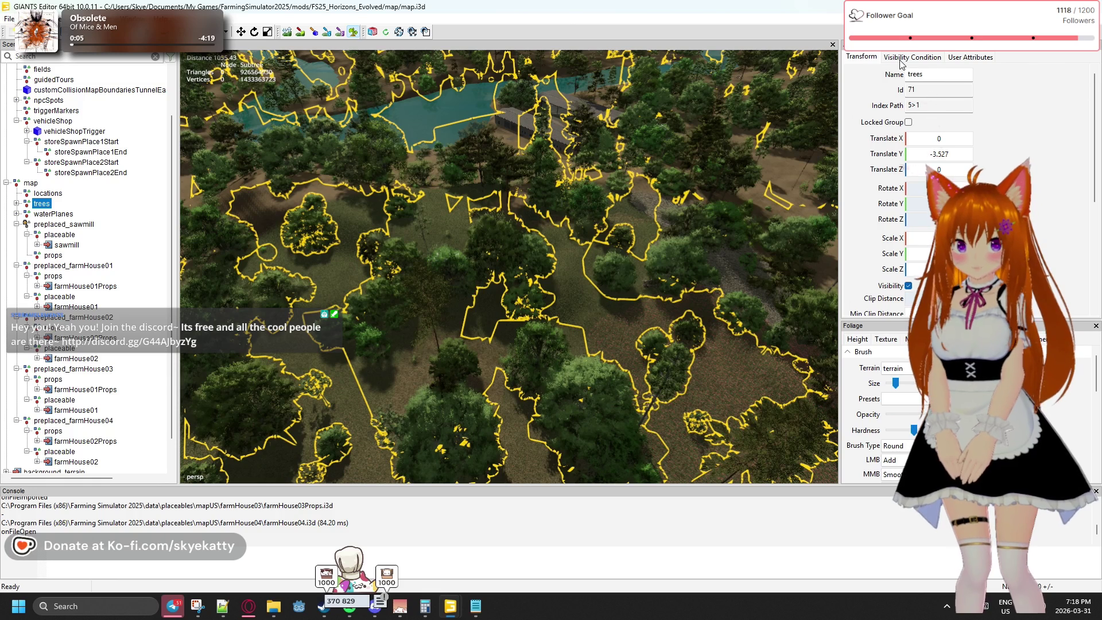
pyautogui.click(900, 61)
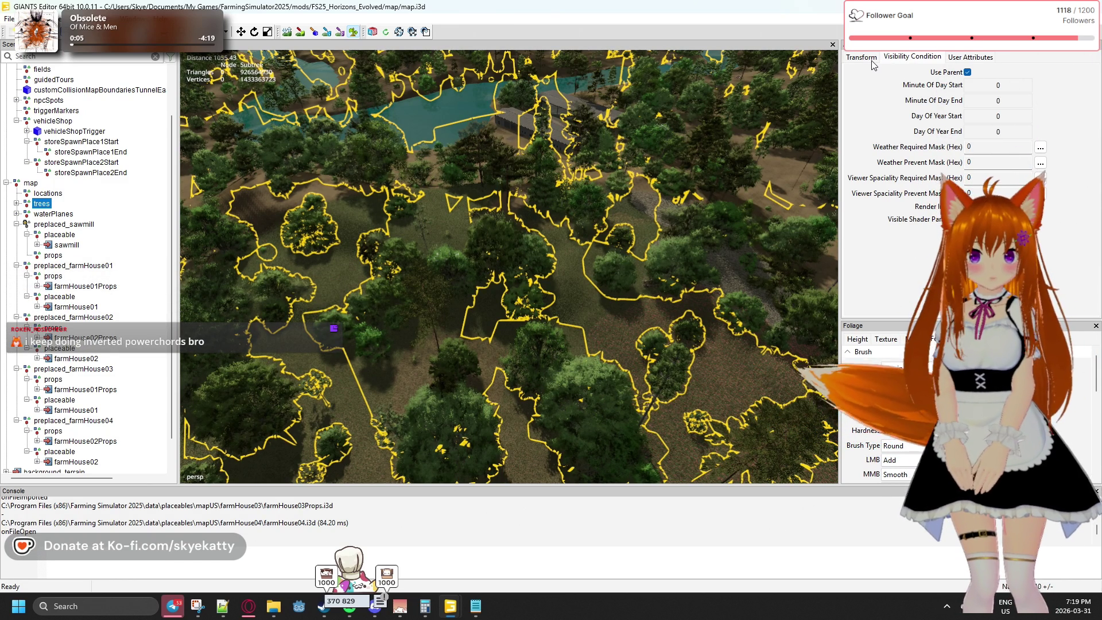
pyautogui.click(869, 59)
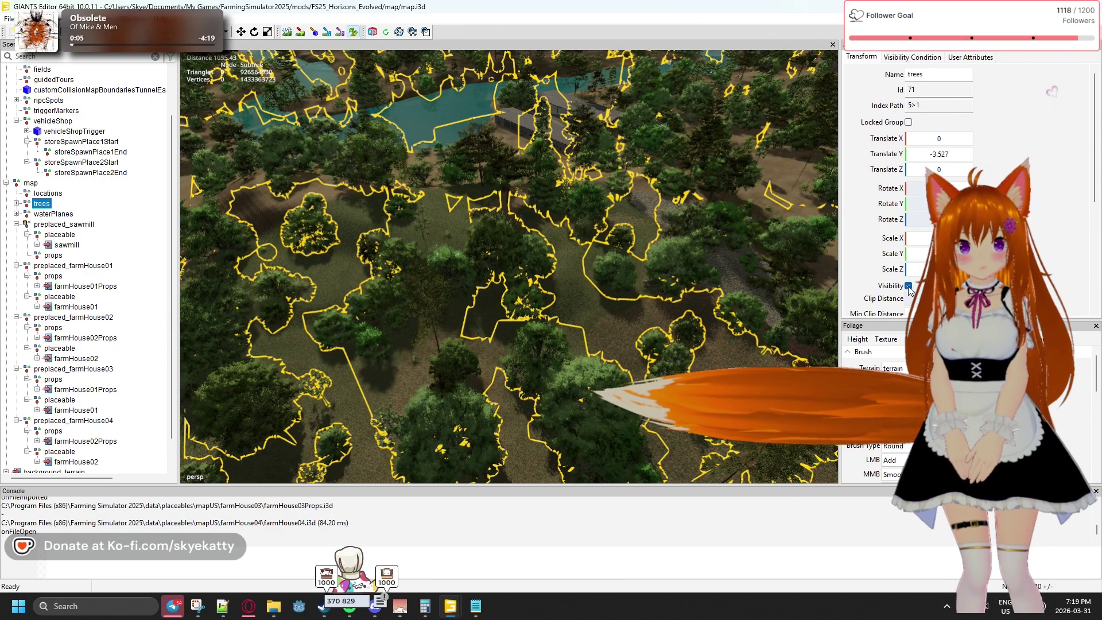
pyautogui.click(908, 286)
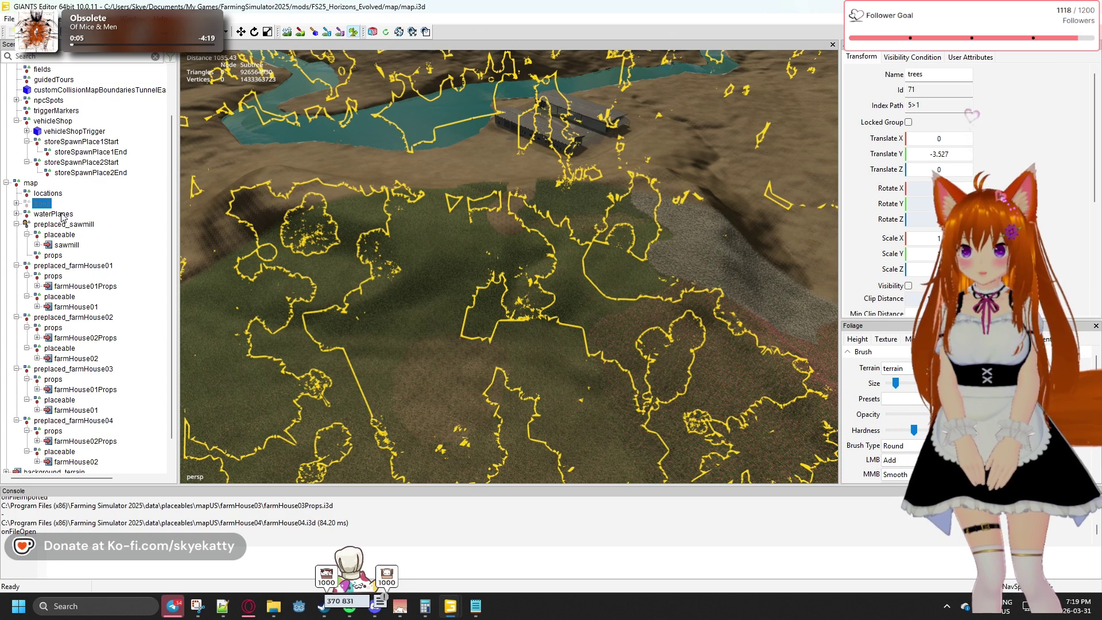
# - With waterPlanes selected, undo the last dirt path stroke and survey the field and farmhouses
pyautogui.click(58, 214)
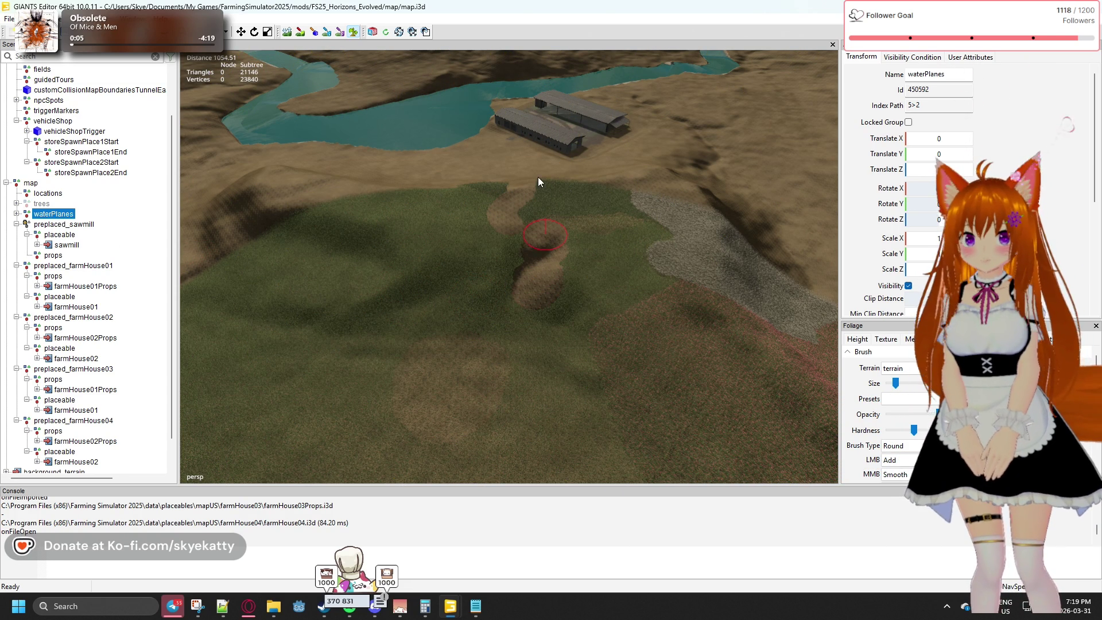
pyautogui.hotkey('ctrl', 'z')
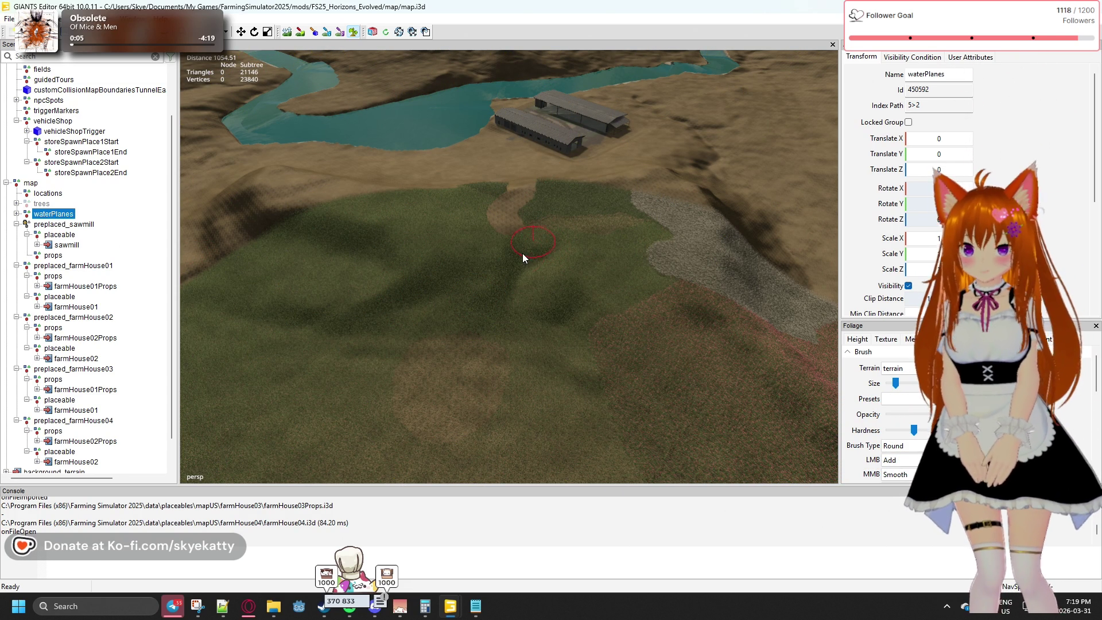
pyautogui.moveTo(514, 242); pyautogui.dragTo(272, 200)
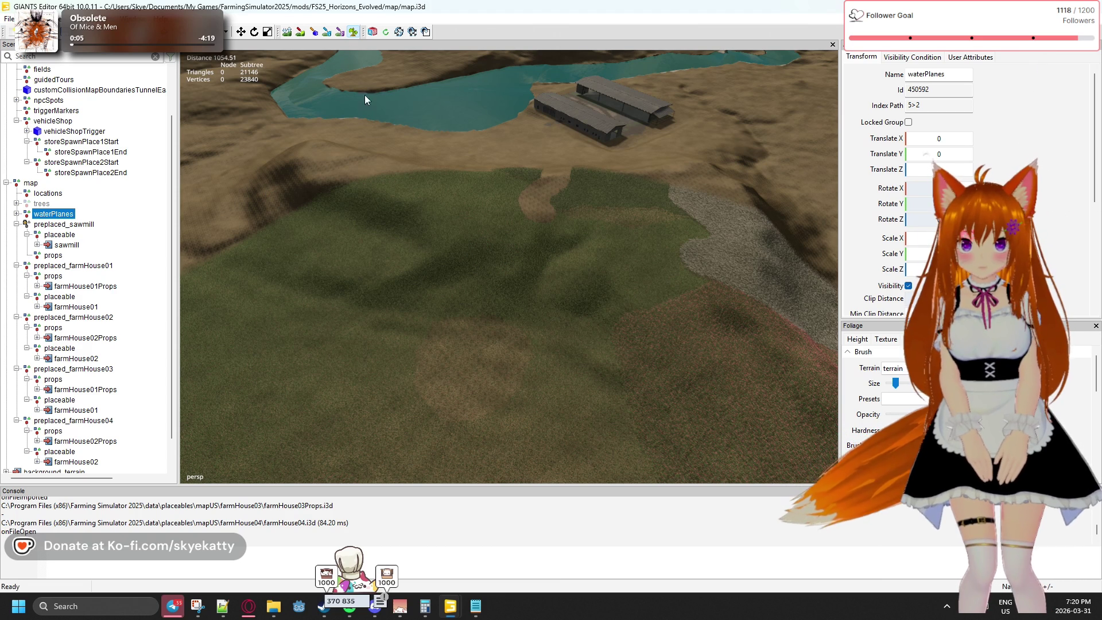
pyautogui.moveTo(492, 276); pyautogui.dragTo(3, 256)
pyautogui.moveTo(384, 203); pyautogui.dragTo(435, 259)
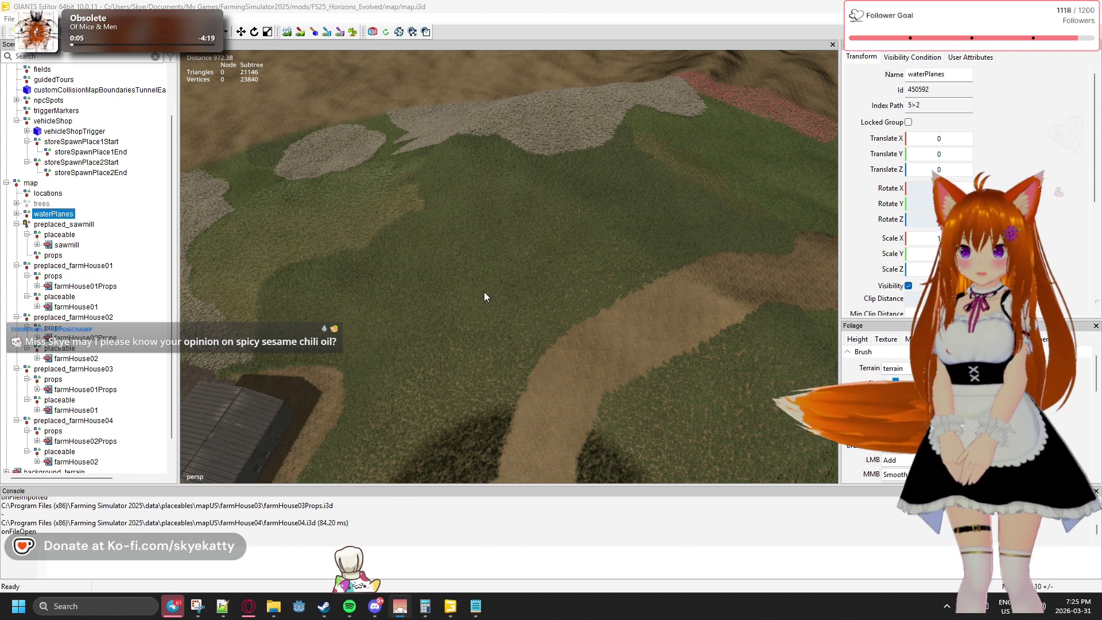
# - Swing the view up toward the horizon over the treeless grass field
pyautogui.moveTo(449, 273); pyautogui.dragTo(1, 246)
# - Turn the camera toward the hillside between the river and domed farmhouses, ready for foliage painting
pyautogui.moveTo(426, 312); pyautogui.dragTo(400, 294)
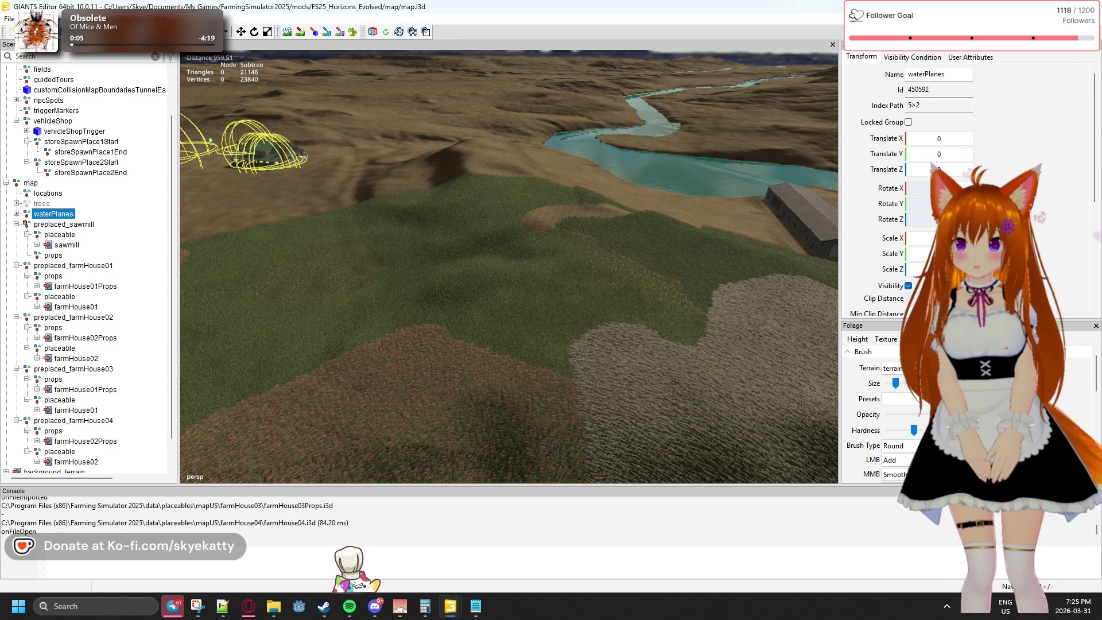
pyautogui.click(353, 33)
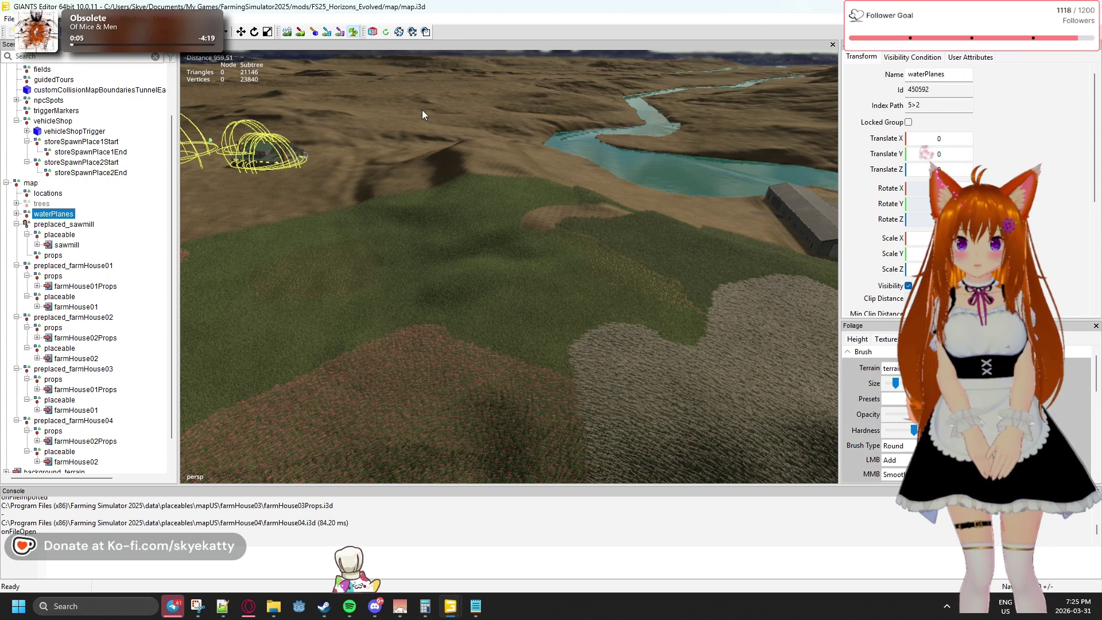
# - Replace a first dirt stroke with a narrower dirt path painted down the slope from the brown patch
pyautogui.moveTo(538, 227); pyautogui.dragTo(549, 288)
pyautogui.hotkey('ctrl', 'z')
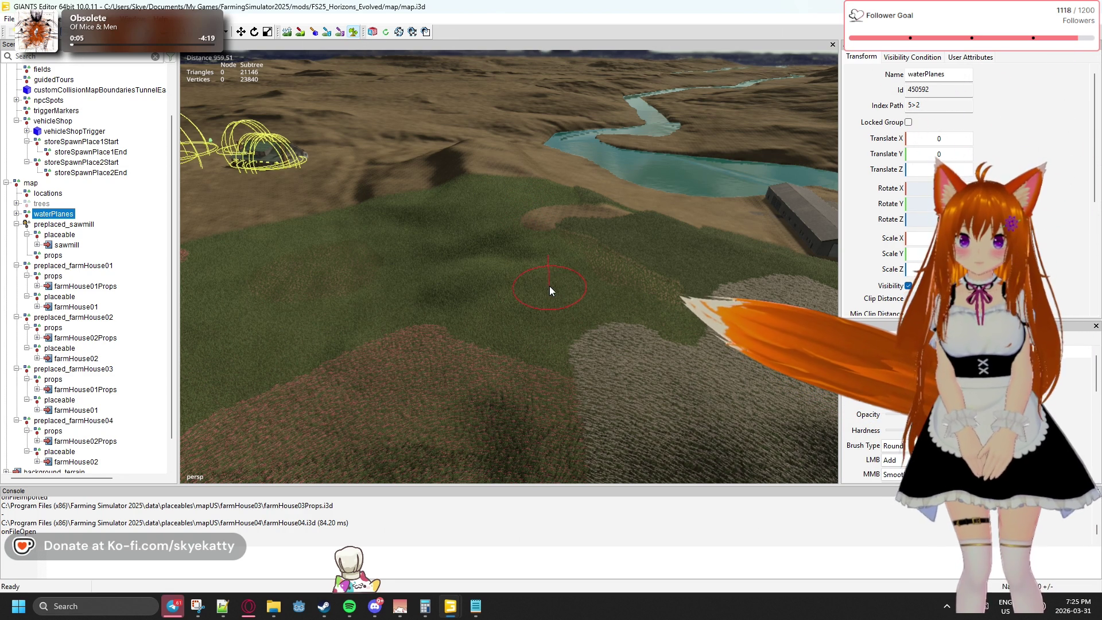
pyautogui.scroll(-3)
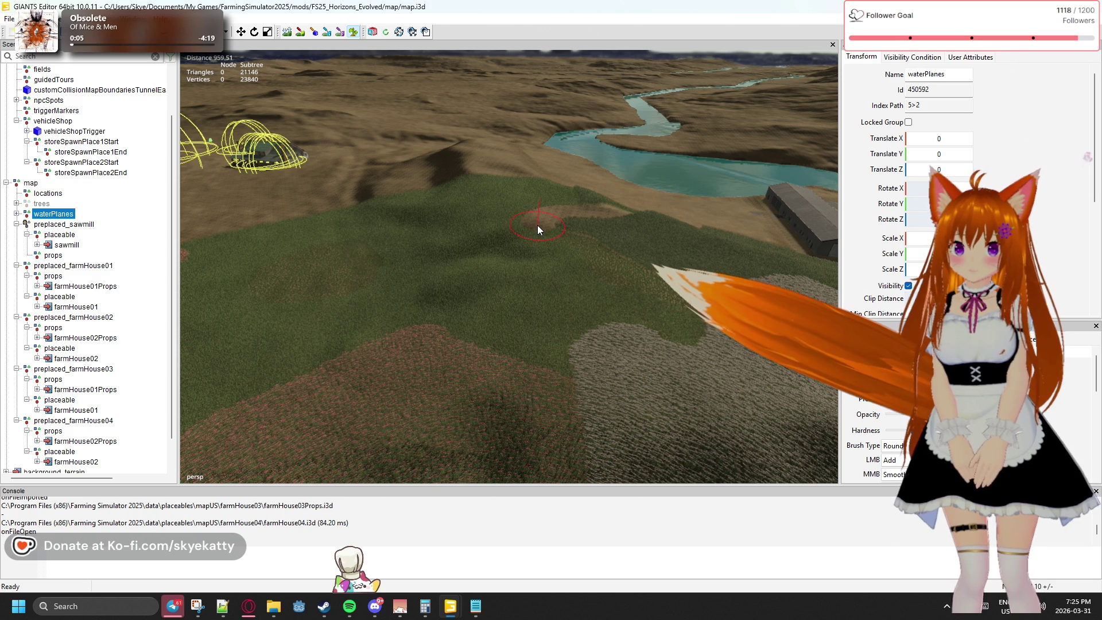
pyautogui.moveTo(537, 226); pyautogui.dragTo(448, 397)
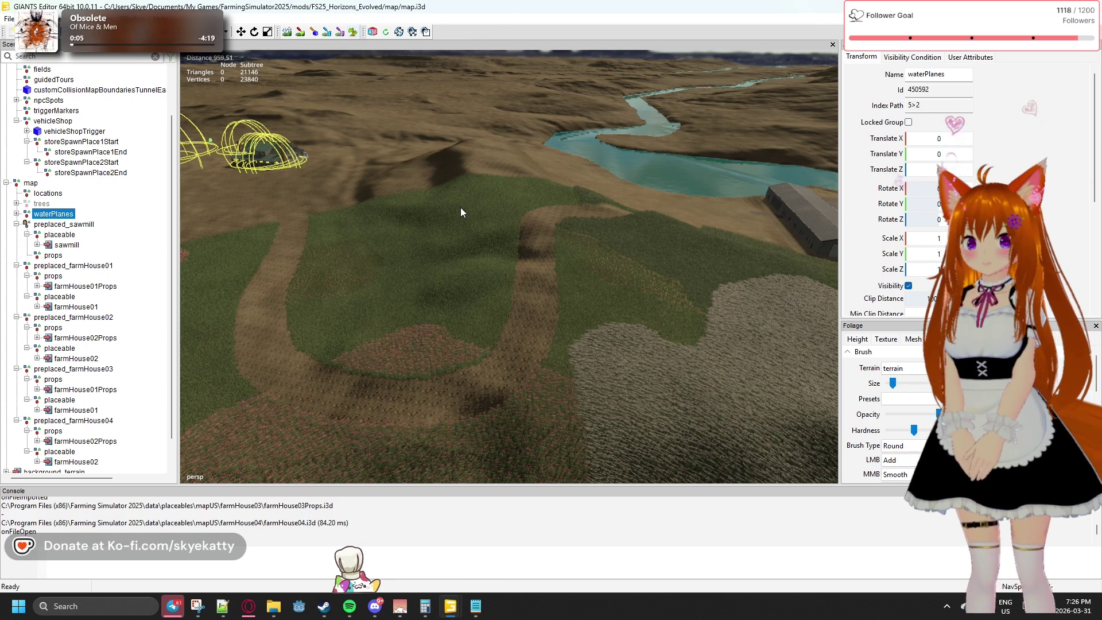
pyautogui.moveTo(460, 208); pyautogui.dragTo(252, 213)
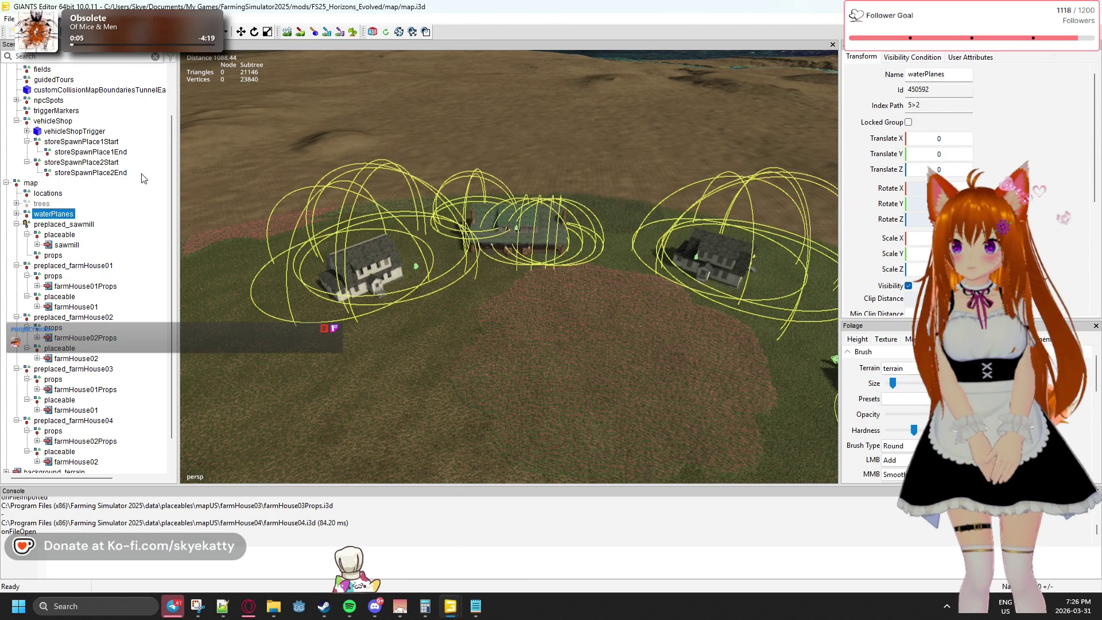
# - Tilt the view down over the farmhouses and switch to Foliage painting for the dirt ring
pyautogui.moveTo(375, 302); pyautogui.dragTo(449, 340)
pyautogui.click(353, 32)
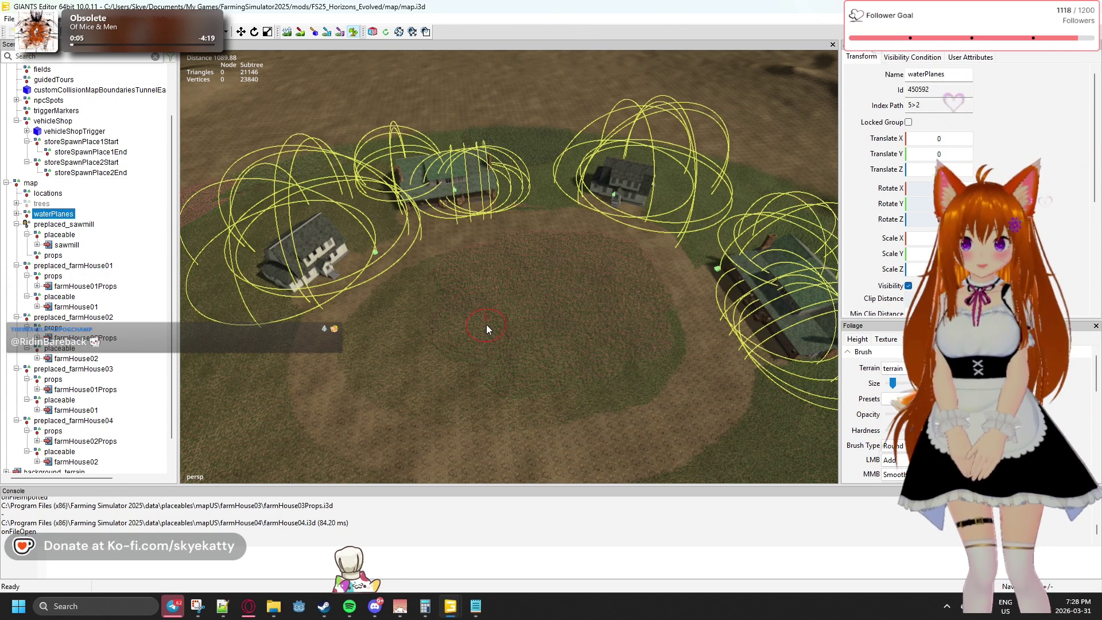
# - Frame the dirt ring from the grass below and paint a dirt path curving up toward it
pyautogui.moveTo(487, 324); pyautogui.dragTo(630, 383)
pyautogui.press('a')
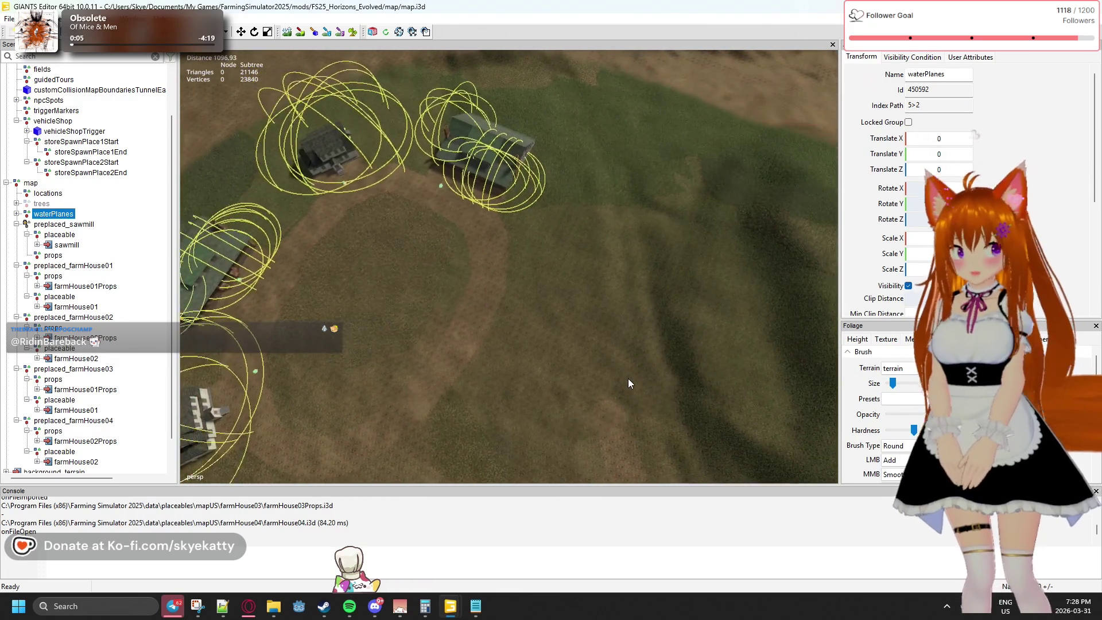
pyautogui.moveTo(628, 377); pyautogui.dragTo(683, 233)
pyautogui.press('d')
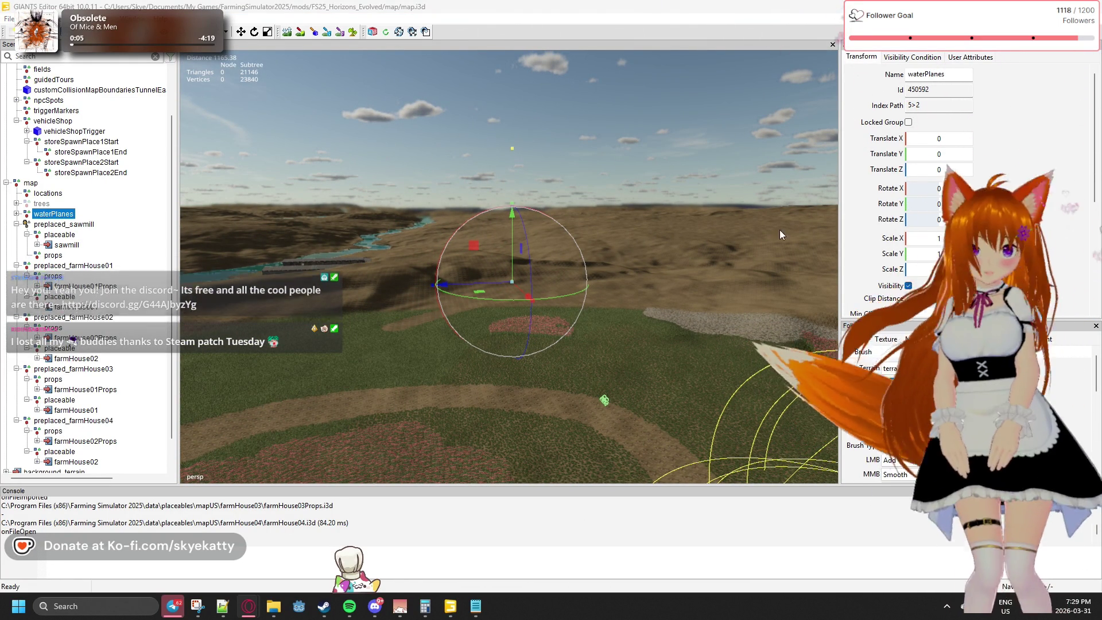
pyautogui.moveTo(639, 279); pyautogui.dragTo(617, 313)
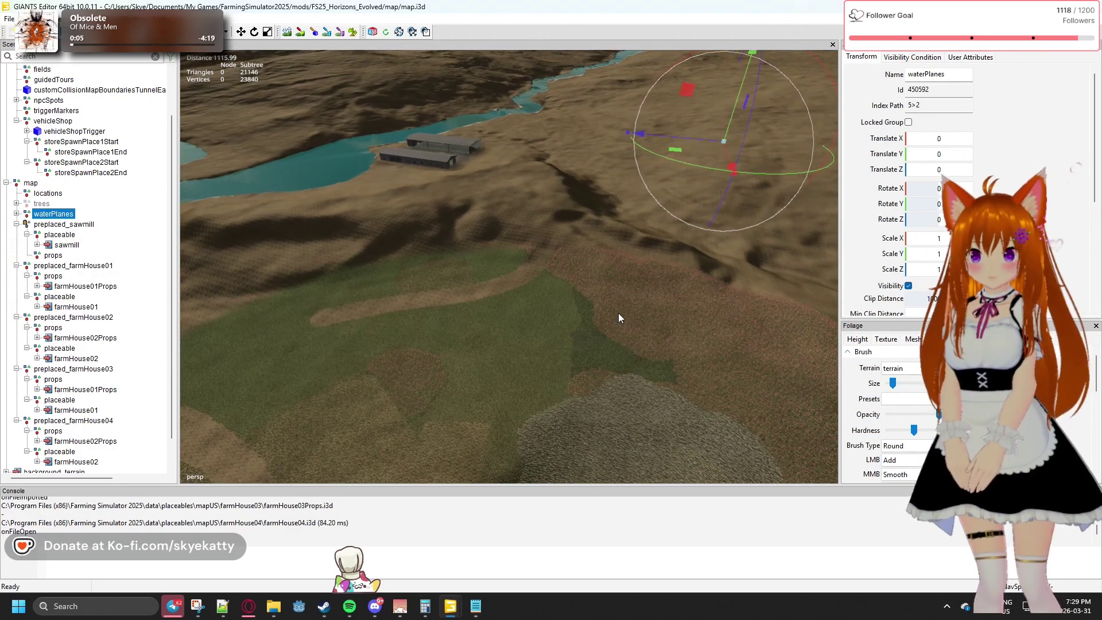
pyautogui.moveTo(621, 313); pyautogui.dragTo(353, 350)
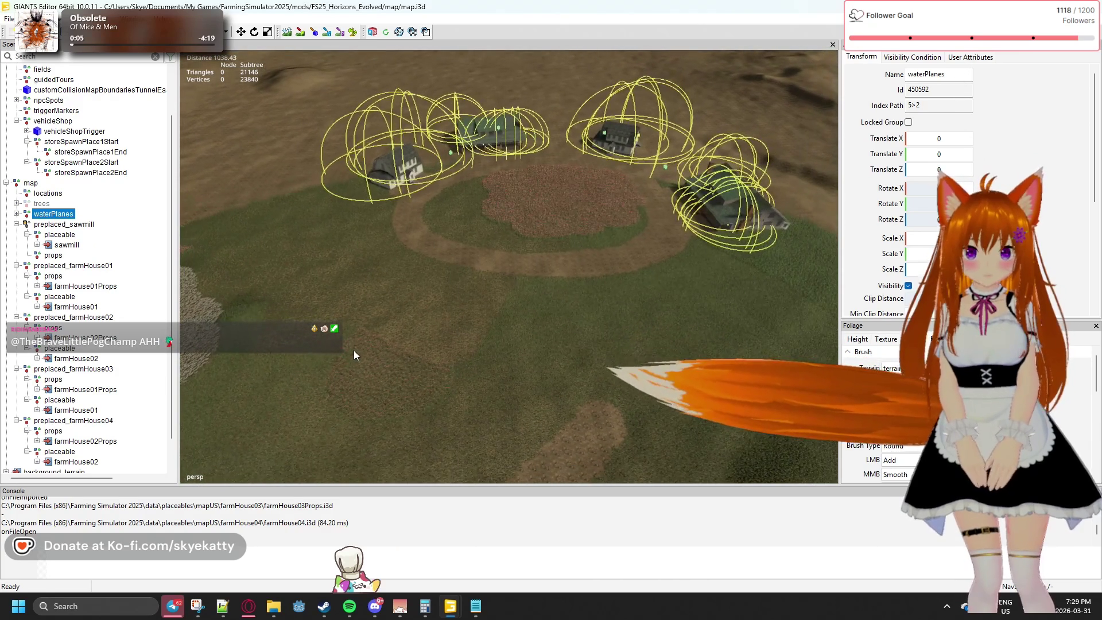
pyautogui.moveTo(495, 139); pyautogui.dragTo(501, 182)
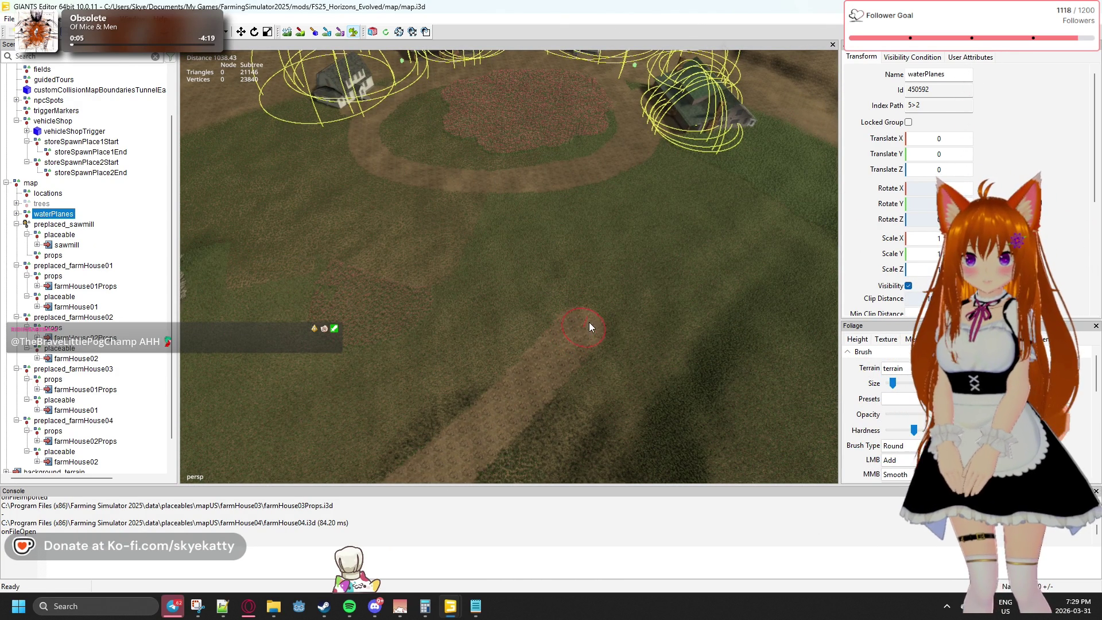
pyautogui.moveTo(595, 284); pyautogui.dragTo(536, 251)
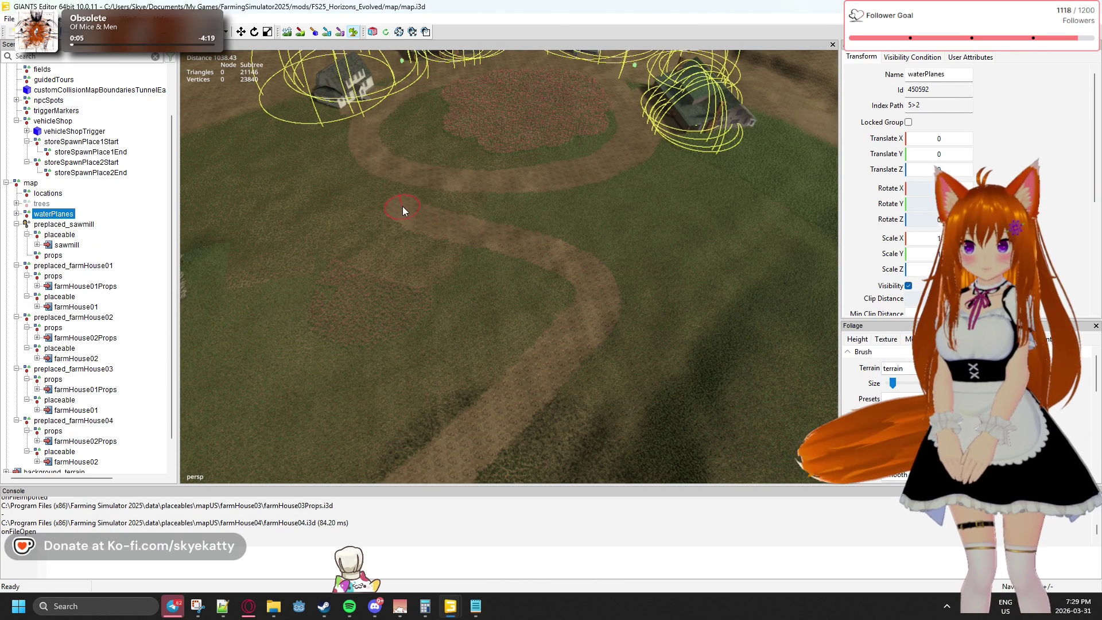